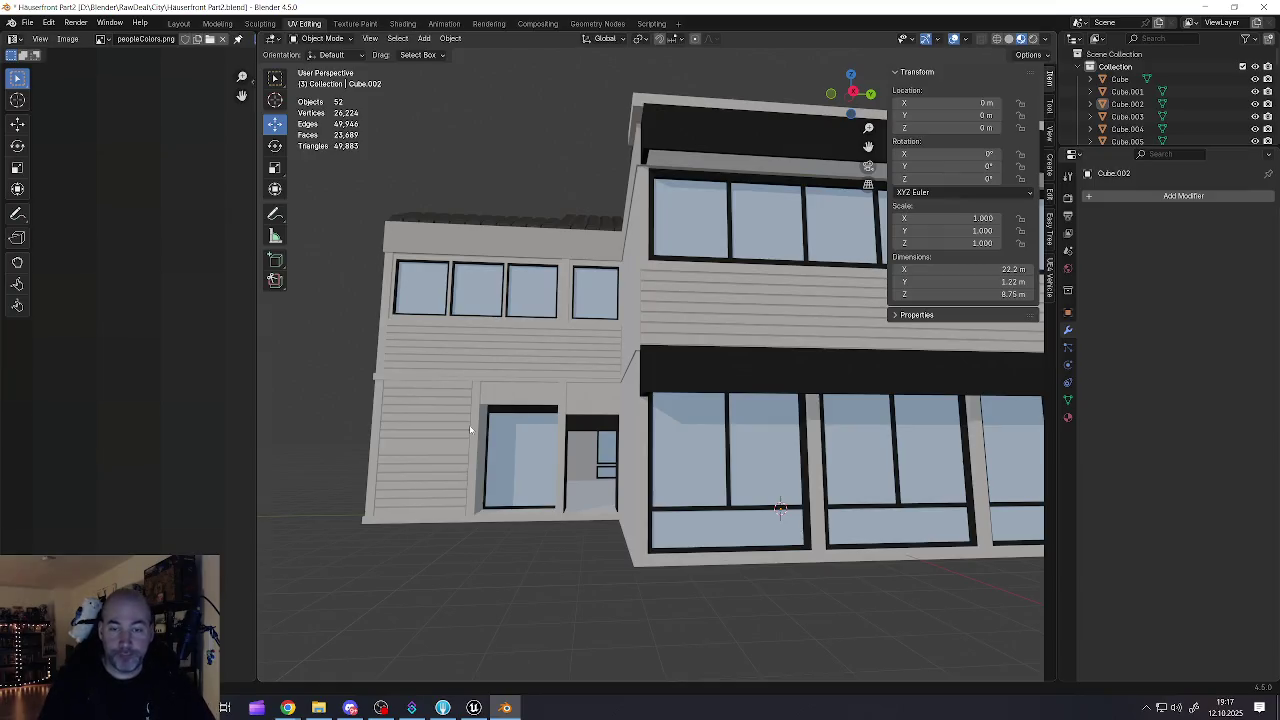
- Zoom and orbit around the storefront building, briefly selecting its roof, to the staircase side
{"action": "scroll", "coordinate": [495, 437], "scroll_direction": "down", "scroll_amount": 5}
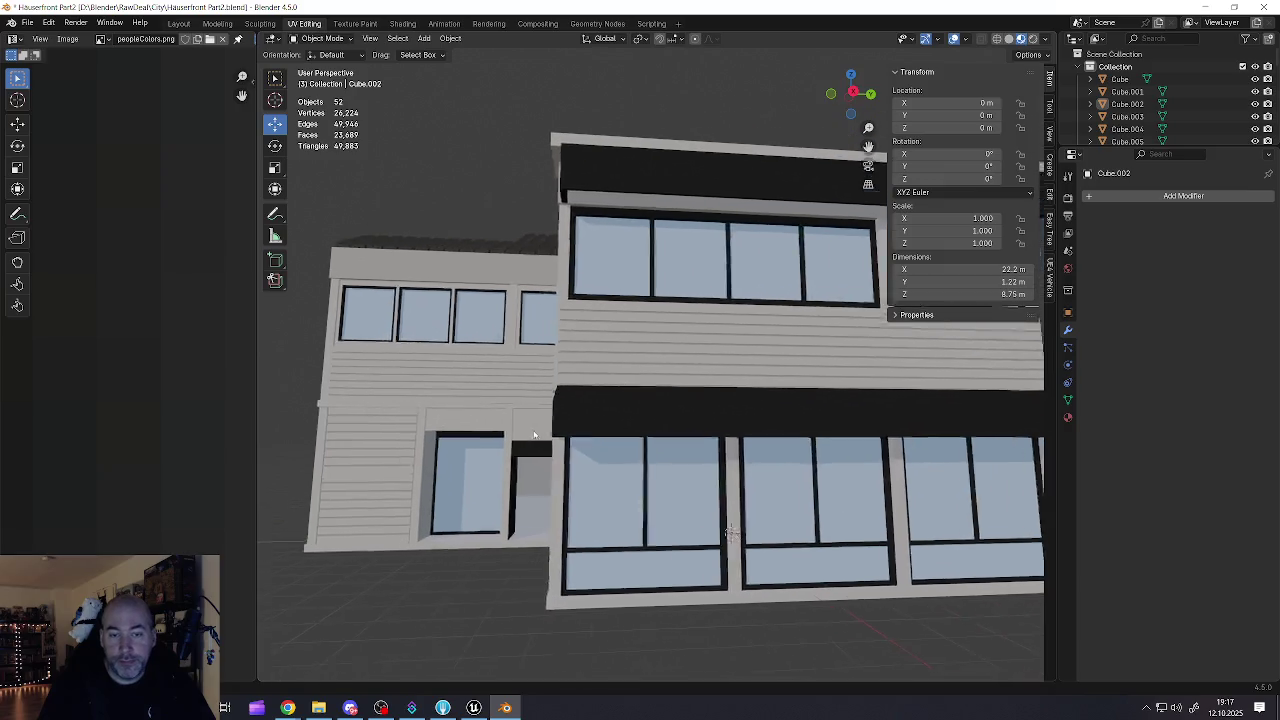
{"action": "scroll", "coordinate": [444, 374], "scroll_direction": "up", "scroll_amount": 10}
{"action": "scroll", "coordinate": [444, 374], "scroll_direction": "down", "scroll_amount": 5}
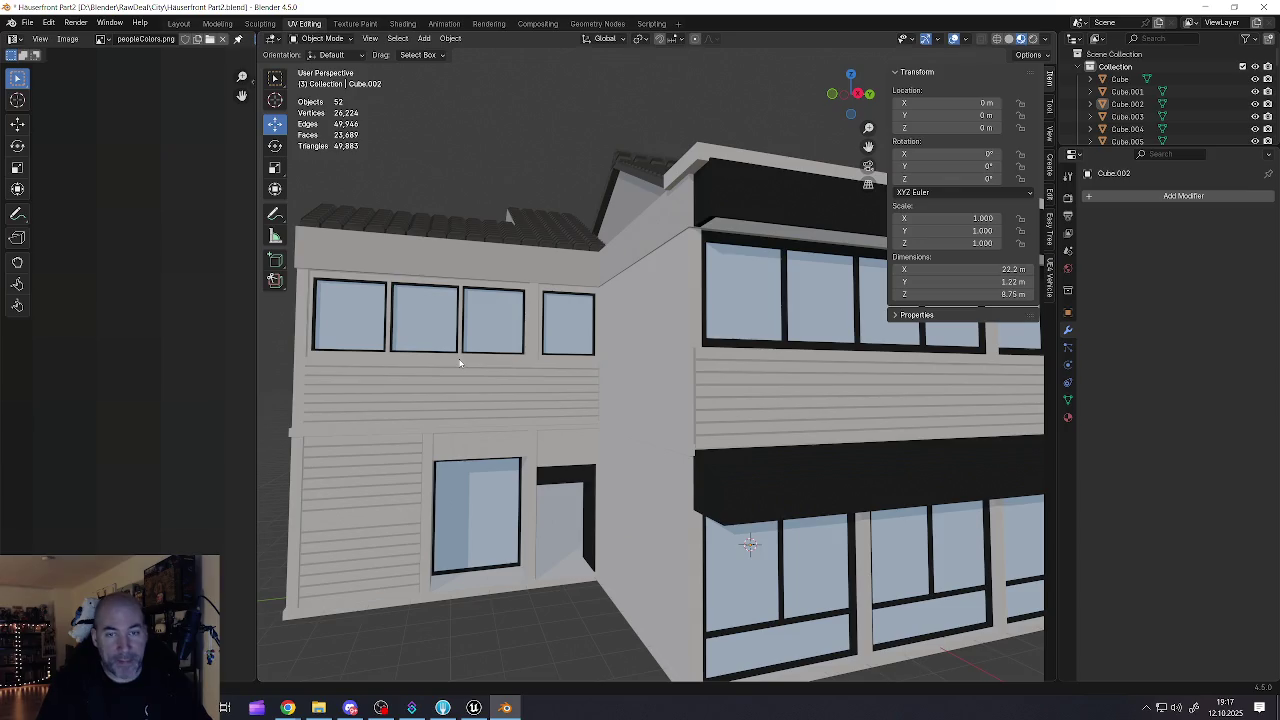
{"action": "scroll", "coordinate": [517, 300], "scroll_direction": "down", "scroll_amount": 3}
{"action": "left_click", "coordinate": [556, 329]}
{"action": "scroll", "coordinate": [566, 335], "scroll_direction": "up", "scroll_amount": 4}
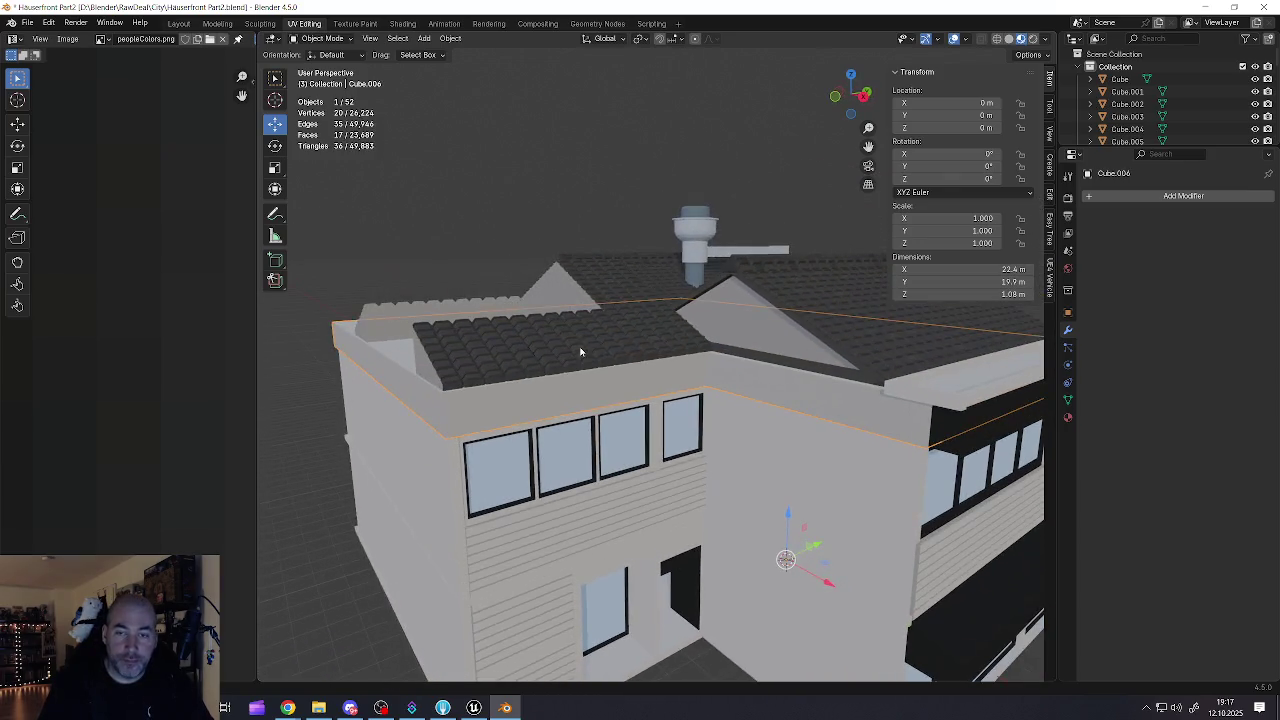
{"action": "scroll", "coordinate": [744, 398], "scroll_direction": "up", "scroll_amount": 2}
{"action": "scroll", "coordinate": [683, 349], "scroll_direction": "up", "scroll_amount": 1}
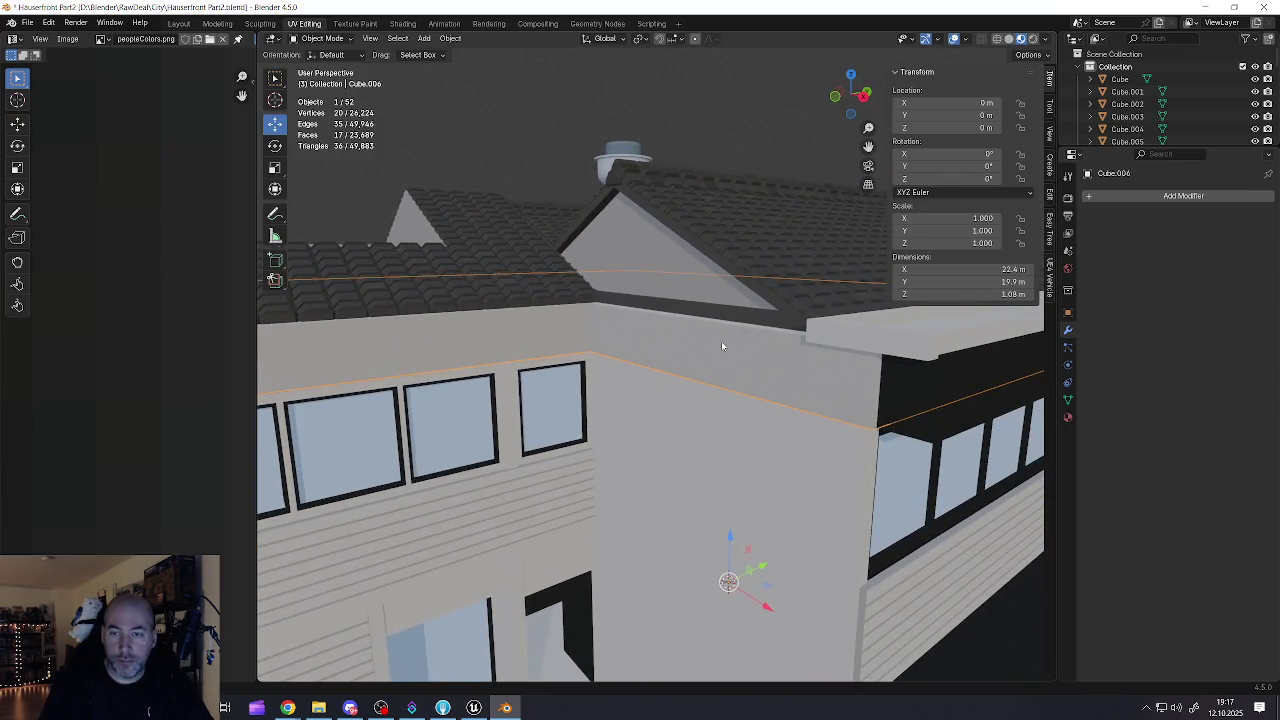
{"action": "scroll", "coordinate": [723, 346], "scroll_direction": "up", "scroll_amount": 2}
{"action": "scroll", "coordinate": [654, 360], "scroll_direction": "down", "scroll_amount": 6}
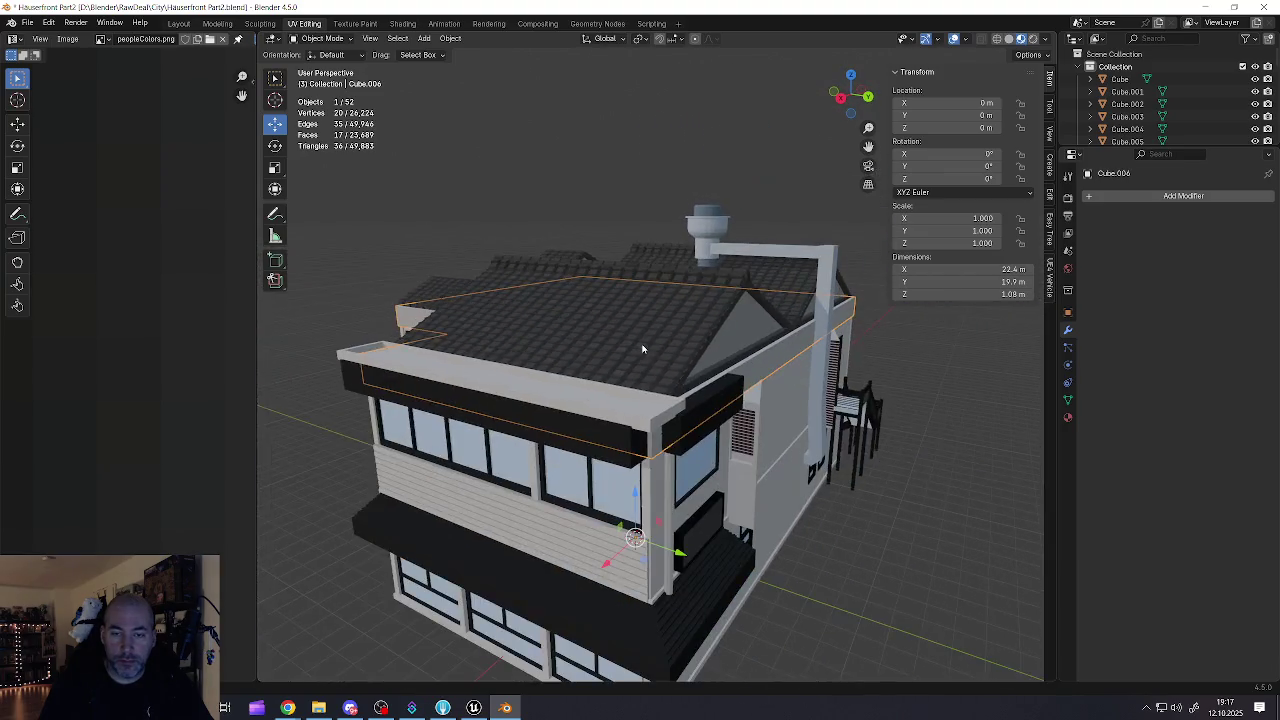
{"action": "mouse_move", "coordinate": [651, 380]}
{"action": "left_mouse_down"}
{"action": "mouse_move", "coordinate": [571, 349]}
{"action": "mouse_move", "coordinate": [550, 357]}
{"action": "mouse_move", "coordinate": [555, 392]}
{"action": "mouse_move", "coordinate": [604, 399]}
{"action": "mouse_move", "coordinate": [585, 322]}
{"action": "mouse_move", "coordinate": [607, 314]}
{"action": "mouse_move", "coordinate": [597, 327]}
{"action": "mouse_move", "coordinate": [632, 396]}
{"action": "mouse_move", "coordinate": [677, 437]}
{"action": "mouse_move", "coordinate": [600, 400]}
{"action": "left_mouse_up"}
- Enter Edit Mode on the rear wall Cube.002 and select its small triangular top face
{"action": "left_click", "coordinate": [552, 356]}
{"action": "key", "text": "Tab"}
{"action": "left_click", "coordinate": [505, 385]}
{"action": "left_click", "coordinate": [600, 318]}
- Return to Object Mode and select the rear wall Cube.002
{"action": "key", "text": "Tab"}
{"action": "scroll", "coordinate": [650, 420], "scroll_direction": "down", "scroll_amount": 5}
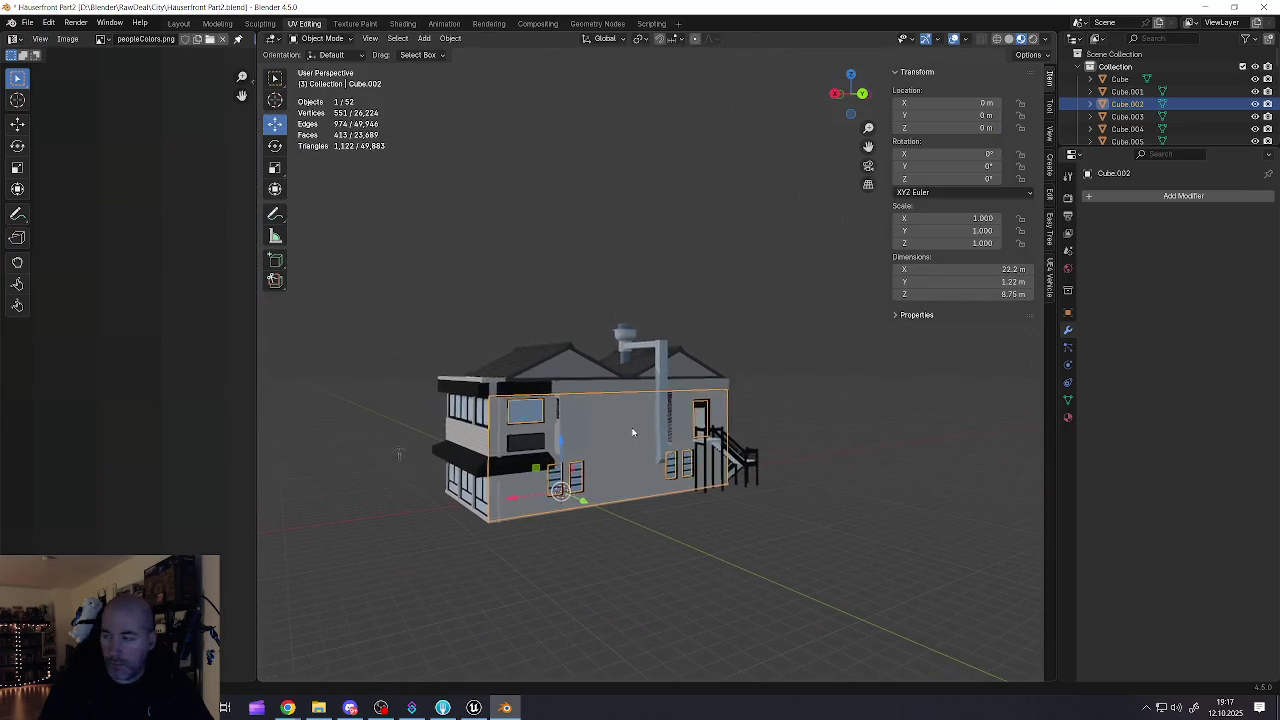
{"action": "scroll", "coordinate": [574, 395], "scroll_direction": "up", "scroll_amount": 3}
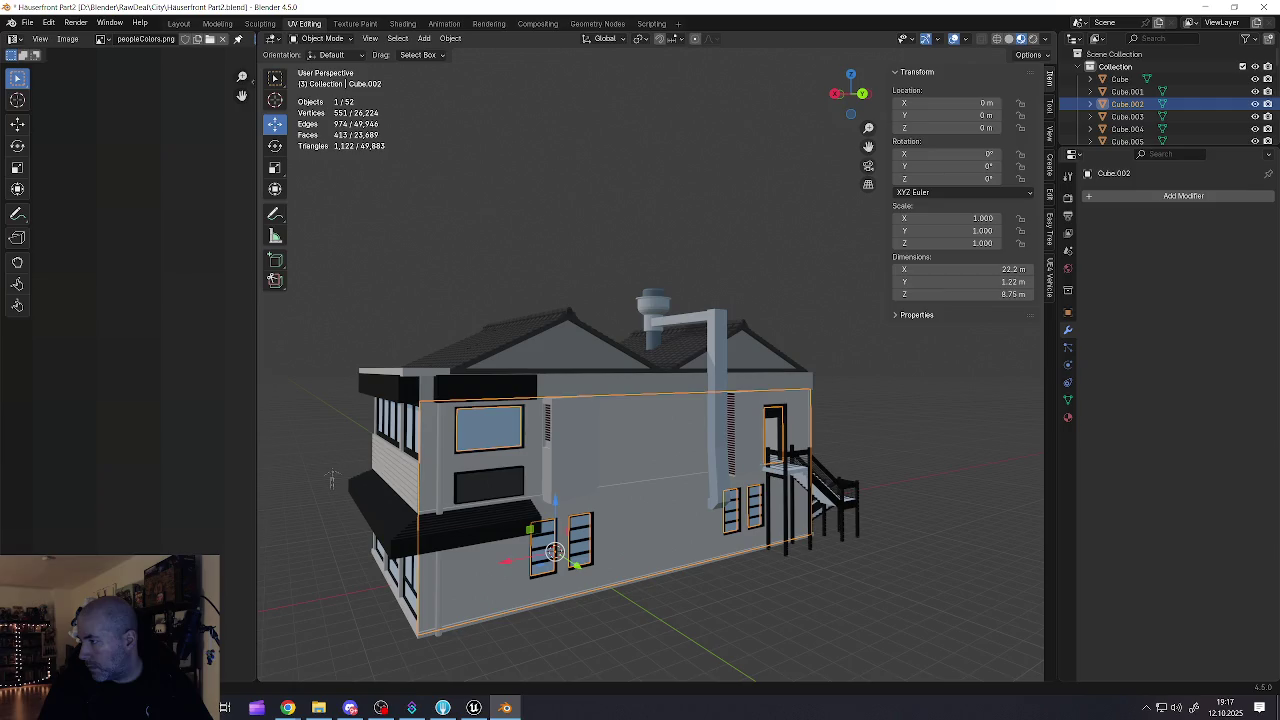
{"action": "left_click", "coordinate": [617, 498]}
{"action": "mouse_move", "coordinate": [617, 498]}
{"action": "left_mouse_down"}
{"action": "mouse_move", "coordinate": [502, 466]}
{"action": "mouse_move", "coordinate": [557, 408]}
{"action": "left_mouse_up"}
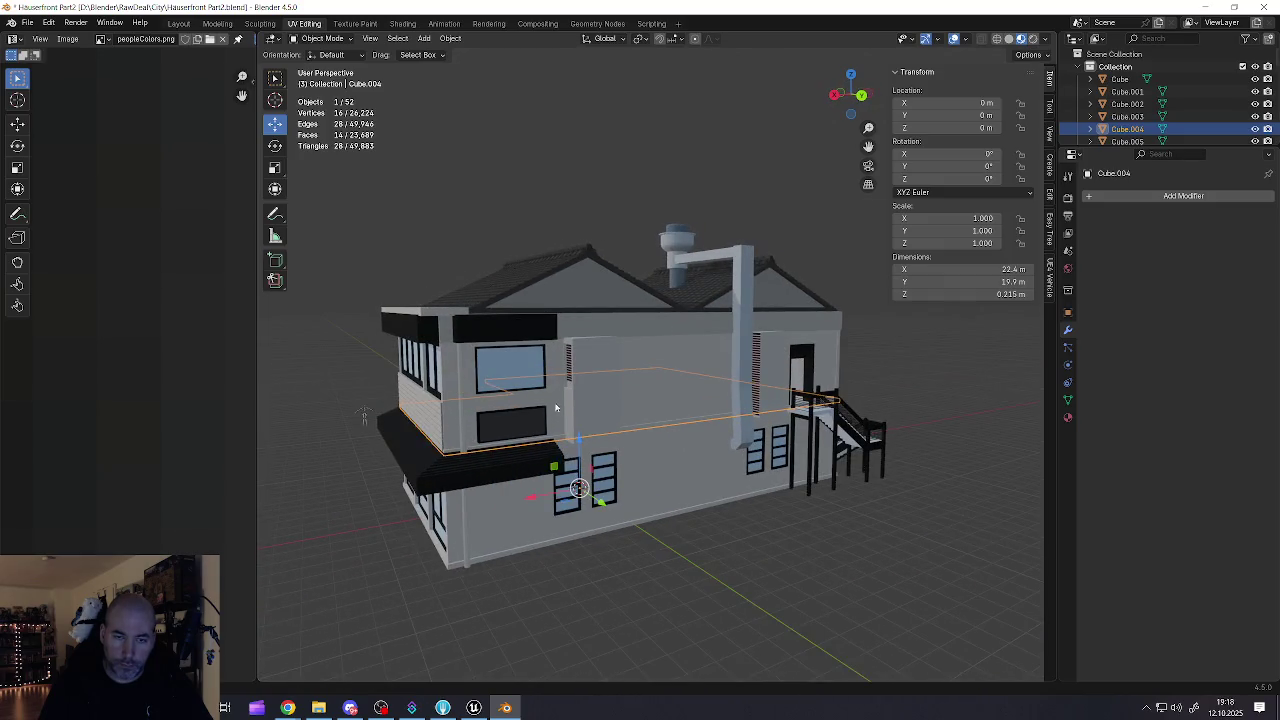
{"action": "left_click", "coordinate": [552, 402]}
{"action": "left_click_drag", "start_coordinate": [634, 403], "coordinate": [760, 390]}
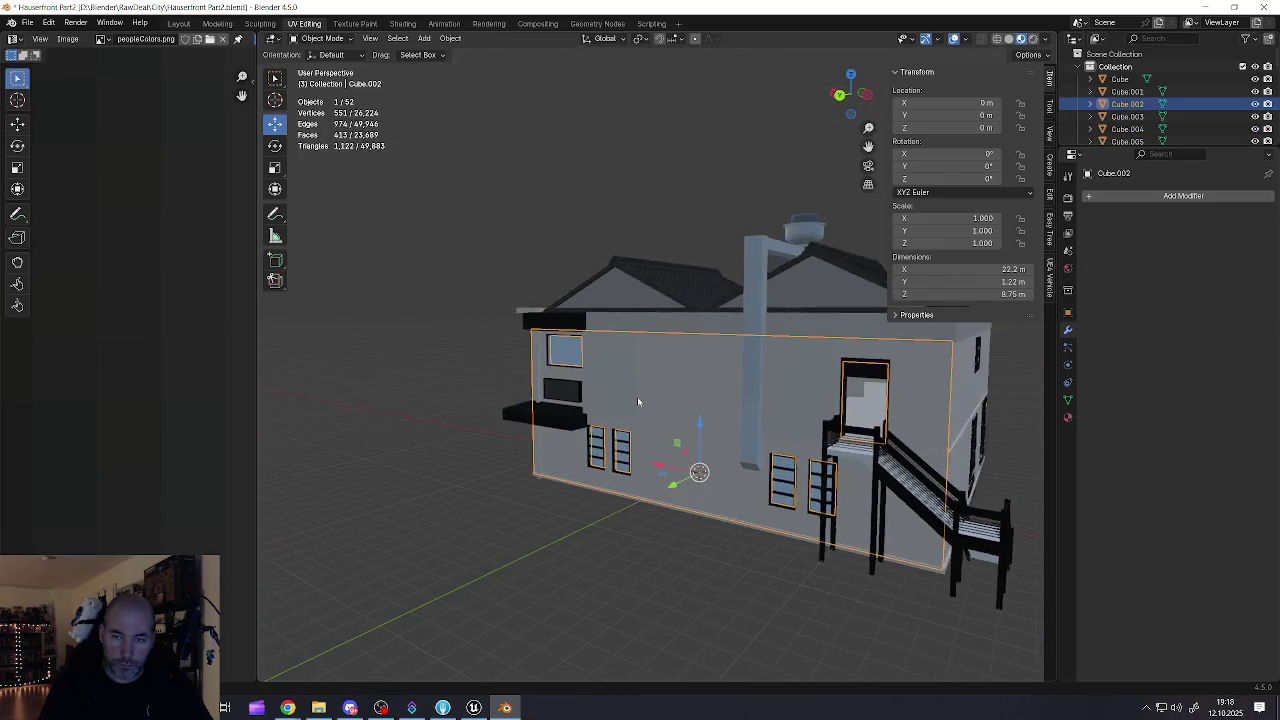
- Add the upper door and the side wall Cube.011 to the selection
{"action": "left_click", "coordinate": [858, 376], "text": "shift"}
{"action": "mouse_move", "coordinate": [858, 376]}
{"action": "left_mouse_down"}
{"action": "mouse_move", "coordinate": [686, 363]}
{"action": "mouse_move", "coordinate": [764, 443]}
{"action": "left_mouse_up"}
{"action": "scroll", "coordinate": [895, 502], "scroll_direction": "up", "scroll_amount": 3}
{"action": "left_click", "coordinate": [957, 505], "text": "shift"}
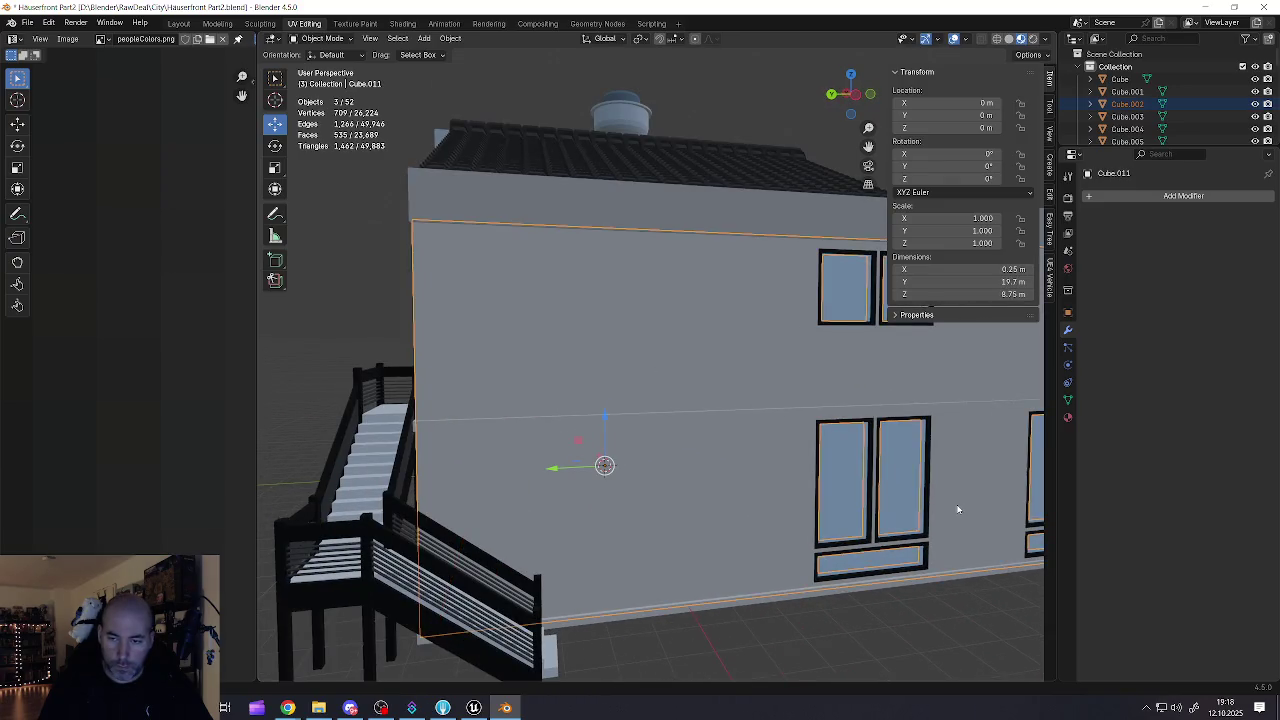
{"action": "scroll", "coordinate": [957, 505], "scroll_direction": "down", "scroll_amount": 4}
{"action": "scroll", "coordinate": [648, 432], "scroll_direction": "up", "scroll_amount": 1}
{"action": "left_click_drag", "start_coordinate": [648, 437], "coordinate": [590, 442]}
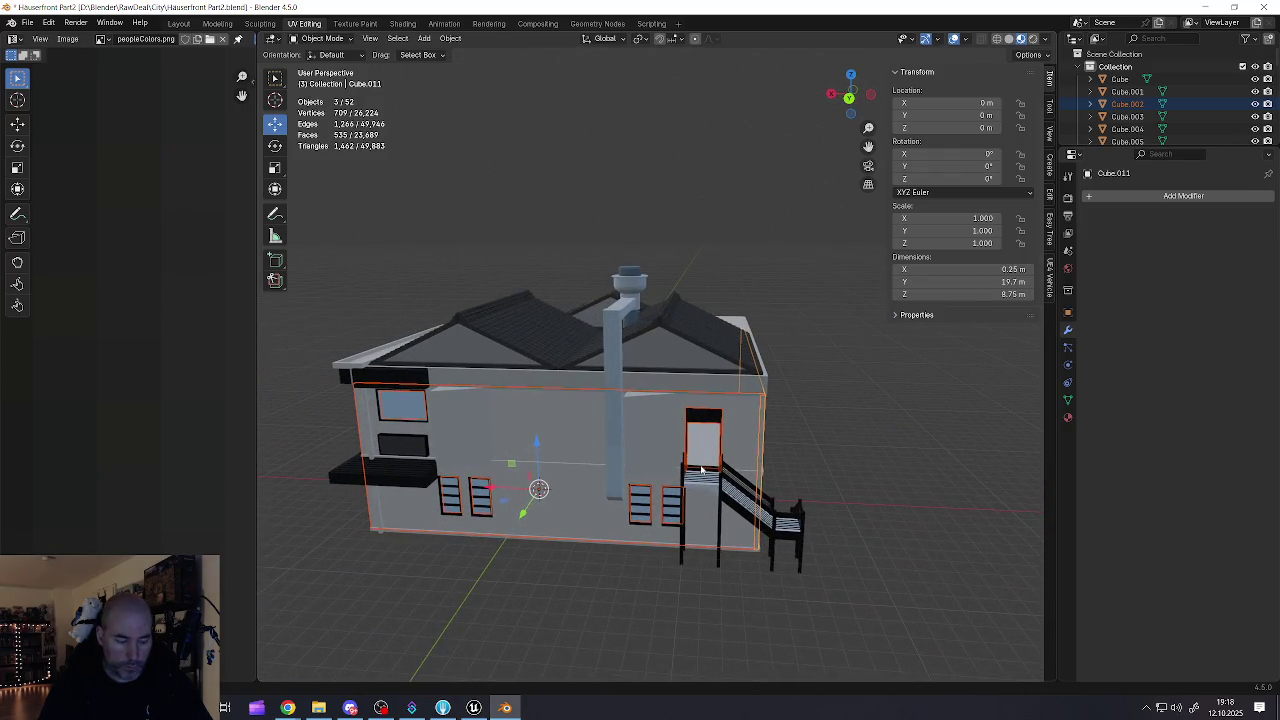
- Start and cancel a move of the selected walls, then bring up the File menu
{"action": "key", "text": "g"}
{"action": "key", "text": "Escape"}
{"action": "left_click_drag", "start_coordinate": [440, 420], "coordinate": [610, 440]}
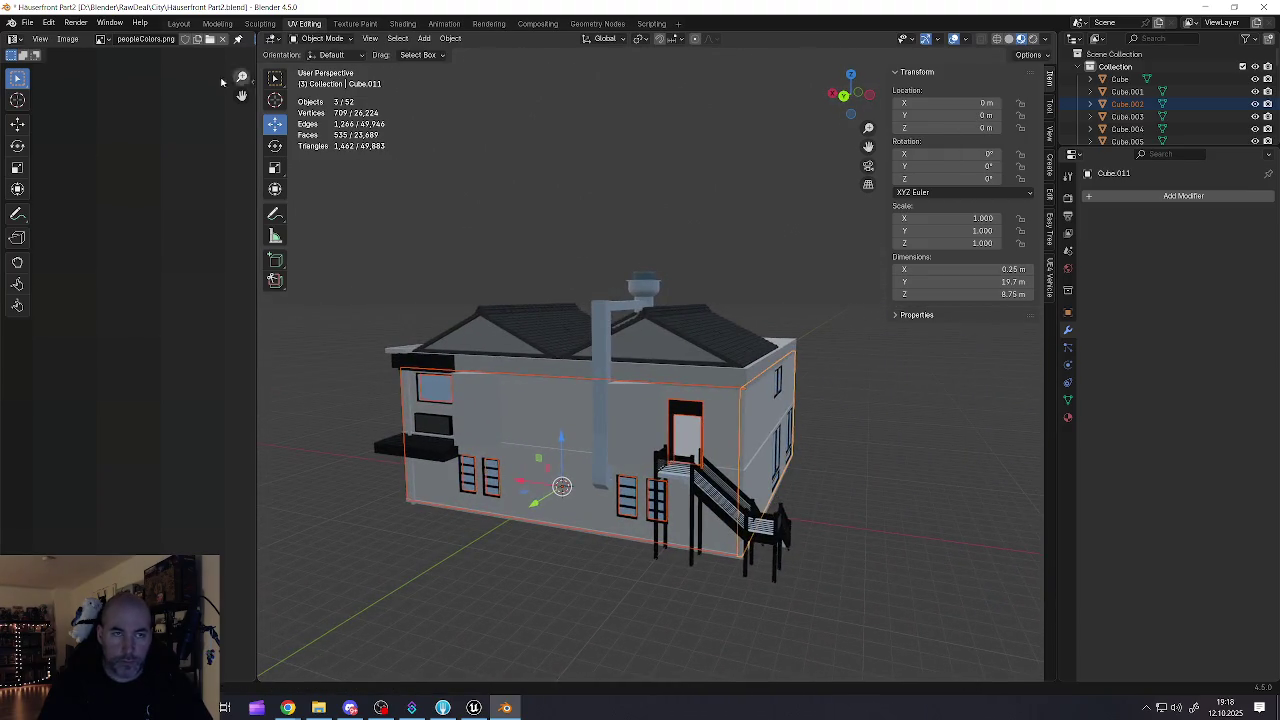
{"action": "left_click", "coordinate": [27, 22]}
{"action": "mouse_move", "coordinate": [77, 211]}
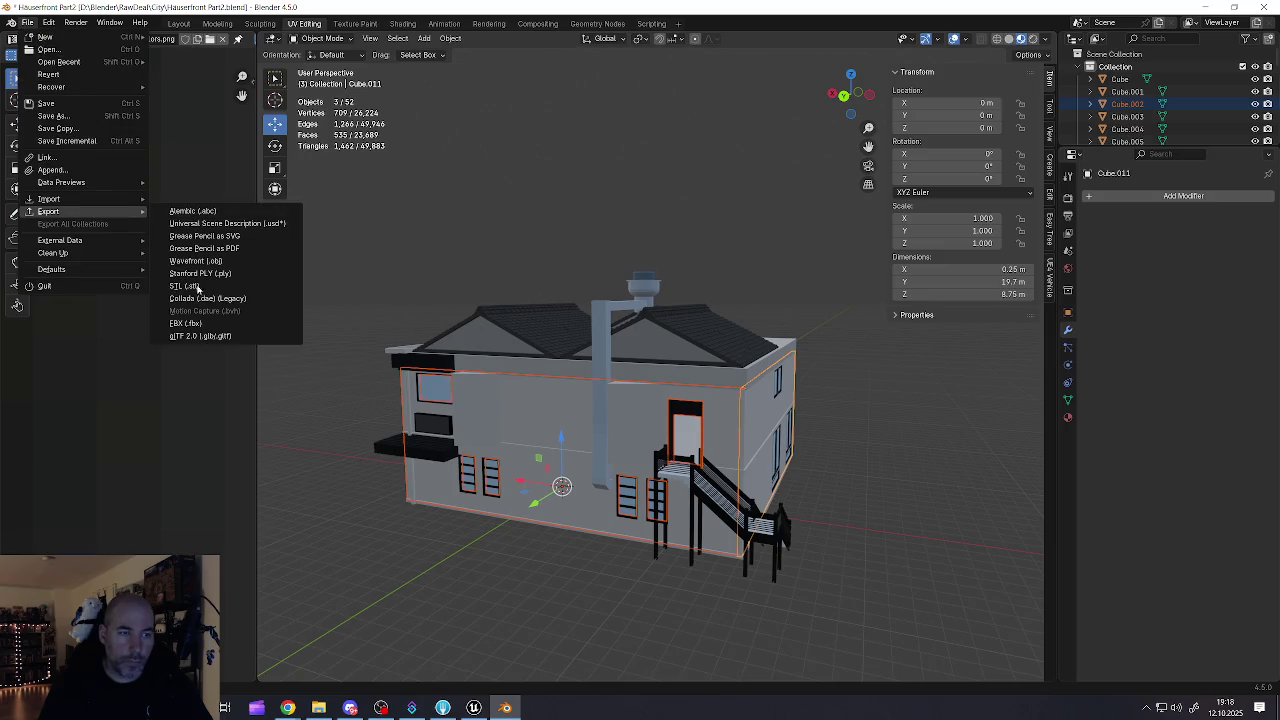
{"action": "left_click", "coordinate": [184, 323]}
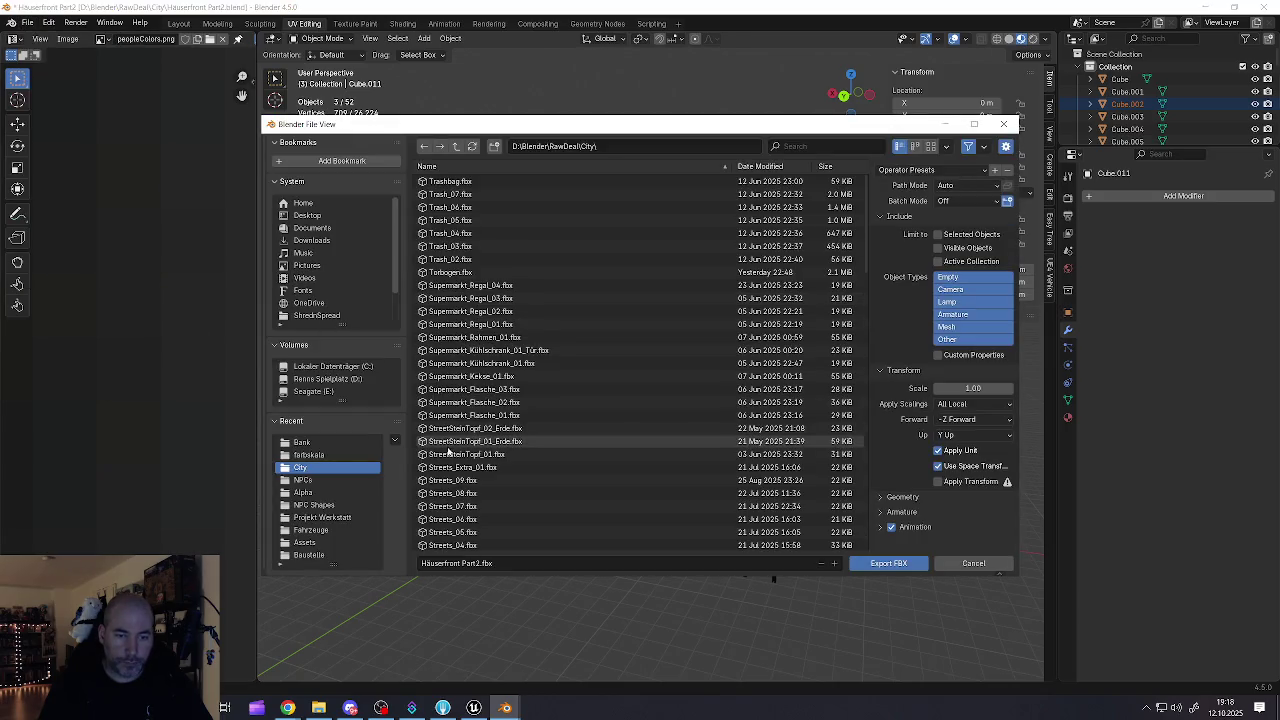
{"action": "left_click", "coordinate": [476, 564]}
{"action": "left_click", "coordinate": [480, 564]}
{"action": "type", "text": "_"}
{"action": "type", "text": "Rückw"}
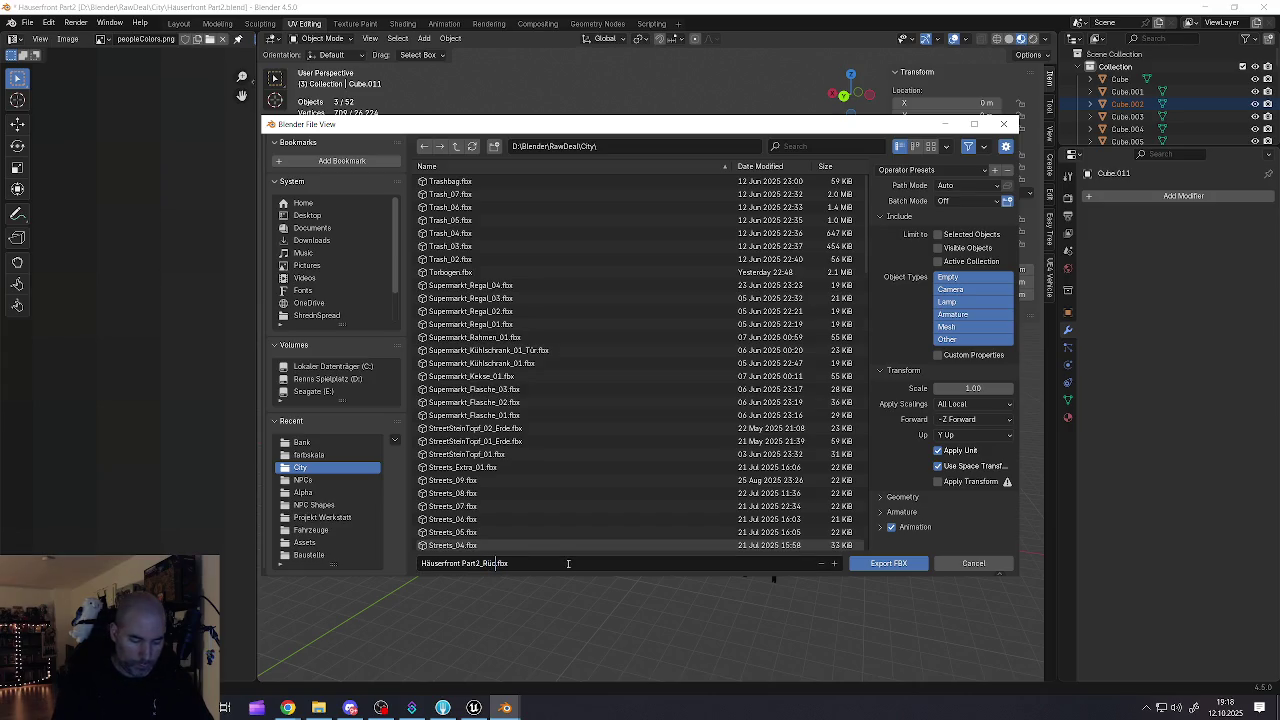
{"action": "type", "text": "ände"}
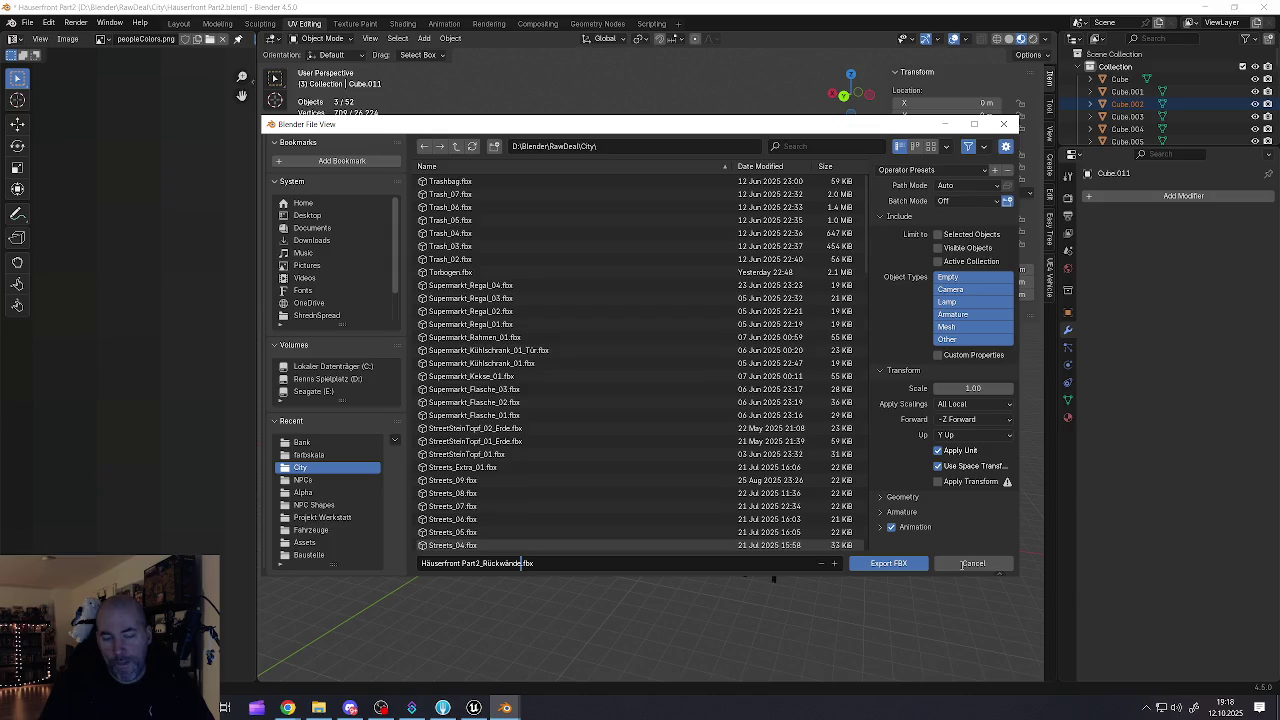
{"action": "left_click", "coordinate": [960, 565]}
{"action": "left_click", "coordinate": [955, 568]}
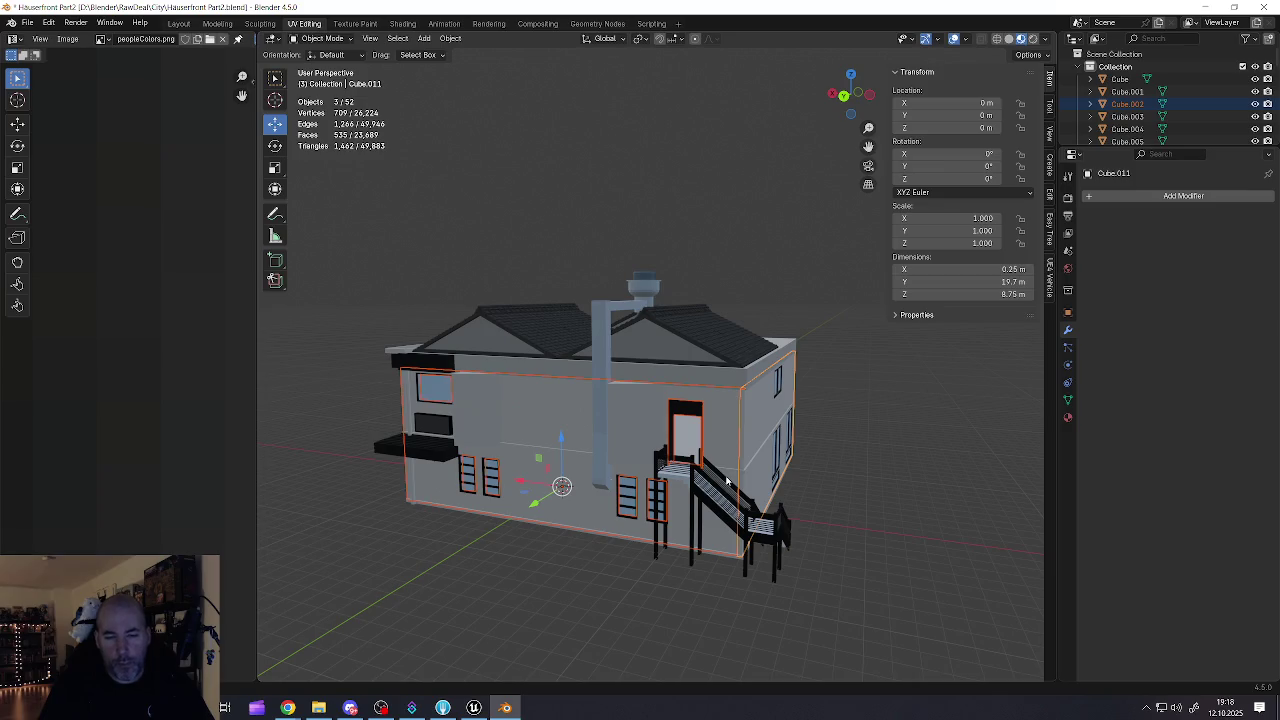
- Select only the rear wall and start an FBX export named Häuserfront Part2_rw1.fbx
{"action": "scroll", "coordinate": [688, 455], "scroll_direction": "up", "scroll_amount": 2}
{"action": "left_click", "coordinate": [616, 436]}
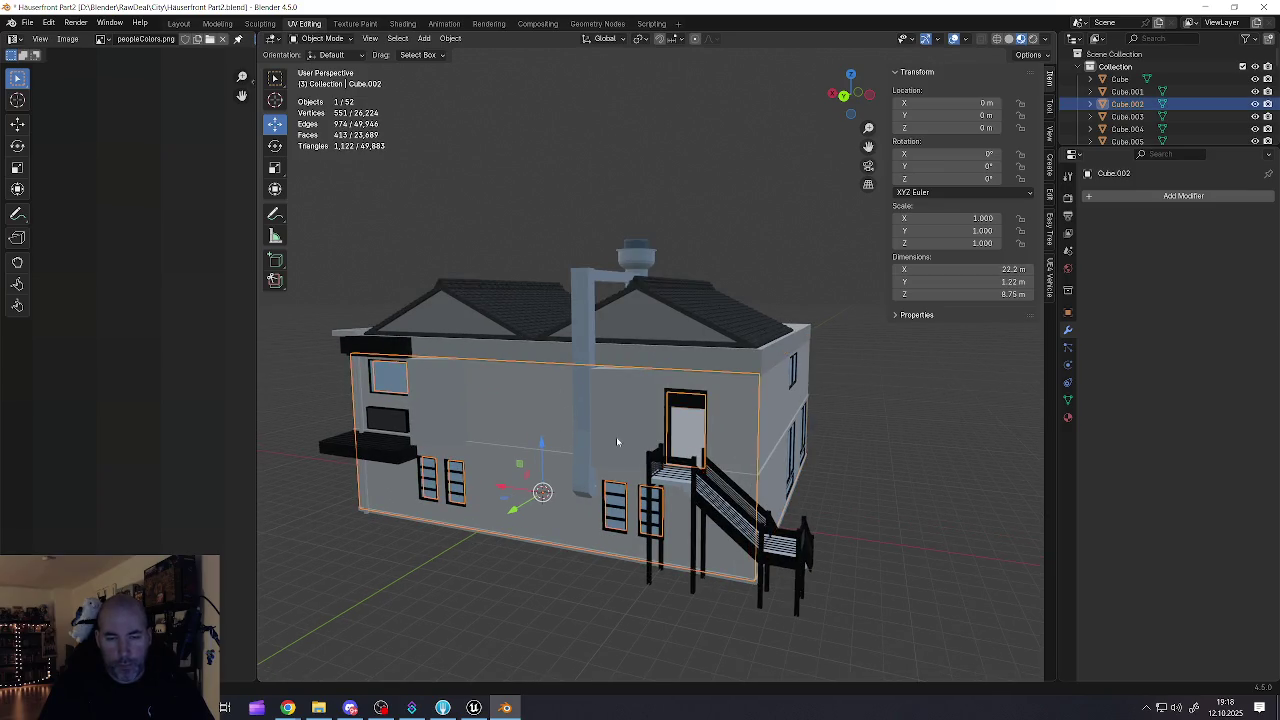
{"action": "left_click", "coordinate": [30, 22]}
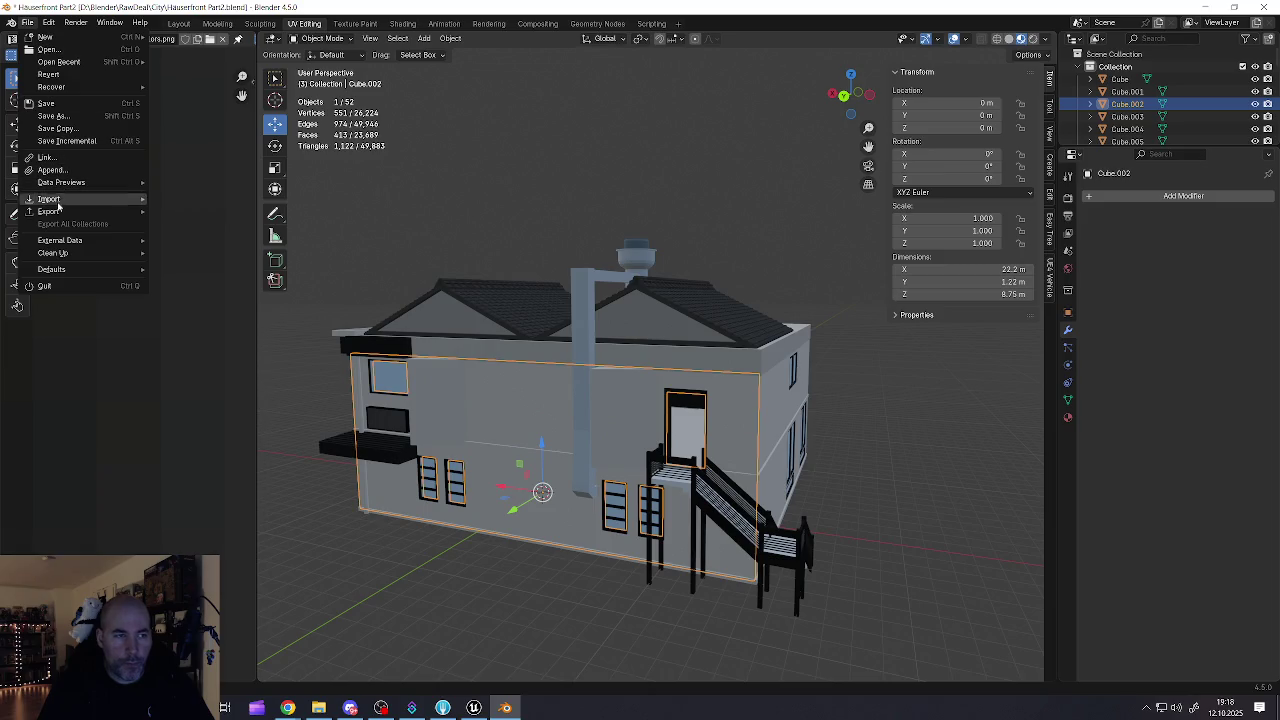
{"action": "mouse_move", "coordinate": [60, 212]}
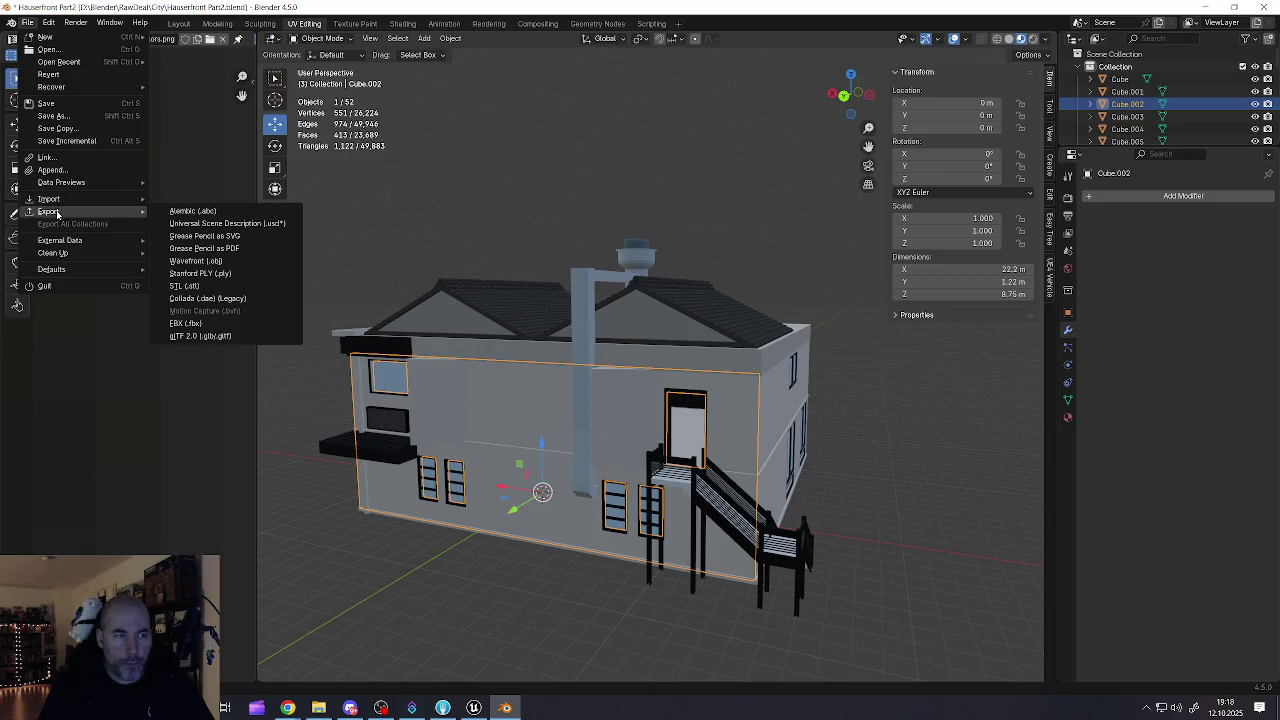
{"action": "left_click", "coordinate": [175, 323]}
{"action": "scroll", "coordinate": [467, 539], "scroll_direction": "down", "scroll_amount": 15}
{"action": "left_click", "coordinate": [476, 563]}
{"action": "left_click", "coordinate": [479, 563]}
{"action": "type", "text": "_rw1"}
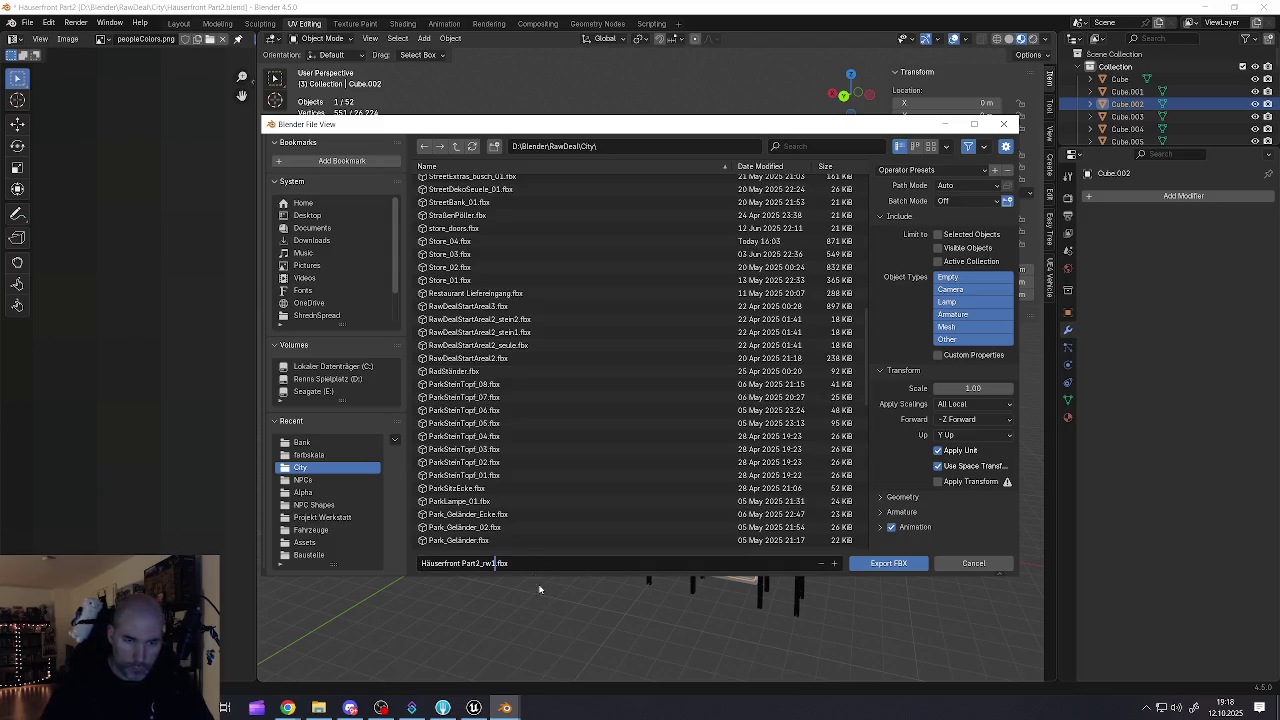
{"action": "left_click", "coordinate": [924, 548]}
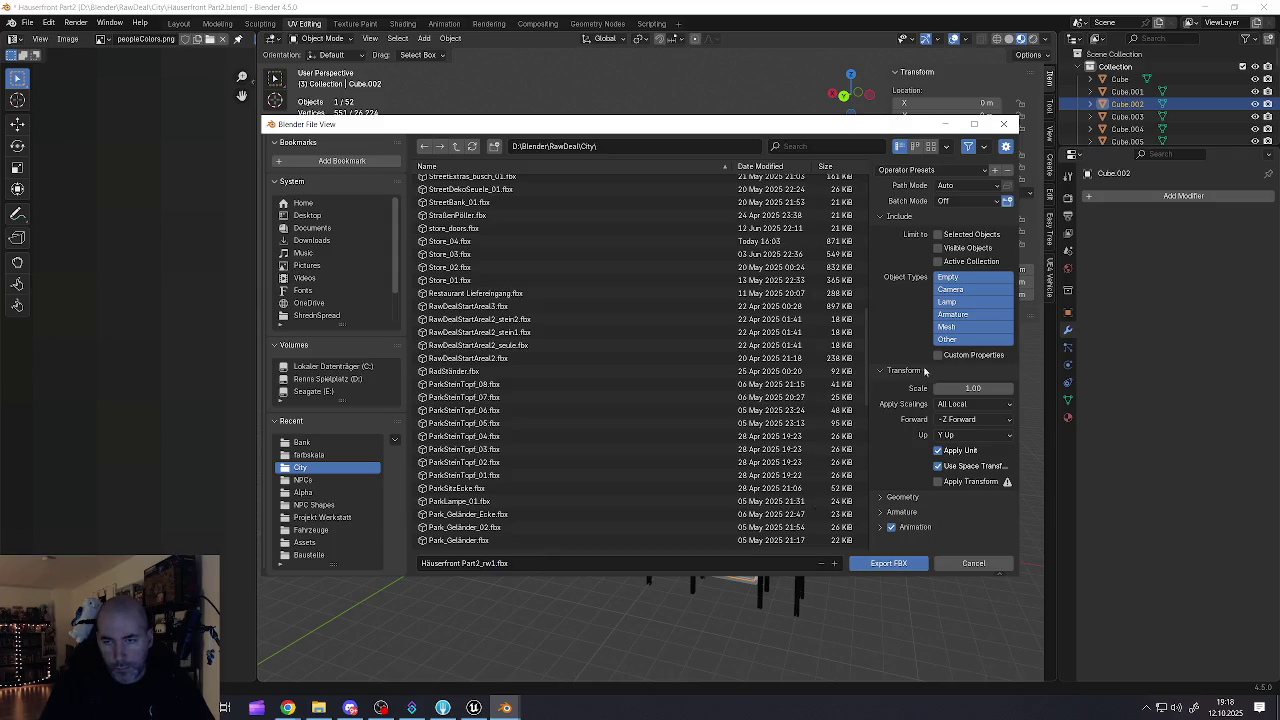
- Limit the export to selected Mesh objects with smoothing set to Face
{"action": "left_click", "coordinate": [947, 328]}
{"action": "left_click", "coordinate": [938, 234]}
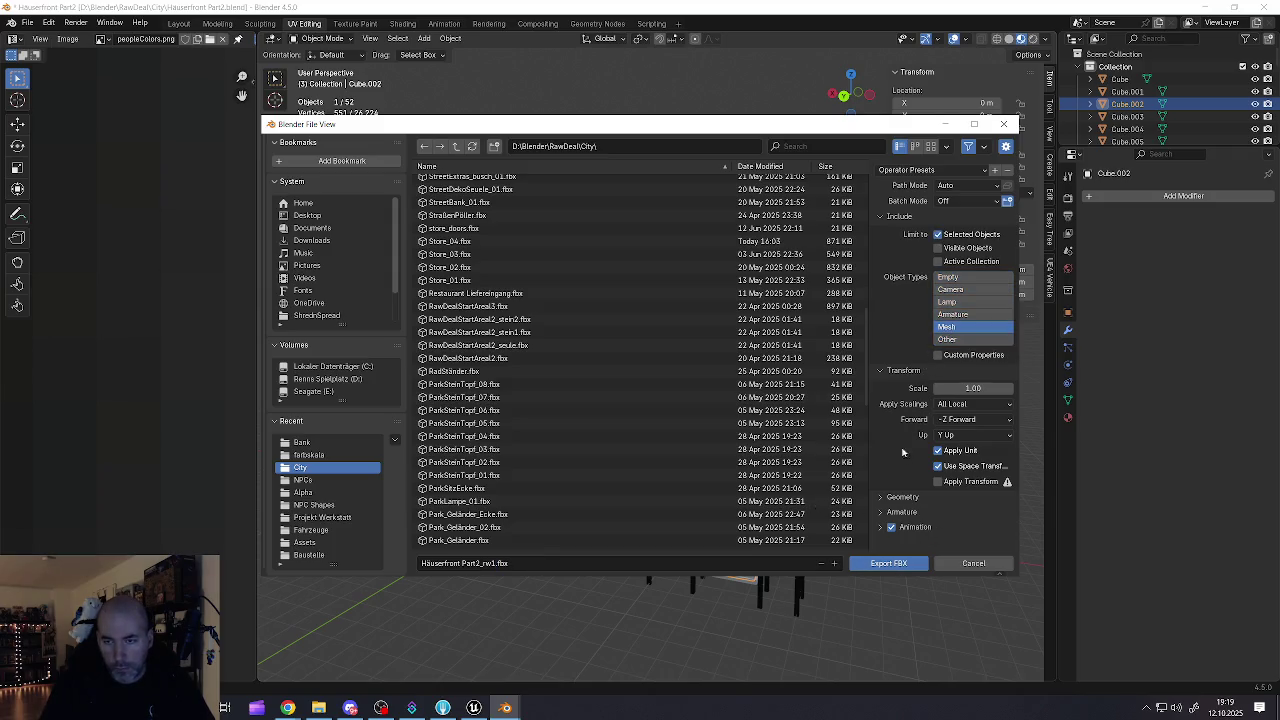
{"action": "left_click", "coordinate": [885, 498]}
{"action": "scroll", "coordinate": [890, 500], "scroll_direction": "down", "scroll_amount": 3}
{"action": "left_click", "coordinate": [958, 415]}
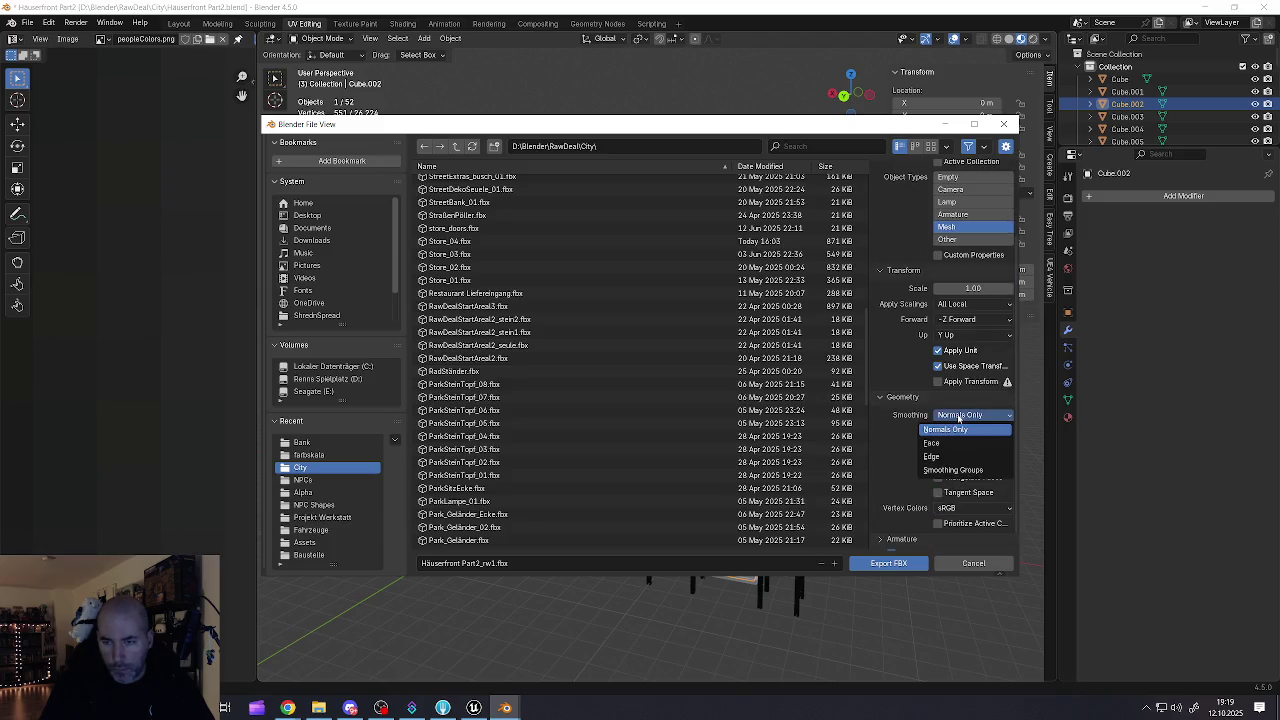
{"action": "left_click", "coordinate": [930, 443]}
{"action": "scroll", "coordinate": [928, 500], "scroll_direction": "down", "scroll_amount": 1}
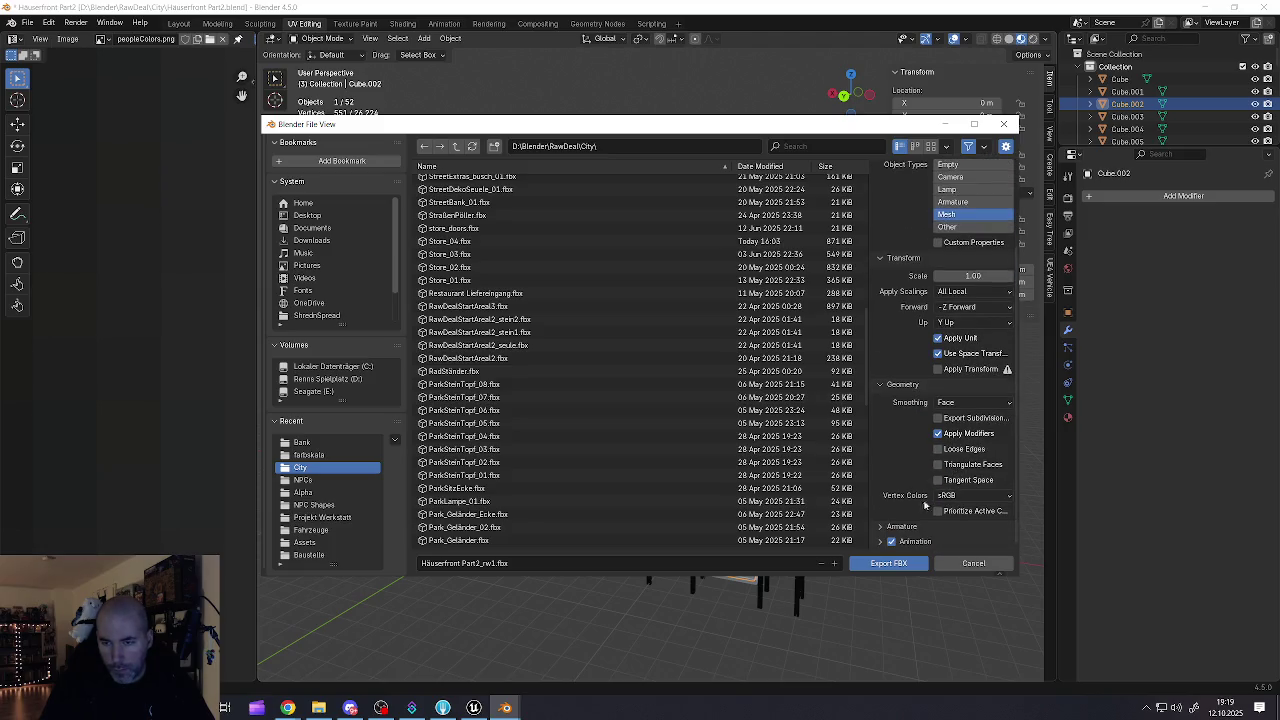
- Check the Armature settings and export the rear wall FBX
{"action": "left_click", "coordinate": [885, 526]}
{"action": "scroll", "coordinate": [910, 500], "scroll_direction": "down", "scroll_amount": 2}
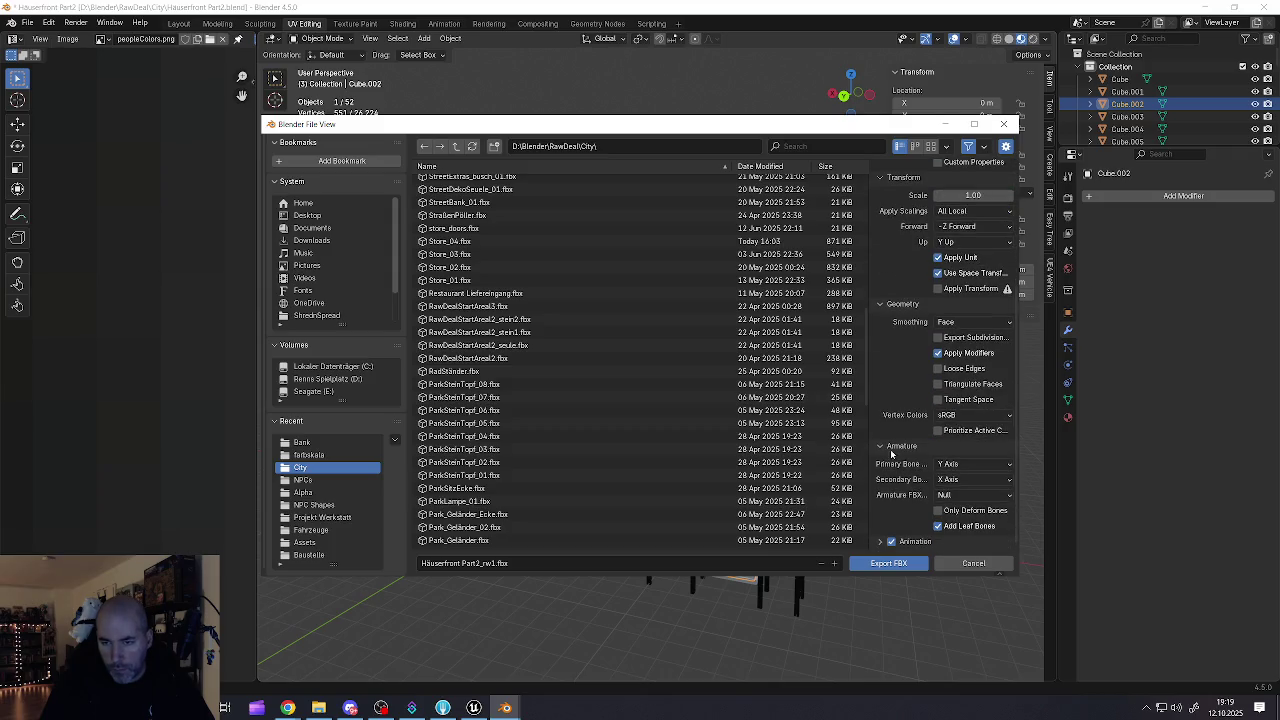
{"action": "scroll", "coordinate": [900, 458], "scroll_direction": "up", "scroll_amount": 5}
{"action": "scroll", "coordinate": [921, 461], "scroll_direction": "down", "scroll_amount": 5}
{"action": "scroll", "coordinate": [944, 461], "scroll_direction": "up", "scroll_amount": 4}
{"action": "scroll", "coordinate": [944, 461], "scroll_direction": "up", "scroll_amount": 1}
{"action": "scroll", "coordinate": [930, 440], "scroll_direction": "down", "scroll_amount": 4}
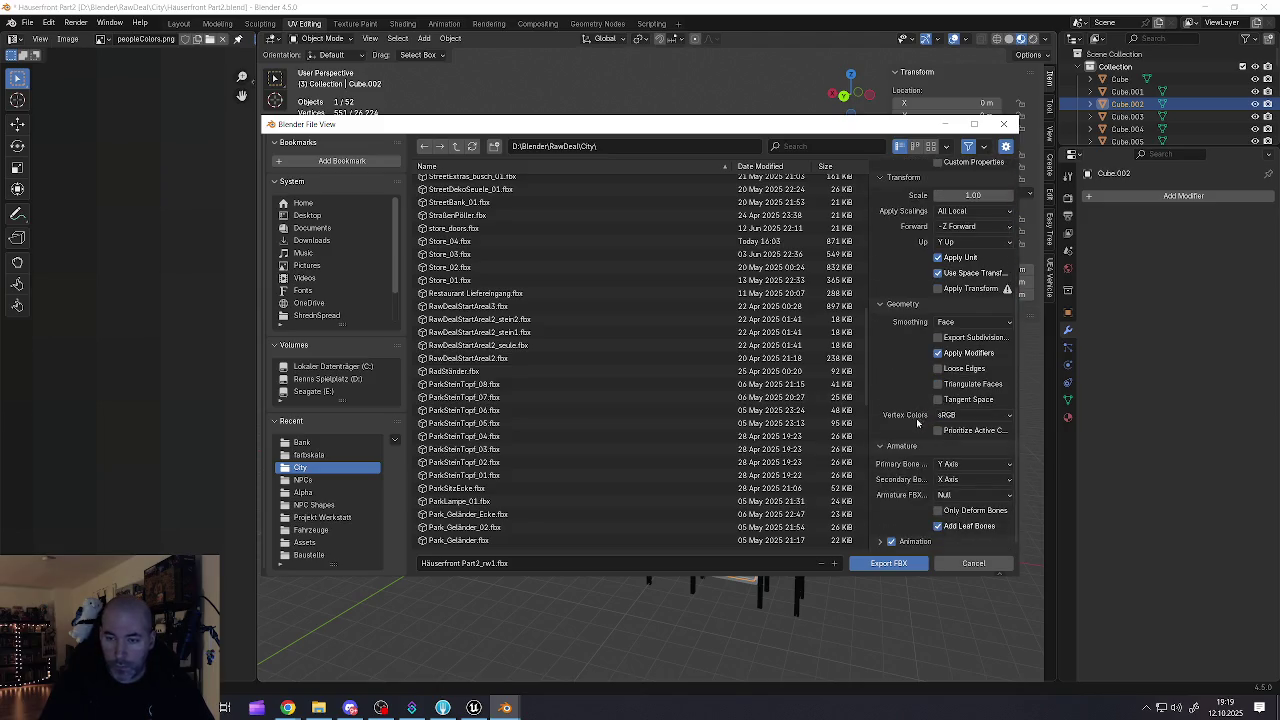
{"action": "left_click", "coordinate": [884, 564]}
{"action": "mouse_move", "coordinate": [804, 507]}
{"action": "left_mouse_down"}
{"action": "mouse_move", "coordinate": [726, 474]}
{"action": "mouse_move", "coordinate": [739, 478]}
{"action": "left_mouse_up"}
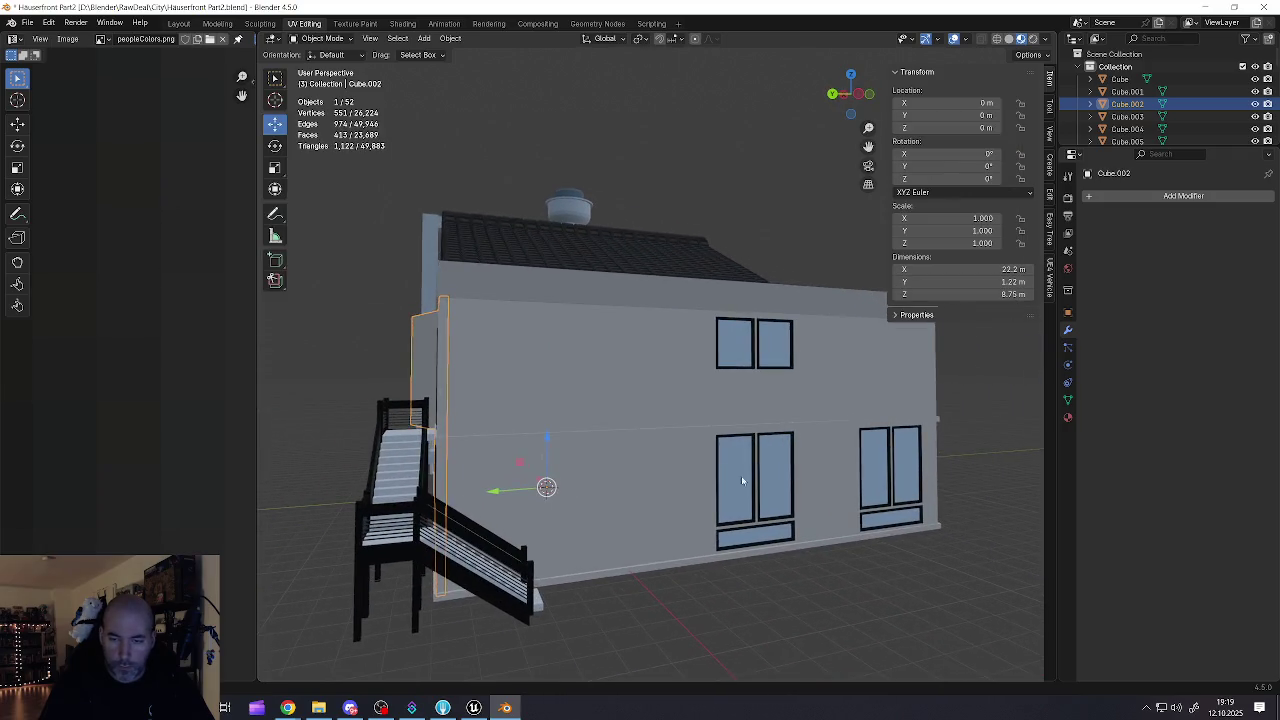
- Export the selected long side wall as Häuserfront Part2_rw2.fbx, then select the back door frame
{"action": "left_click", "coordinate": [756, 500]}
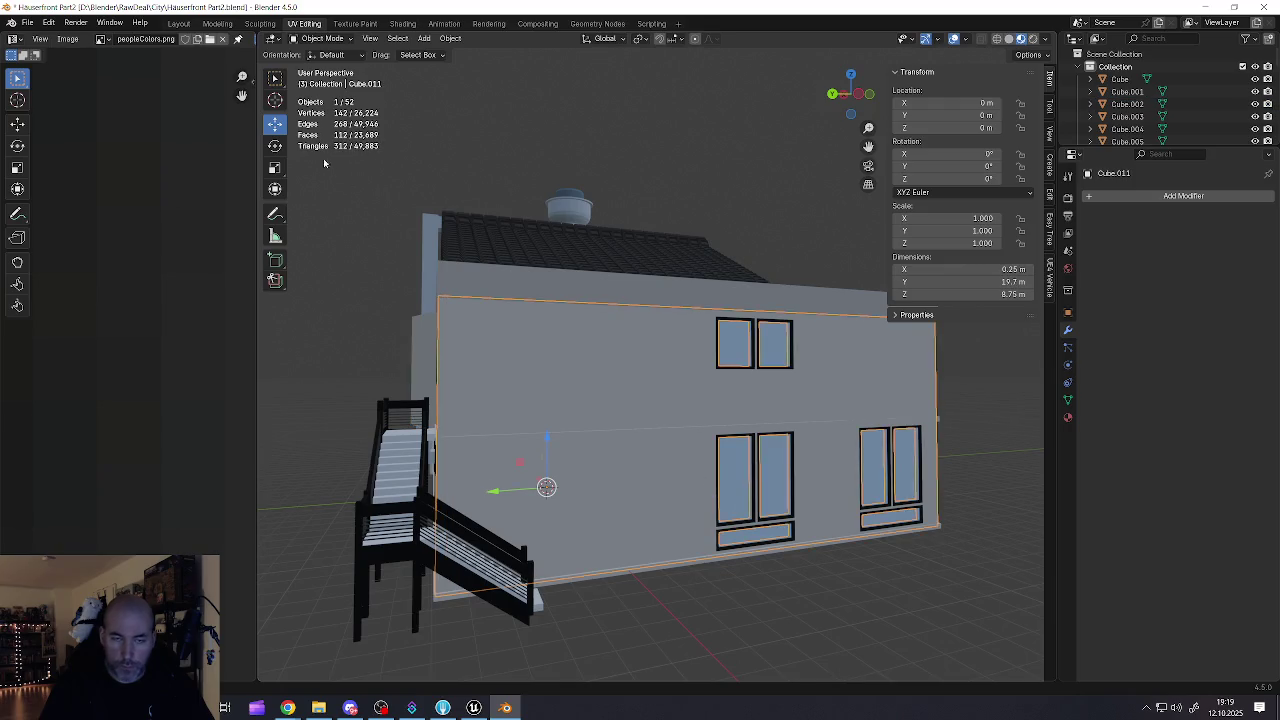
{"action": "left_click", "coordinate": [28, 22]}
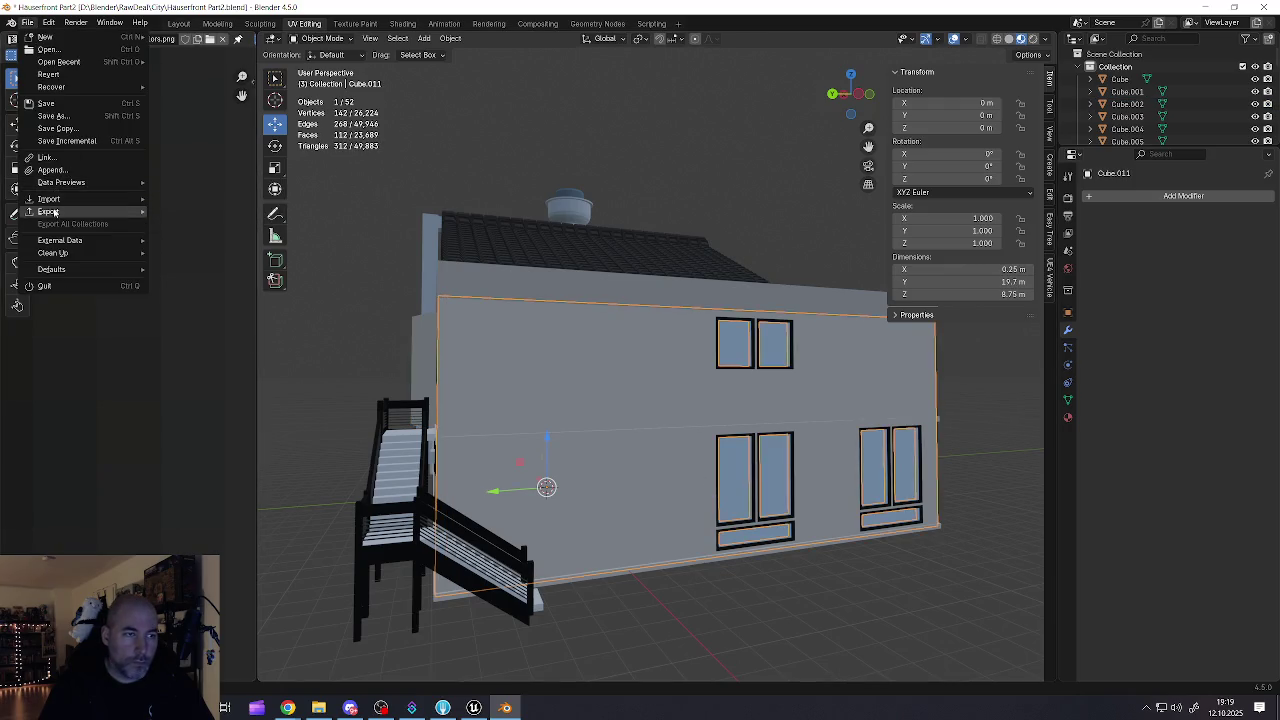
{"action": "mouse_move", "coordinate": [56, 213]}
{"action": "left_click", "coordinate": [185, 323]}
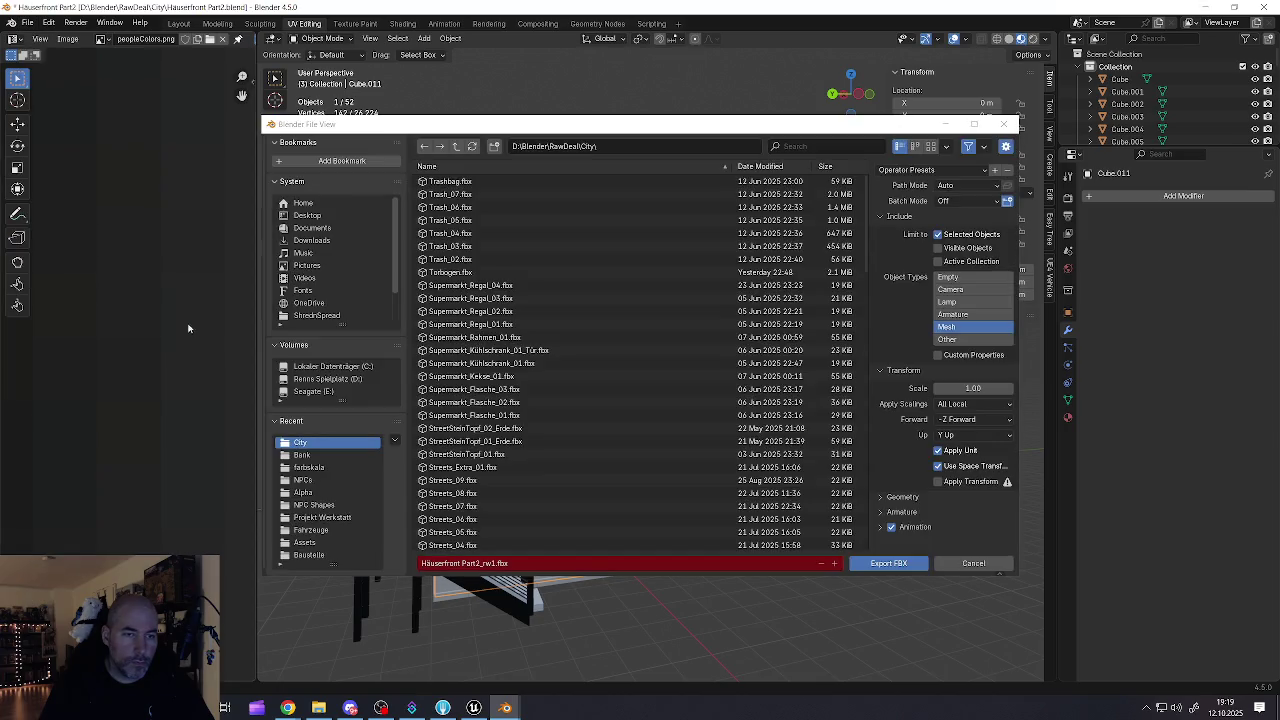
{"action": "scroll", "coordinate": [474, 503], "scroll_direction": "down", "scroll_amount": 5}
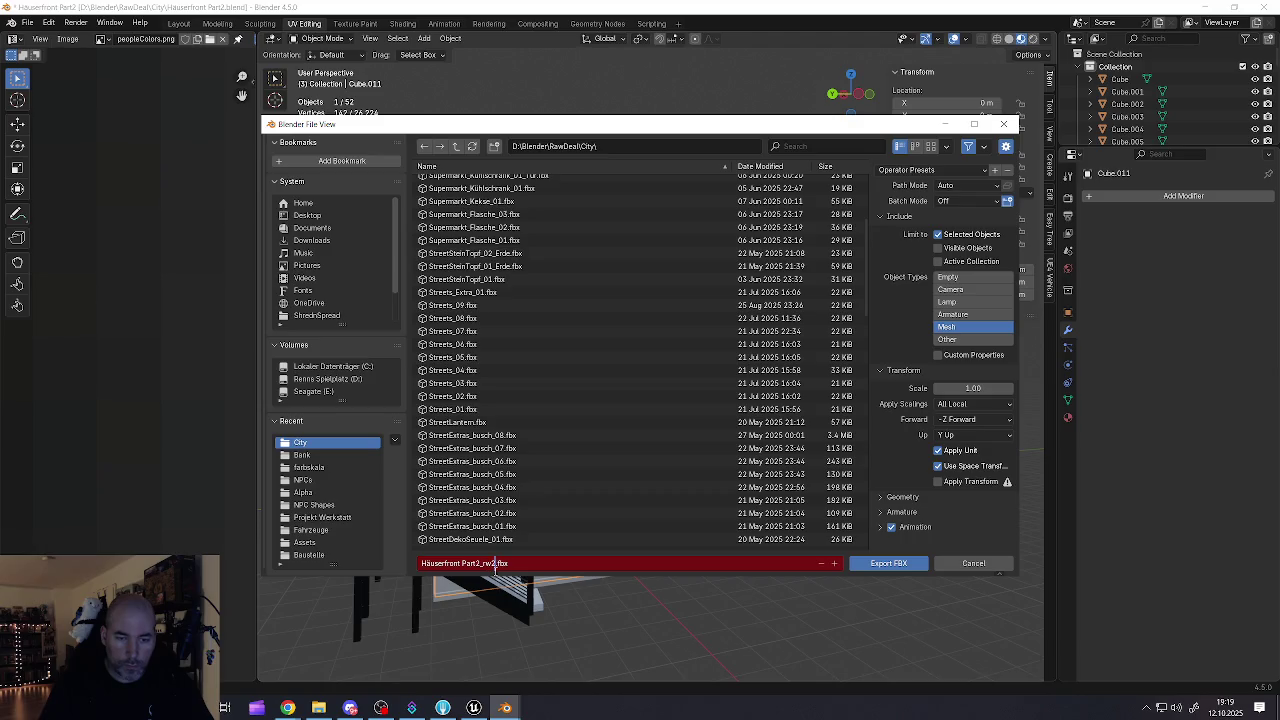
{"action": "left_click", "coordinate": [866, 563]}
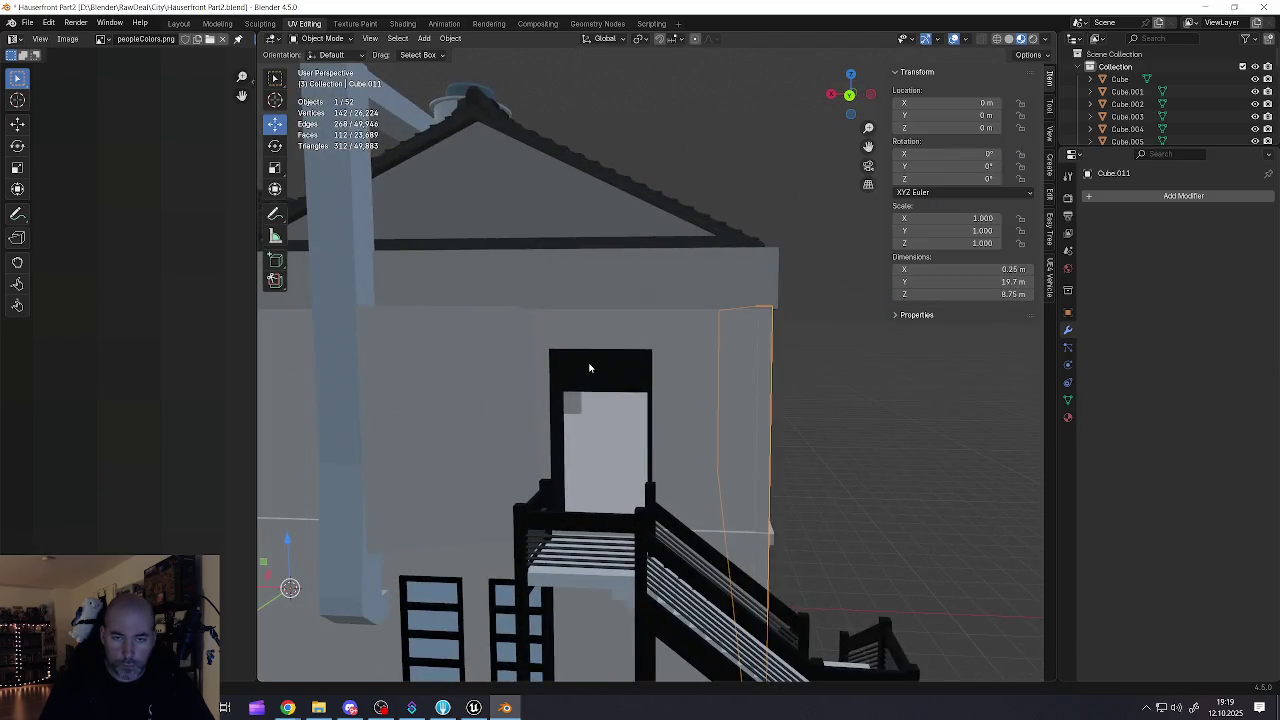
{"action": "left_click", "coordinate": [588, 366]}
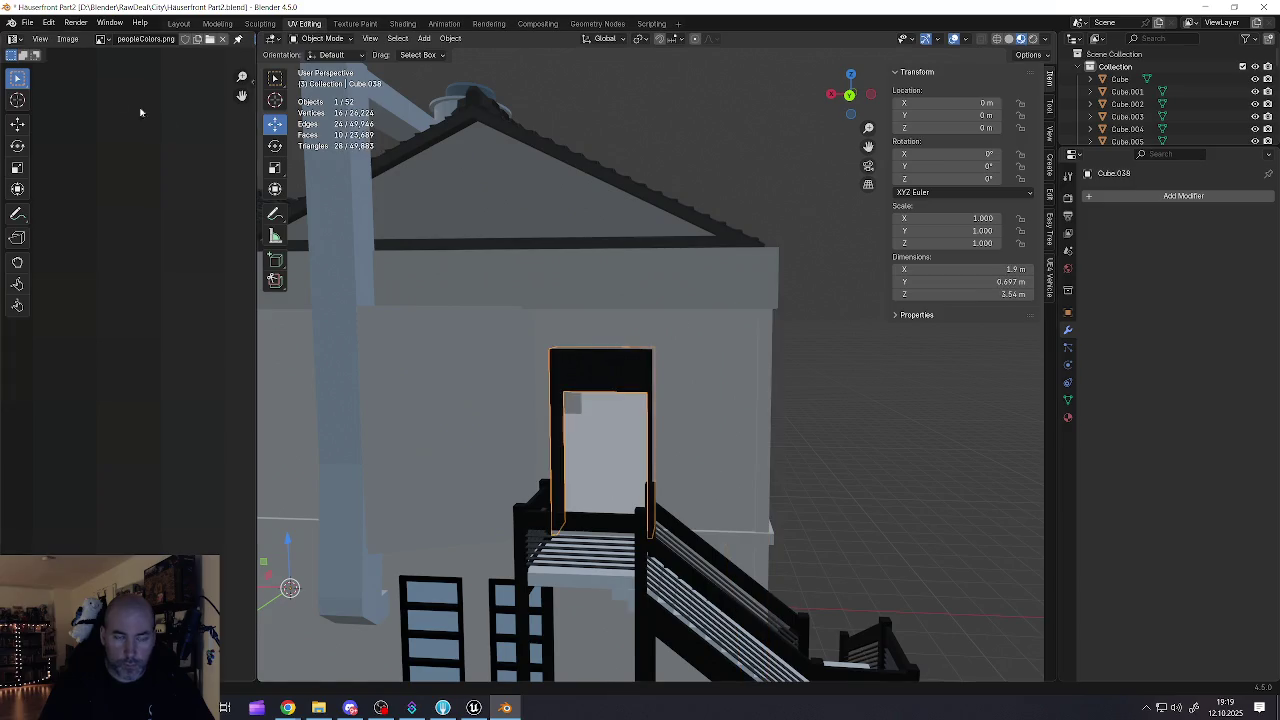
- Export the back door frame as Häuserfront Part2_backdoor.fbx
{"action": "left_click", "coordinate": [18, 22]}
{"action": "left_click", "coordinate": [28, 22]}
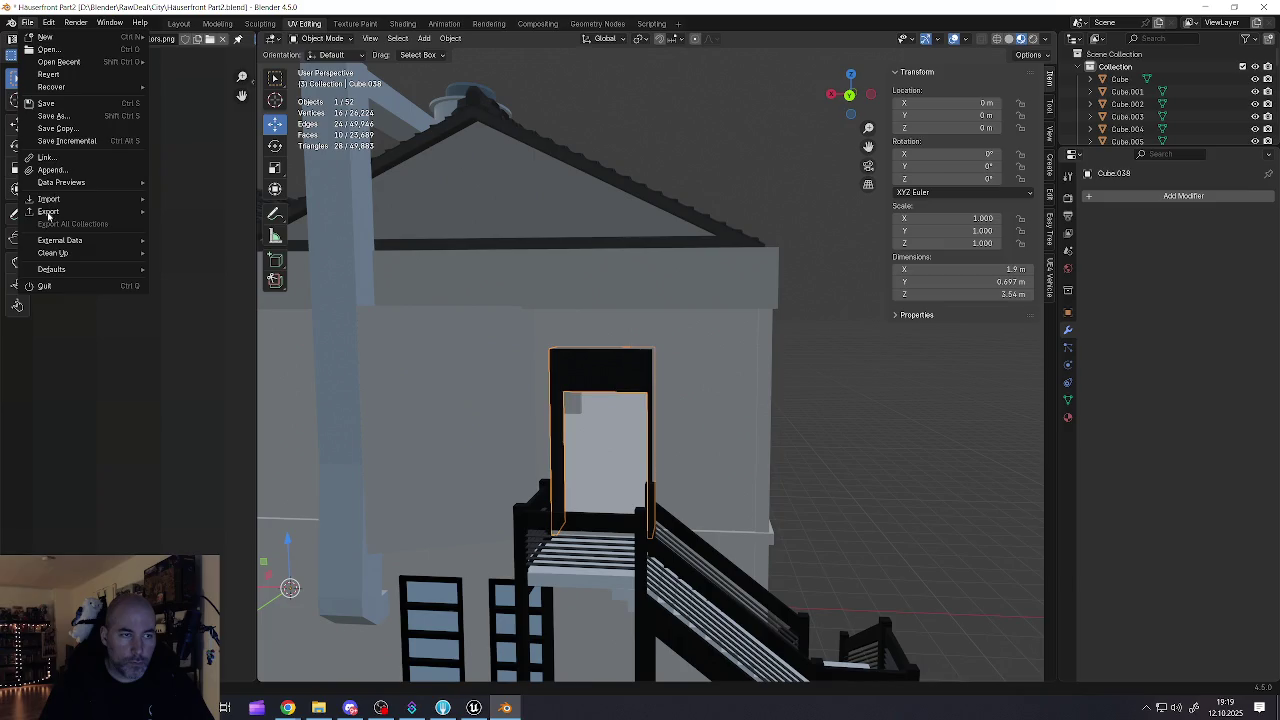
{"action": "mouse_move", "coordinate": [48, 216]}
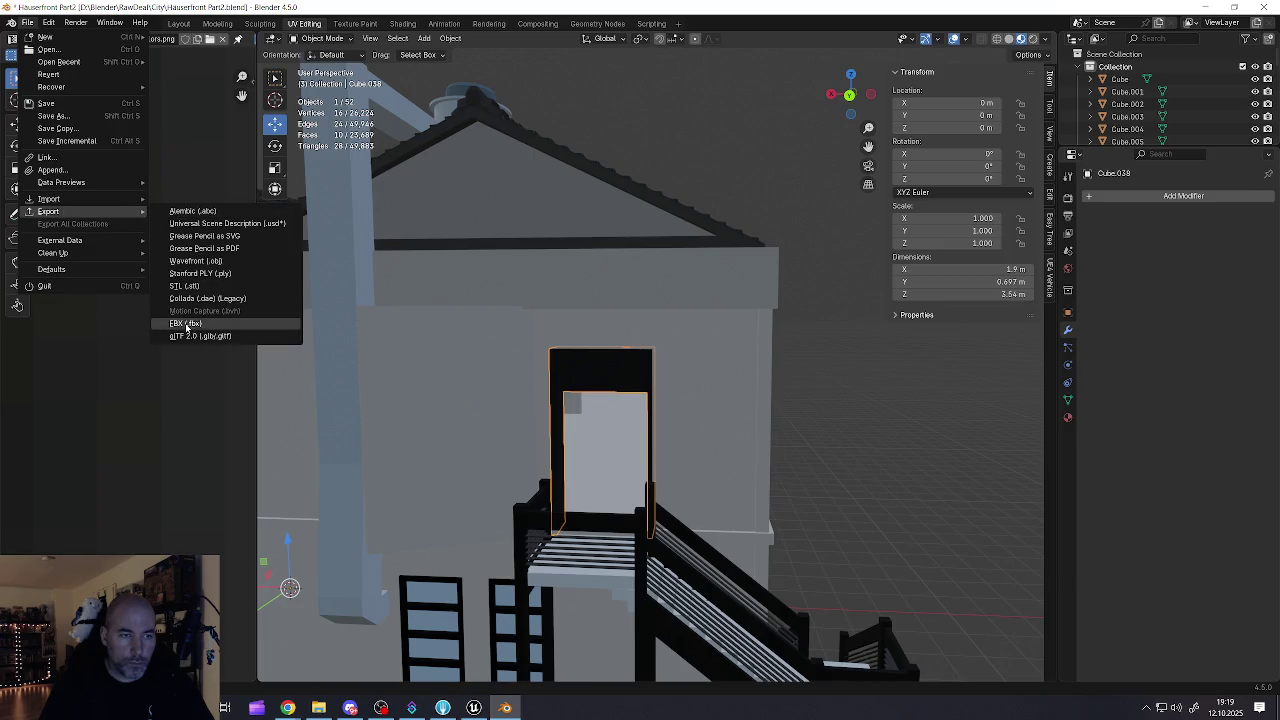
{"action": "left_click", "coordinate": [186, 325]}
{"action": "left_click", "coordinate": [484, 563]}
{"action": "type", "text": "dd"}
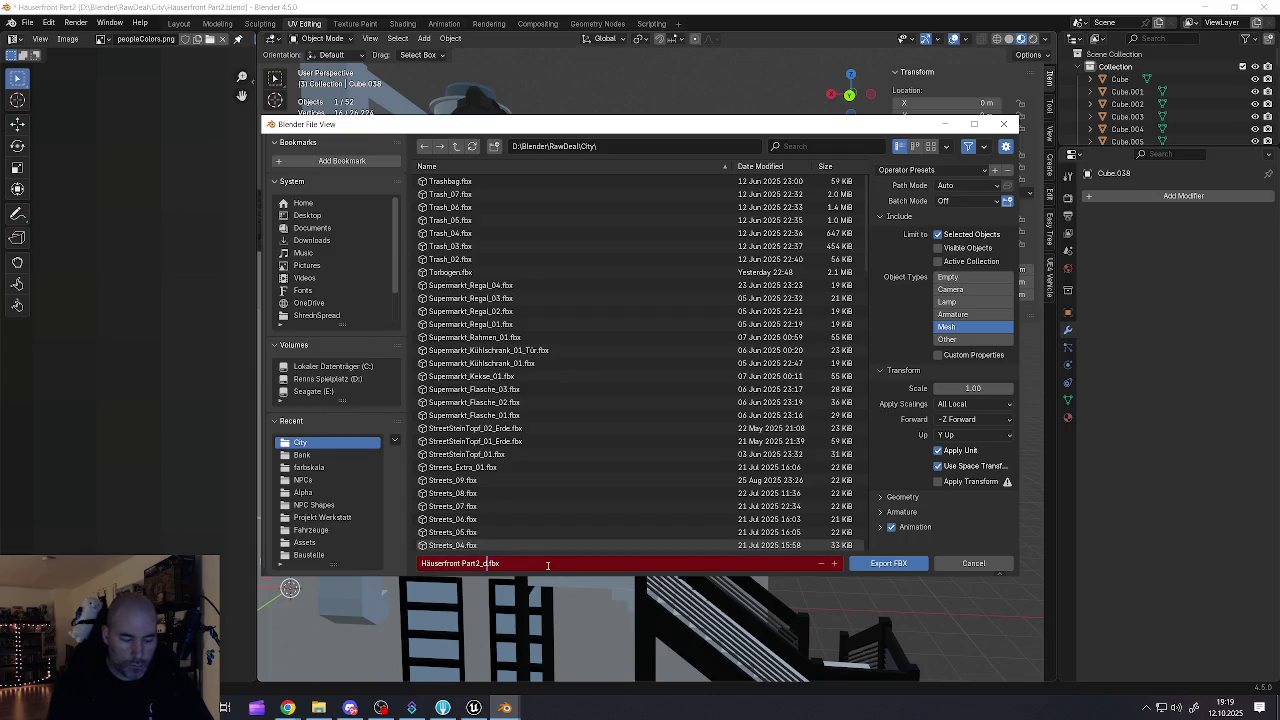
{"action": "key", "text": "BackSpace"}
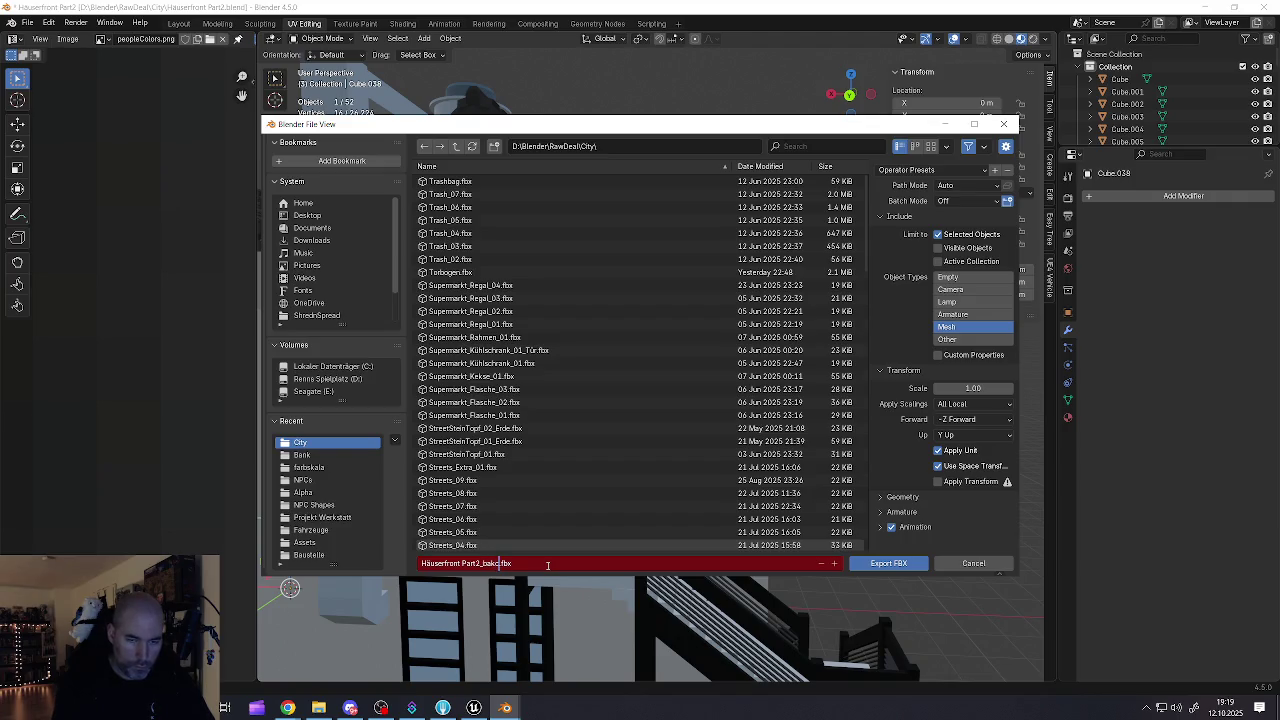
{"action": "type", "text": "ckdr"}
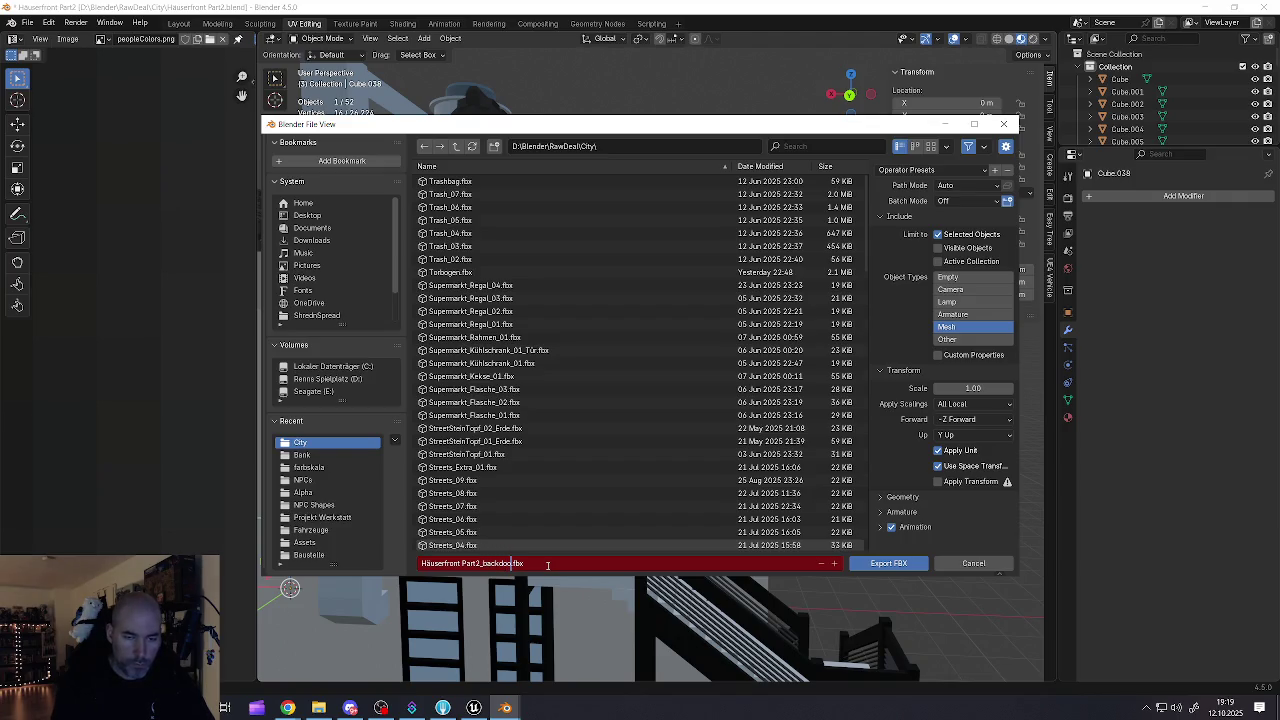
{"action": "type", "text": "r"}
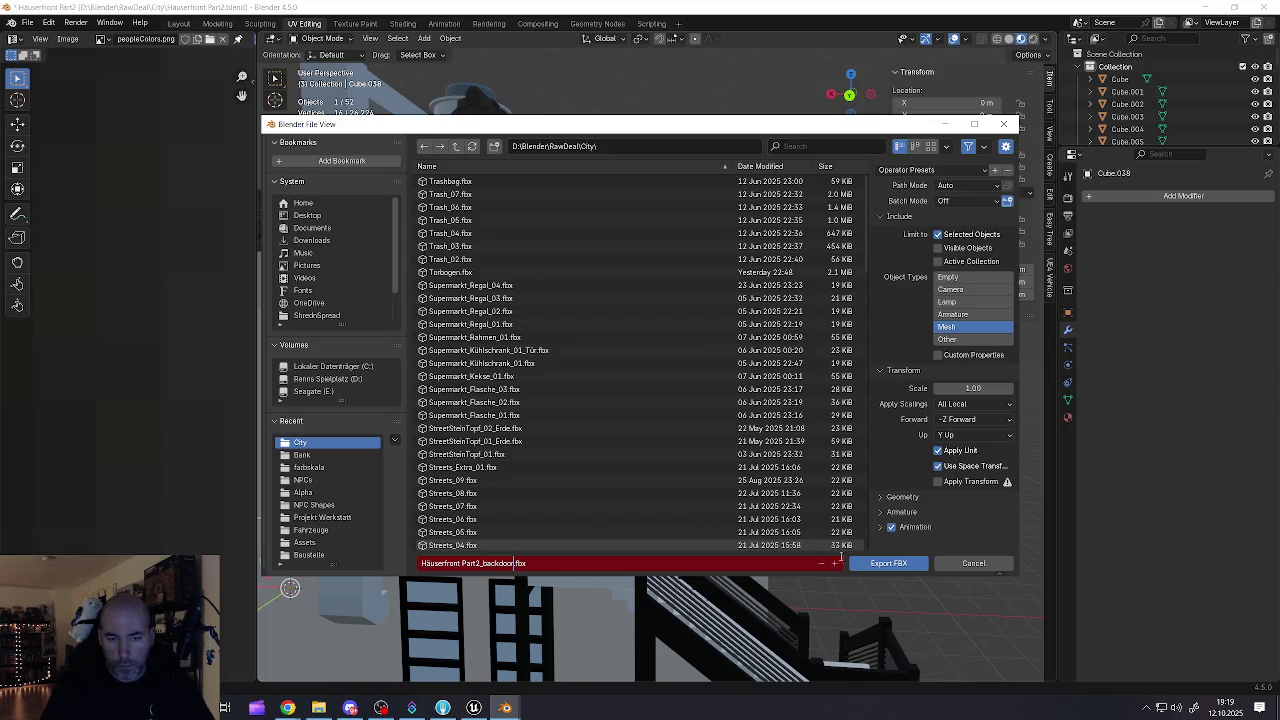
{"action": "left_click", "coordinate": [864, 566]}
{"action": "left_click", "coordinate": [870, 566]}
- Save the Blender project Häuserfront Part2.blend
{"action": "scroll", "coordinate": [676, 470], "scroll_direction": "down", "scroll_amount": 5}
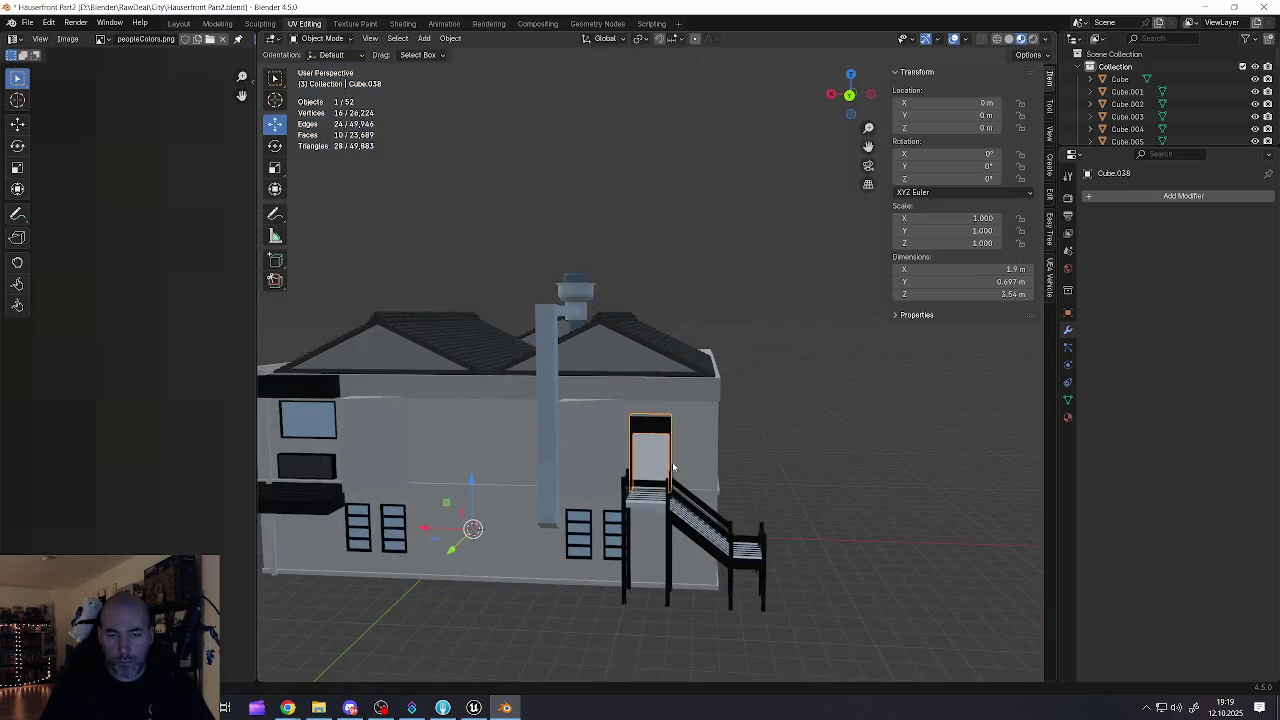
{"action": "scroll", "coordinate": [545, 450], "scroll_direction": "down", "scroll_amount": 5}
{"action": "scroll", "coordinate": [545, 450], "scroll_direction": "up", "scroll_amount": 2}
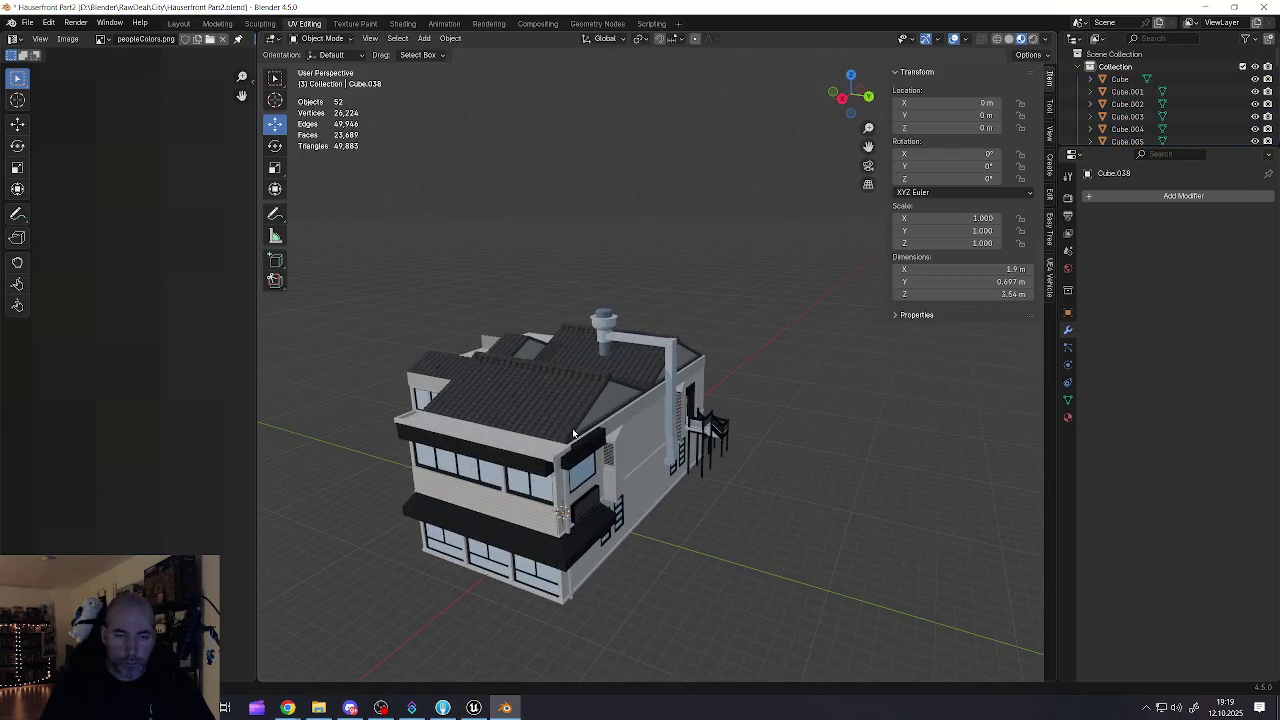
{"action": "left_click", "coordinate": [30, 22]}
{"action": "left_click", "coordinate": [46, 103]}
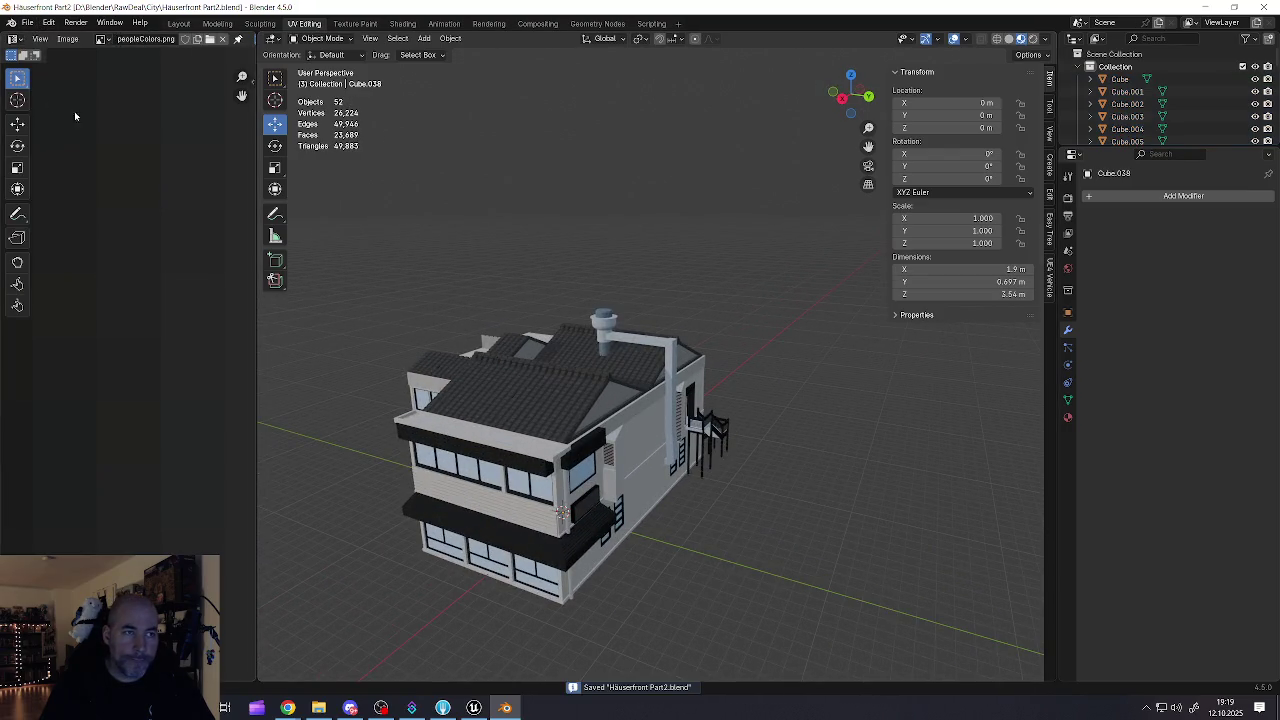
- Minimize Blender and bring the Unreal Editor's LV_Game level to the front
{"action": "left_click", "coordinate": [1207, 8]}
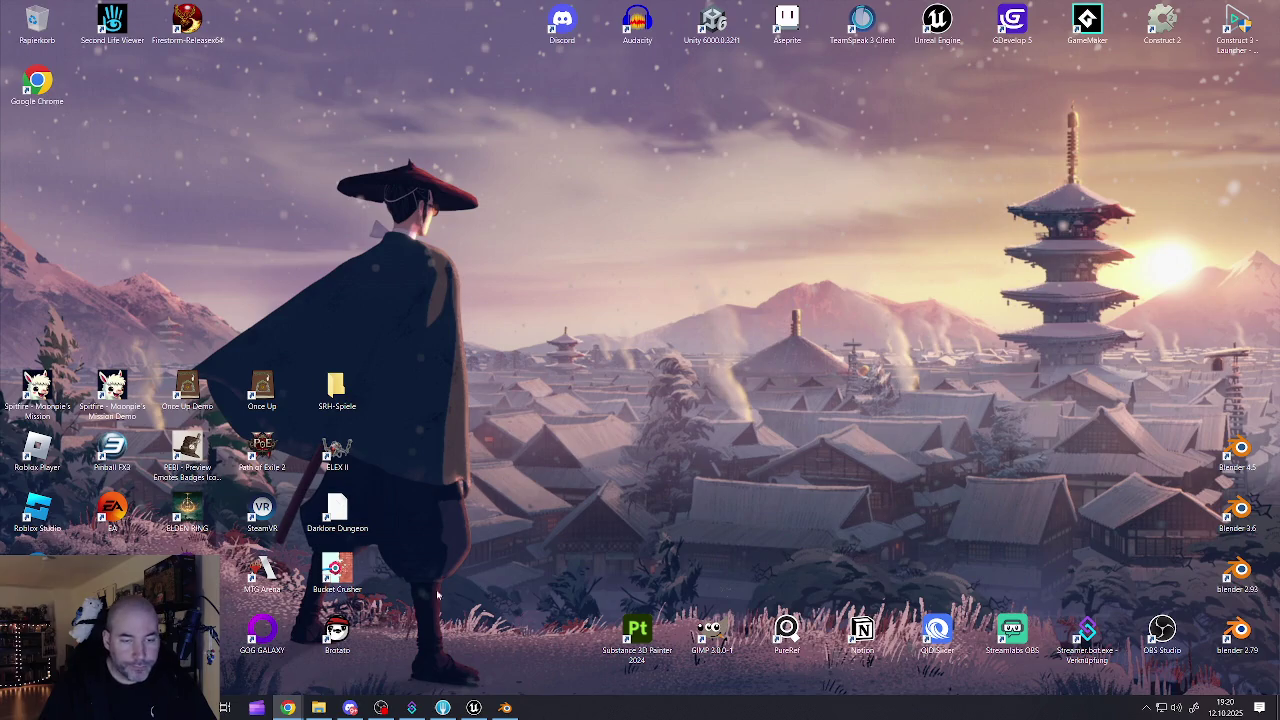
{"action": "left_click", "coordinate": [507, 708]}
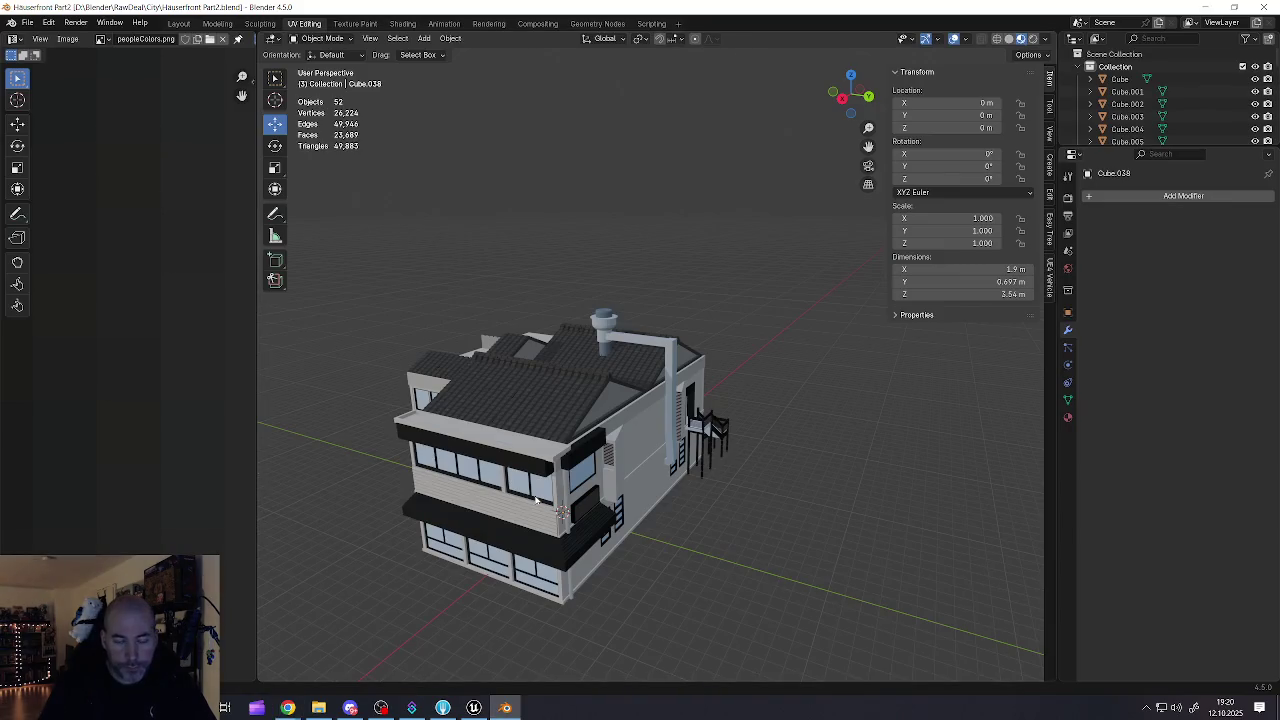
{"action": "left_click", "coordinate": [507, 708]}
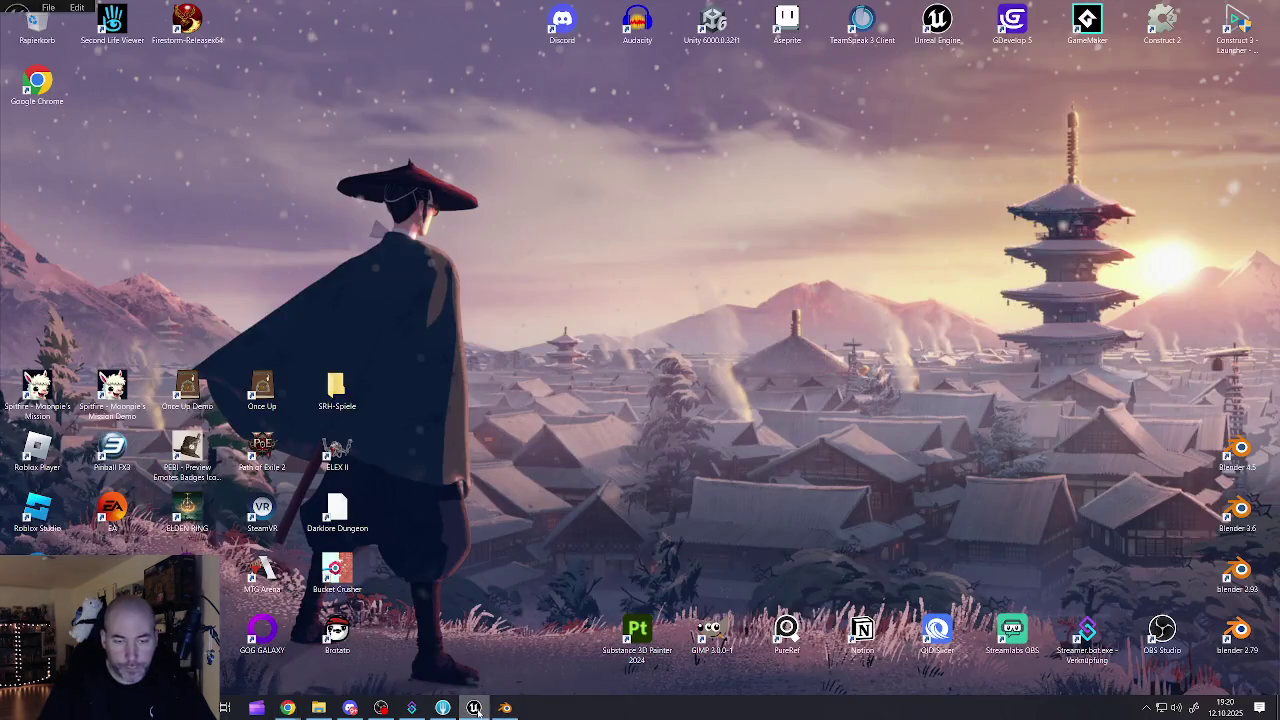
{"action": "left_click", "coordinate": [474, 708]}
{"action": "left_click_drag", "start_coordinate": [583, 469], "coordinate": [490, 462]}
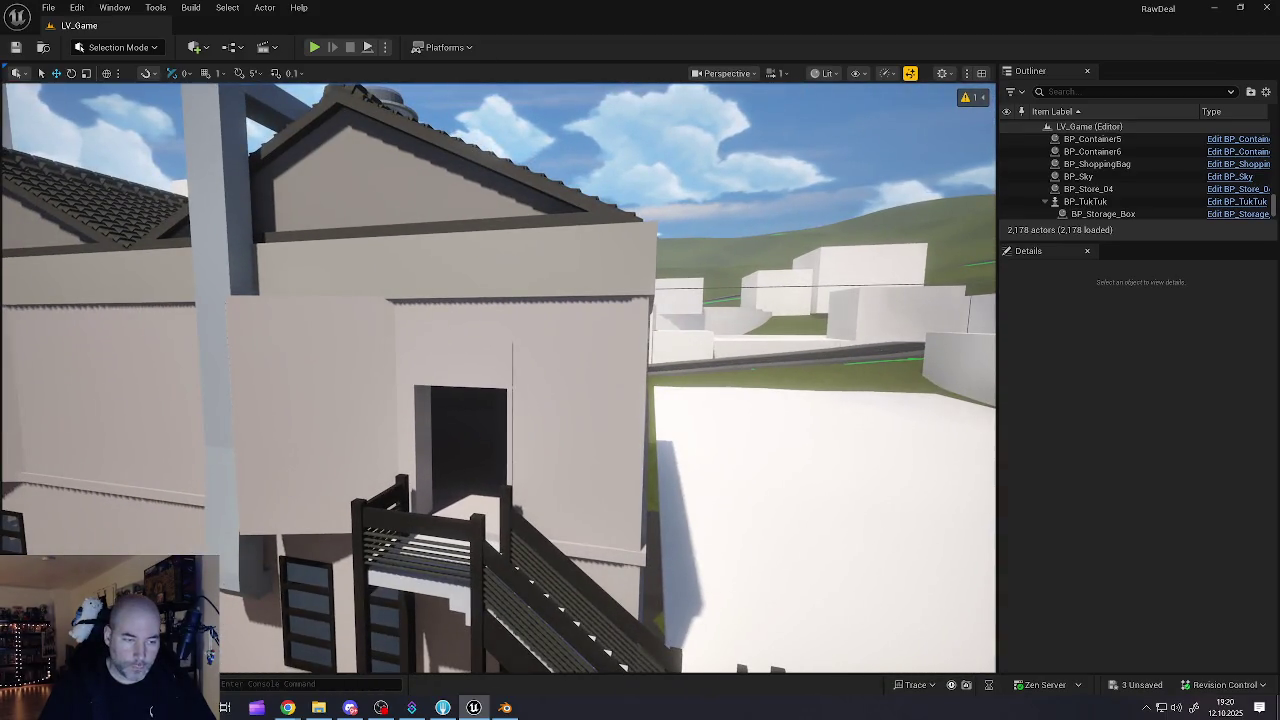
- Open the Content Drawer and browse to the Meshes > Buildings > Store_04 folder
{"action": "key", "text": "ctrl+space"}
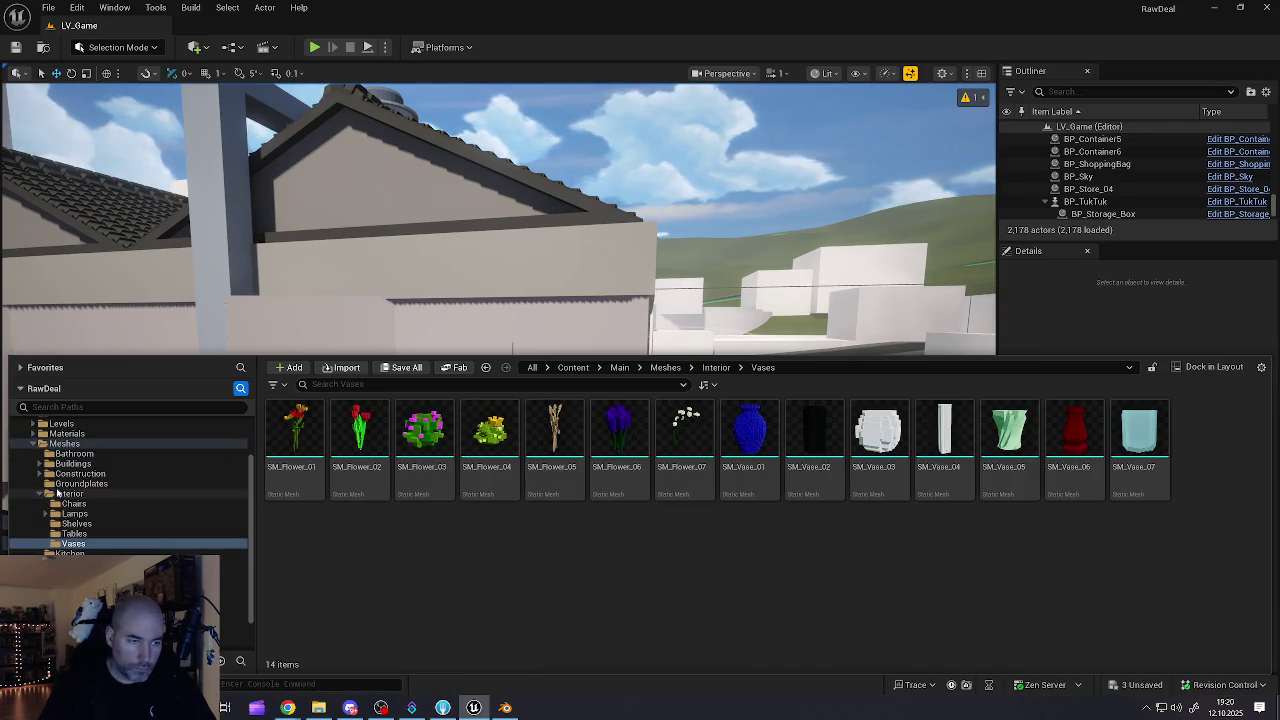
{"action": "left_click", "coordinate": [47, 475]}
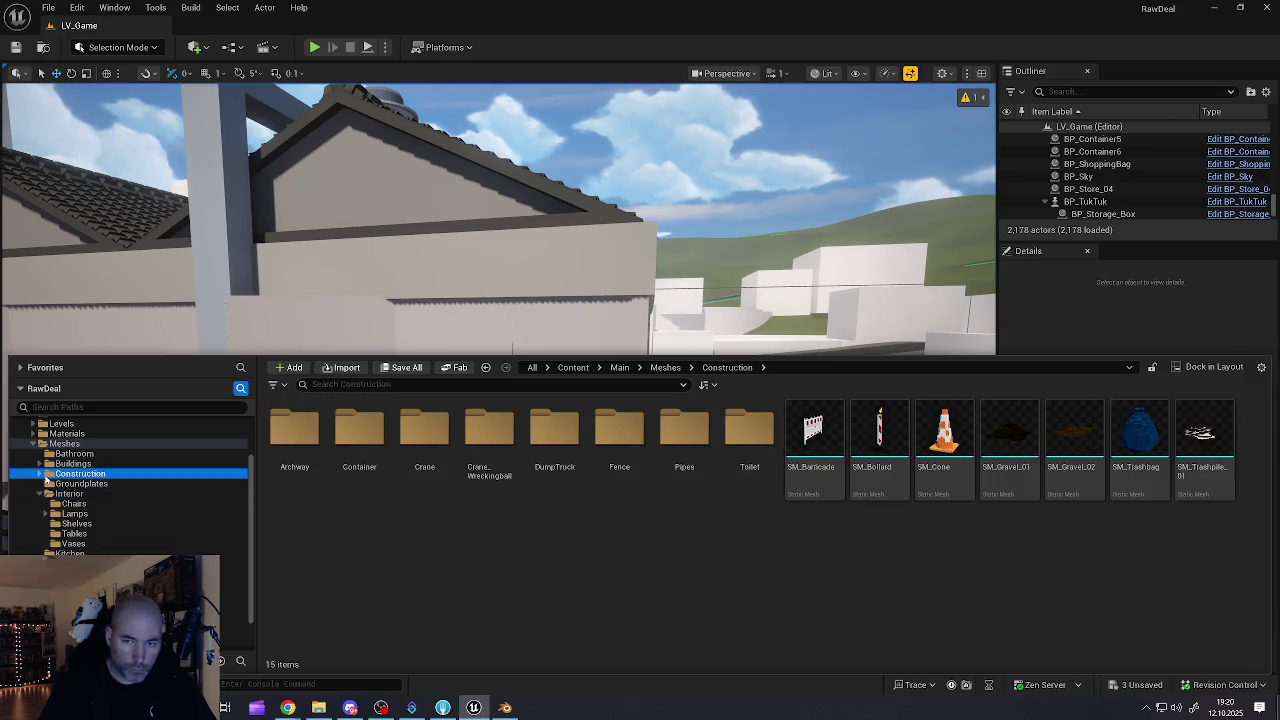
{"action": "left_click", "coordinate": [47, 465]}
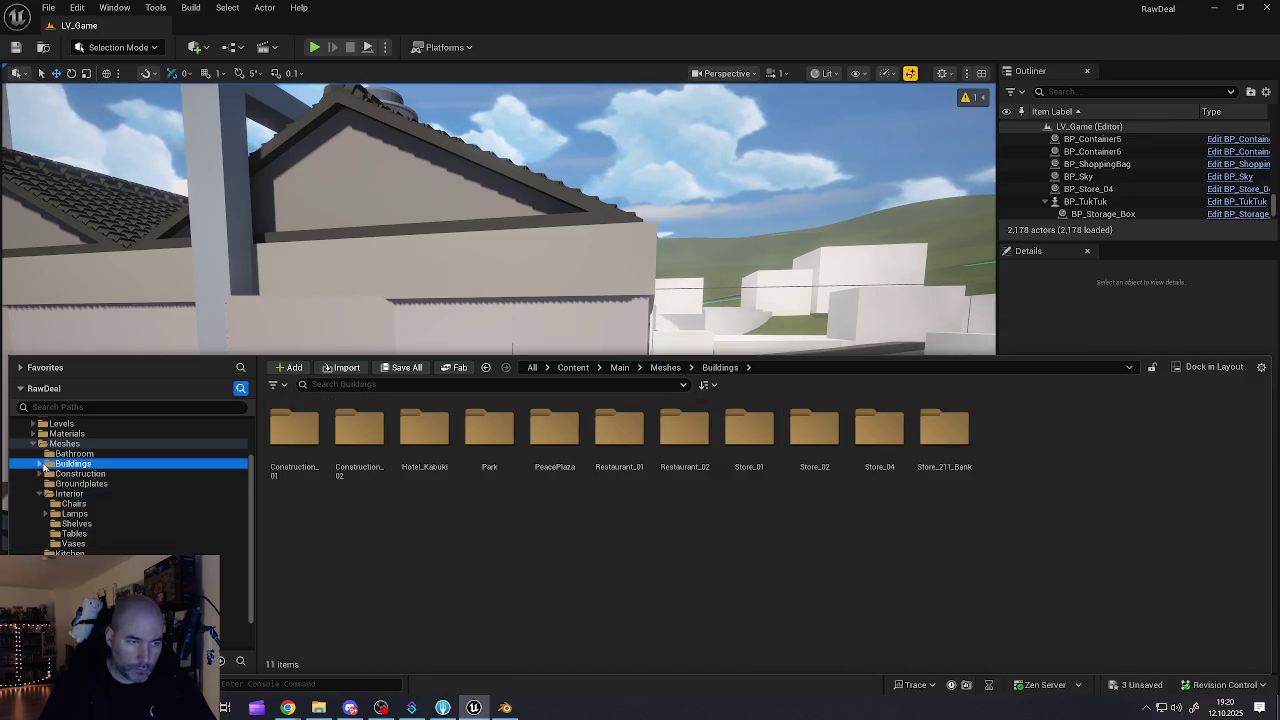
{"action": "left_click", "coordinate": [42, 465]}
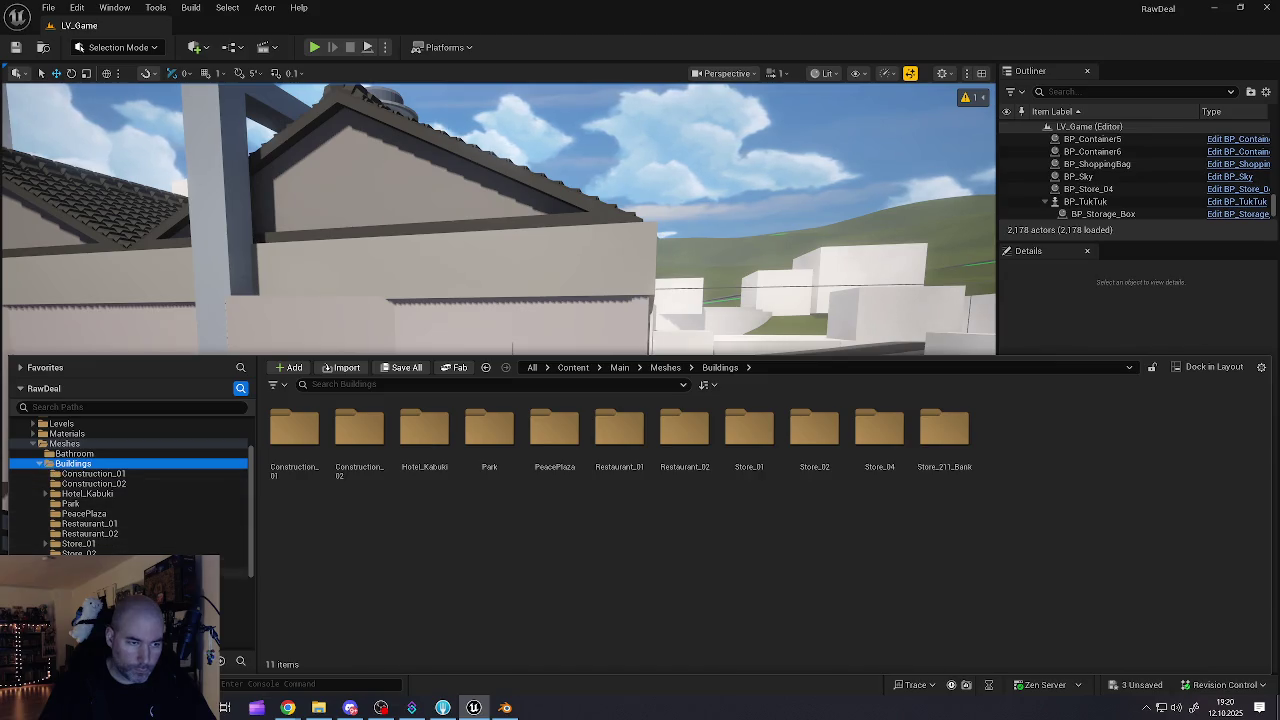
{"action": "left_click", "coordinate": [78, 563]}
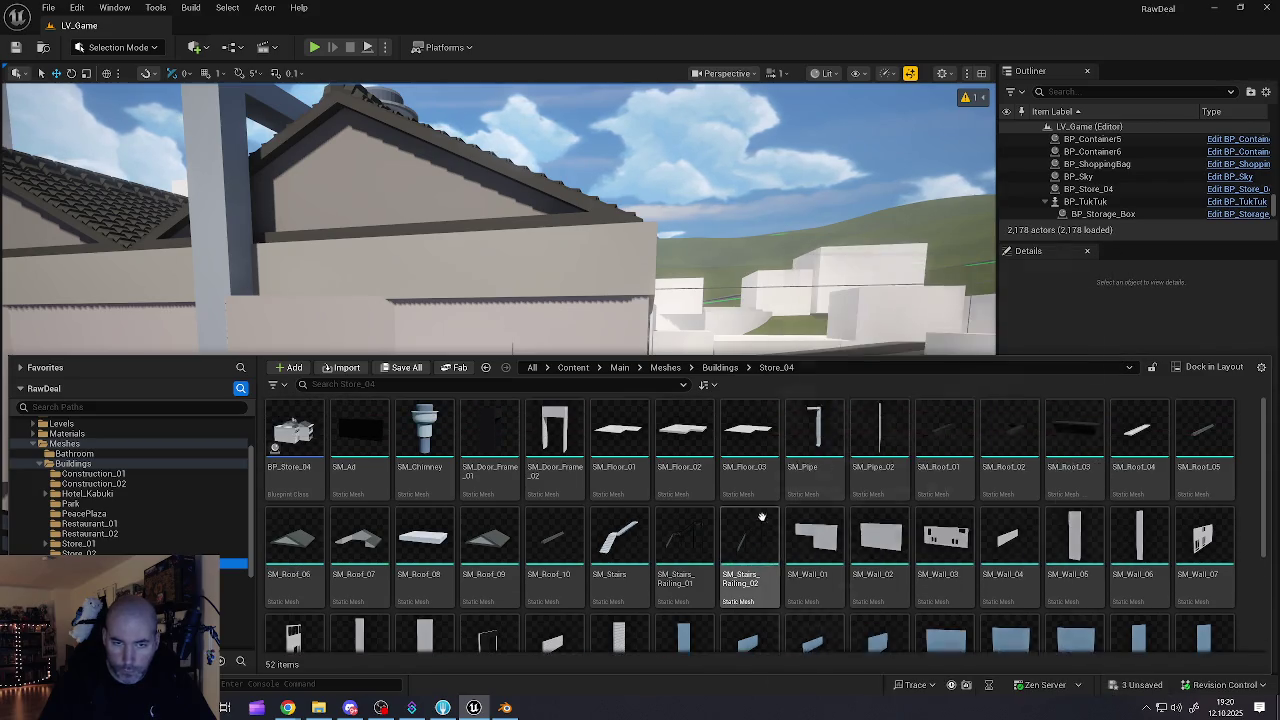
- Reimport SM_Door_Frame_02 using Häuserfront Part2_backdoor.fbx as its new source file
{"action": "right_click", "coordinate": [547, 440]}
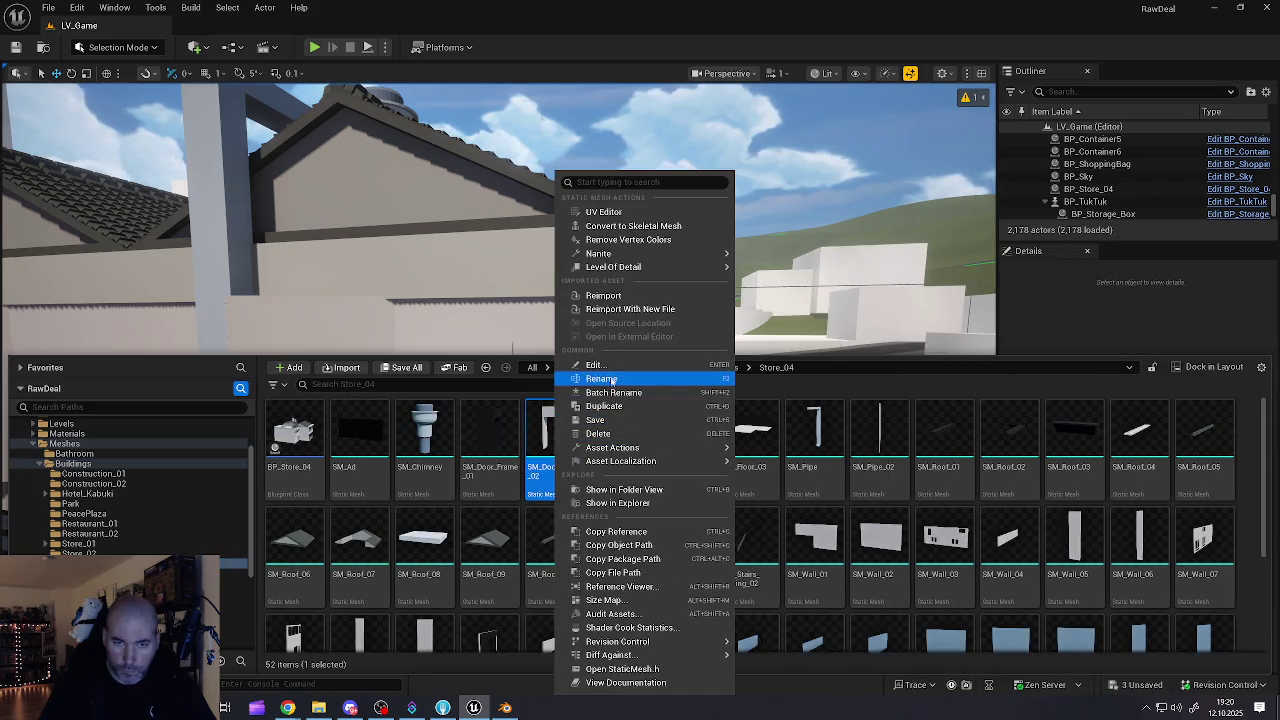
{"action": "left_click", "coordinate": [612, 314]}
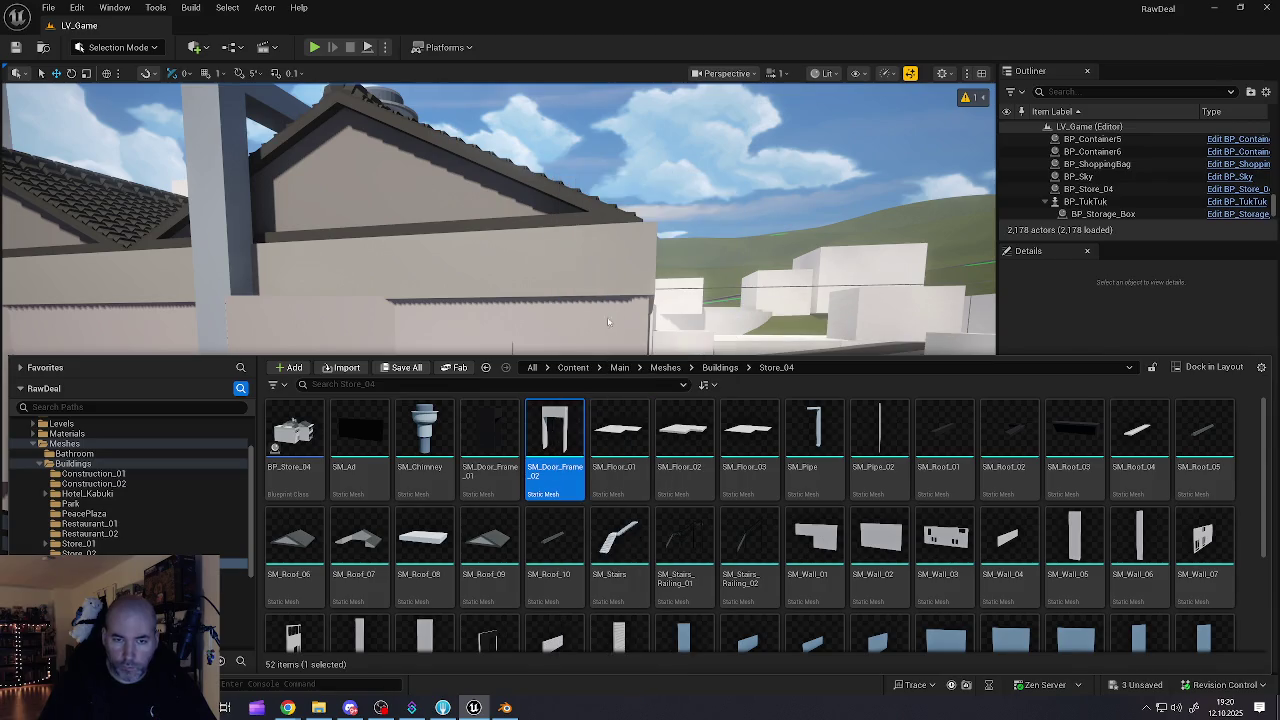
{"action": "left_click", "coordinate": [255, 90]}
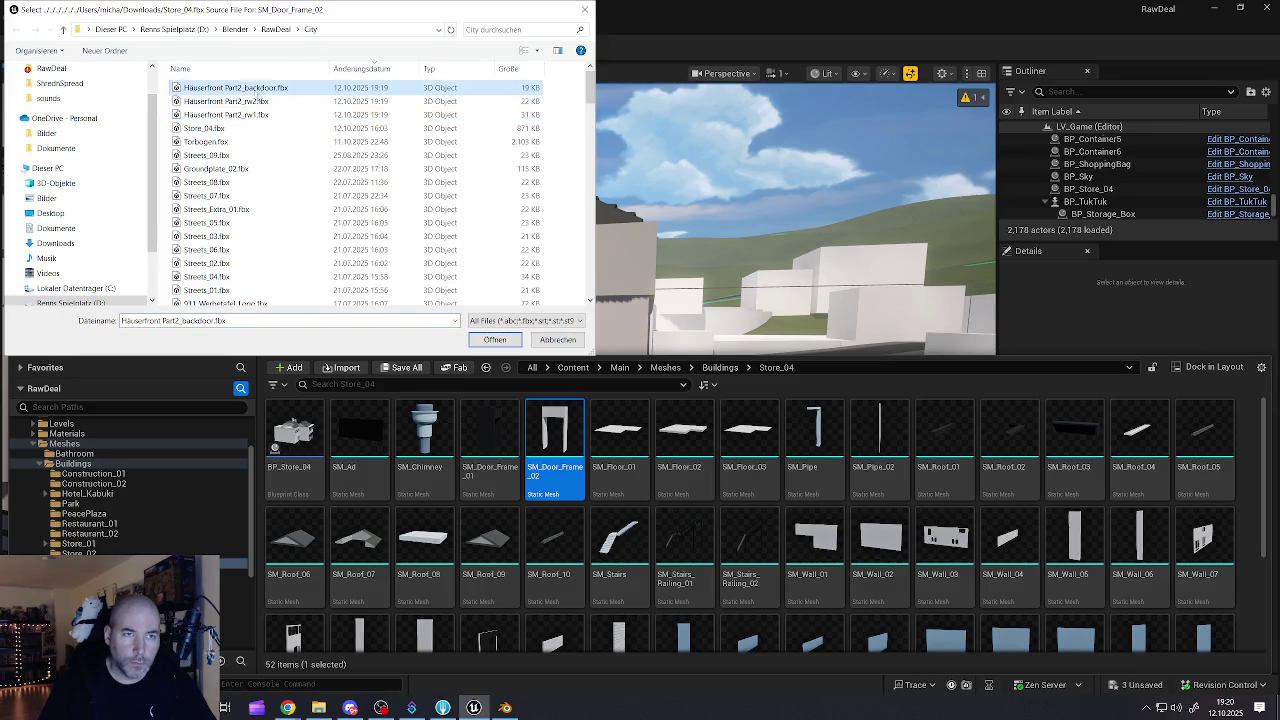
{"action": "left_click", "coordinate": [494, 339]}
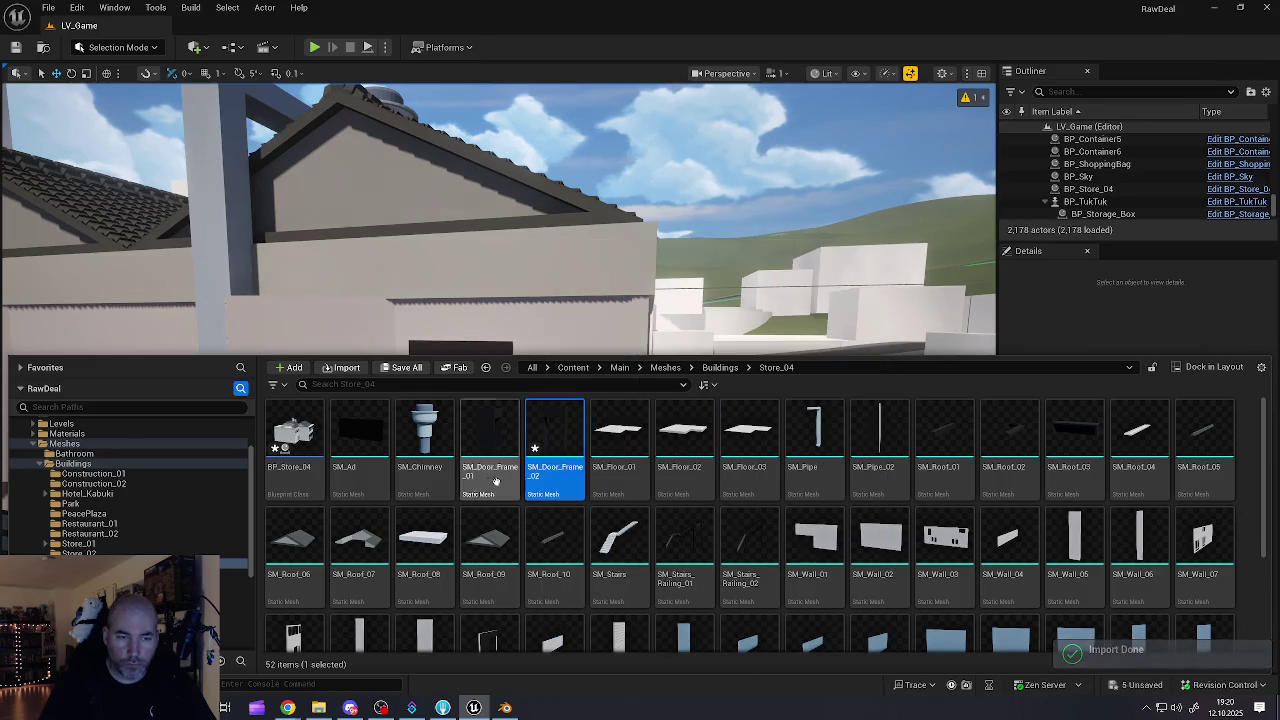
{"action": "scroll", "coordinate": [779, 494], "scroll_direction": "down", "scroll_amount": 2}
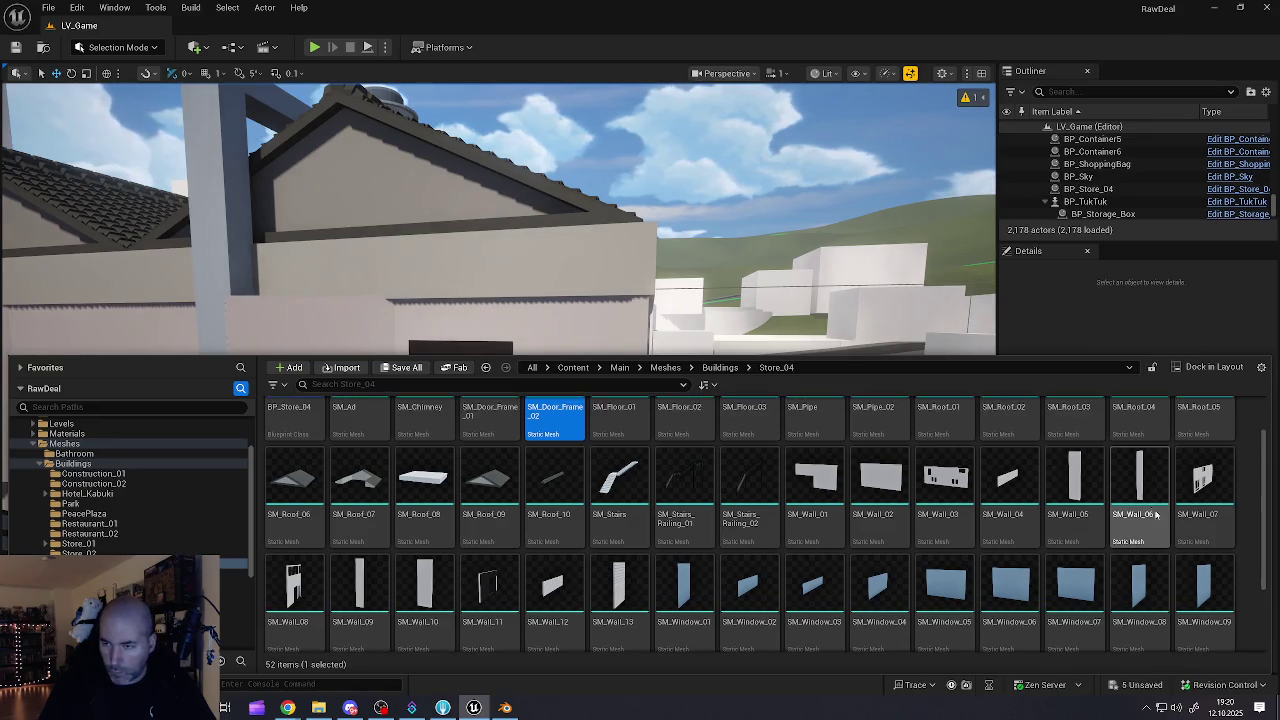
{"action": "scroll", "coordinate": [1148, 500], "scroll_direction": "up", "scroll_amount": 2}
{"action": "scroll", "coordinate": [1146, 494], "scroll_direction": "up", "scroll_amount": 1}
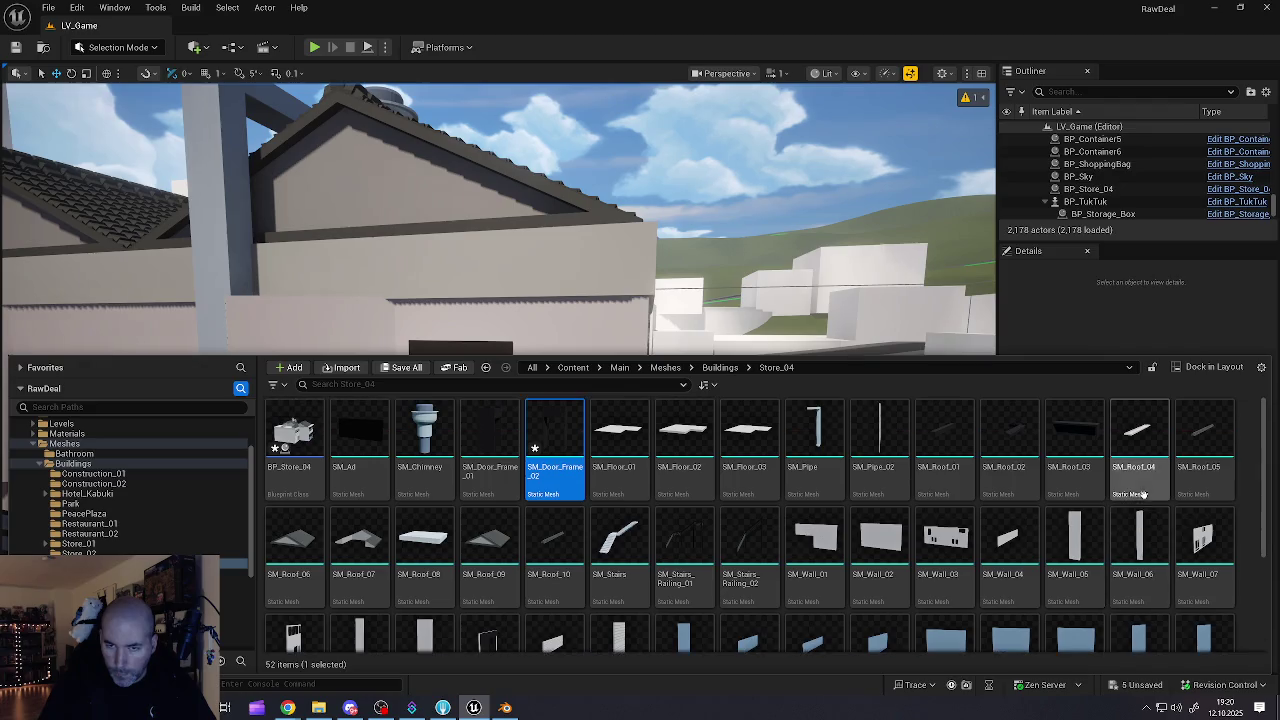
{"action": "scroll", "coordinate": [1029, 487], "scroll_direction": "down", "scroll_amount": 3}
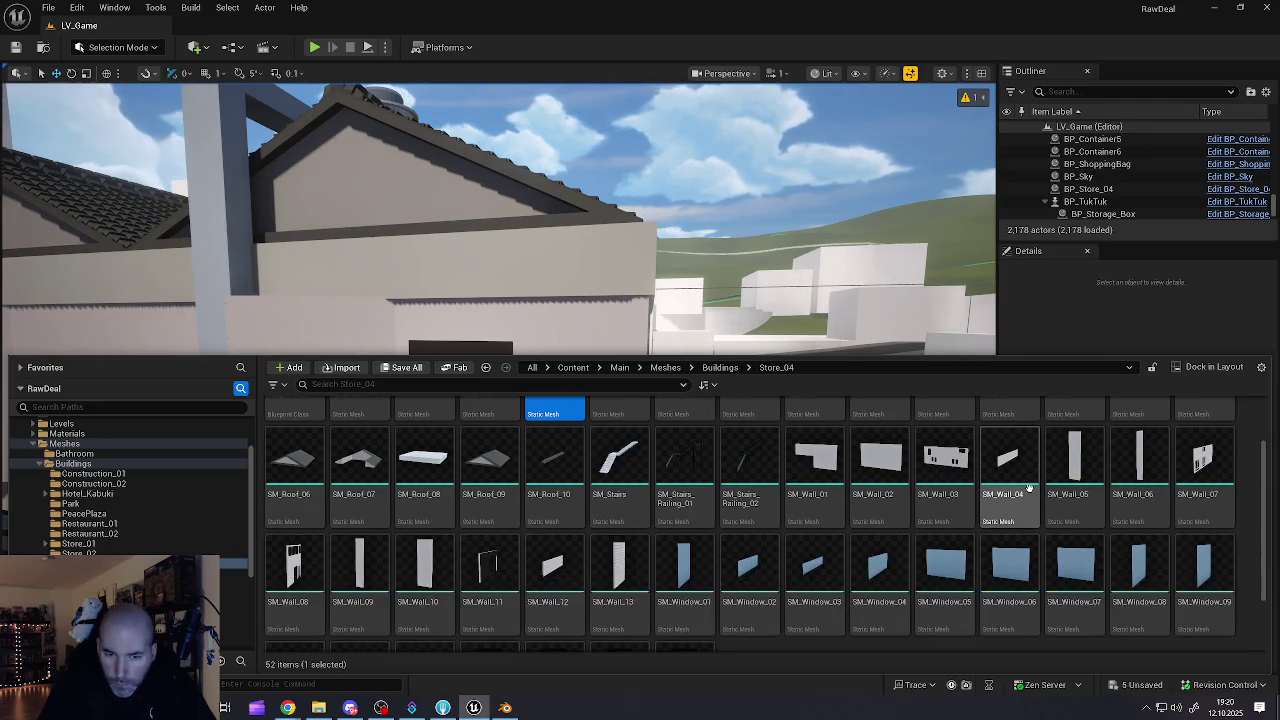
{"action": "scroll", "coordinate": [1029, 487], "scroll_direction": "down", "scroll_amount": 3}
{"action": "scroll", "coordinate": [1014, 497], "scroll_direction": "up", "scroll_amount": 2}
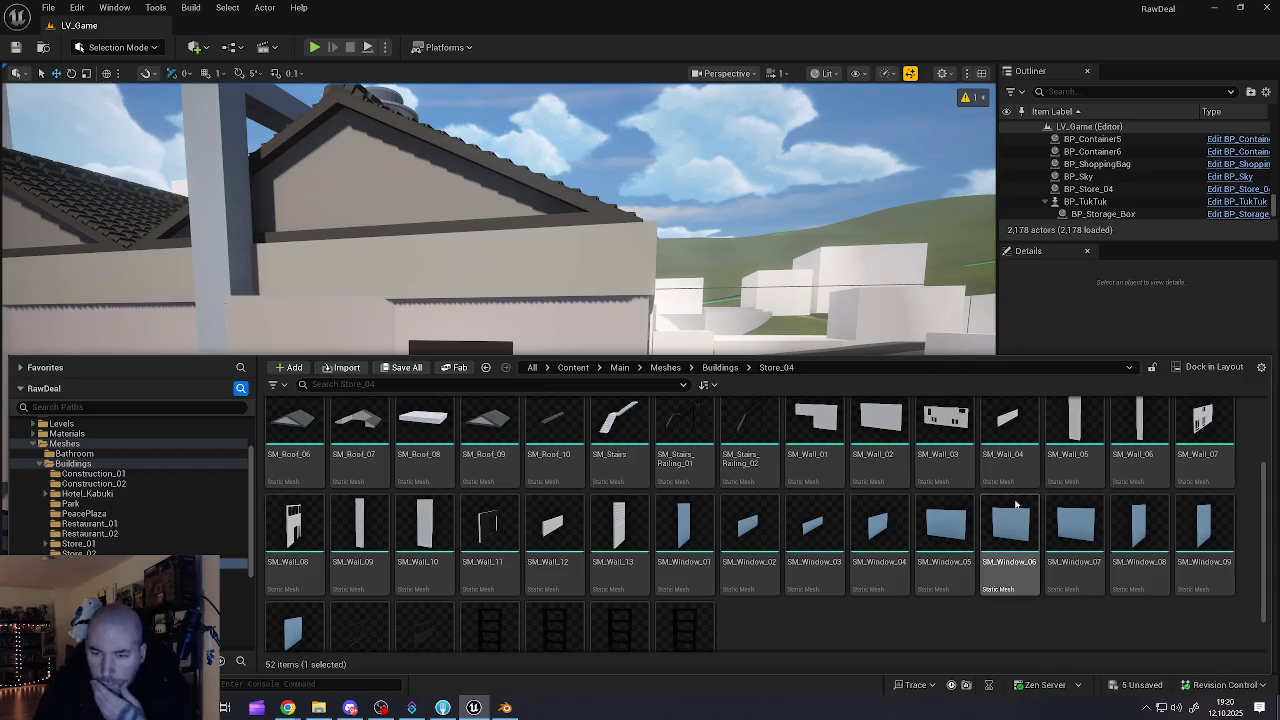
{"action": "mouse_move", "coordinate": [955, 477]}
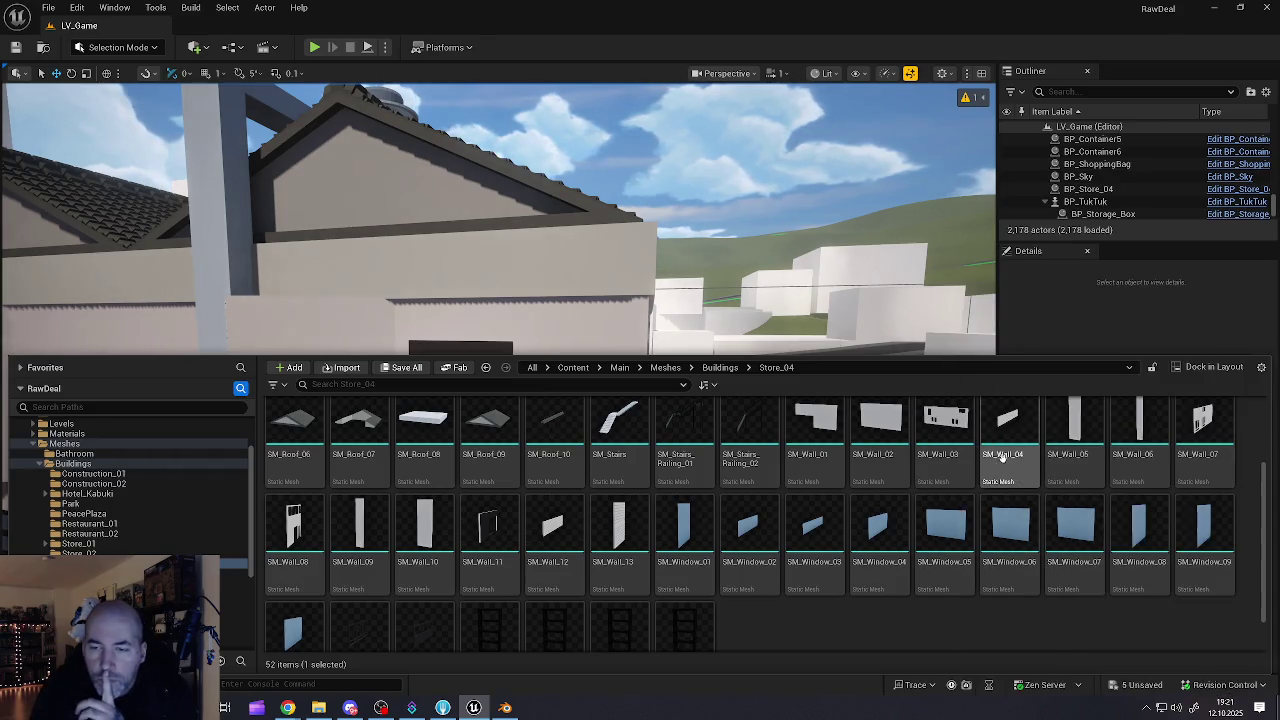
{"action": "mouse_move", "coordinate": [963, 430]}
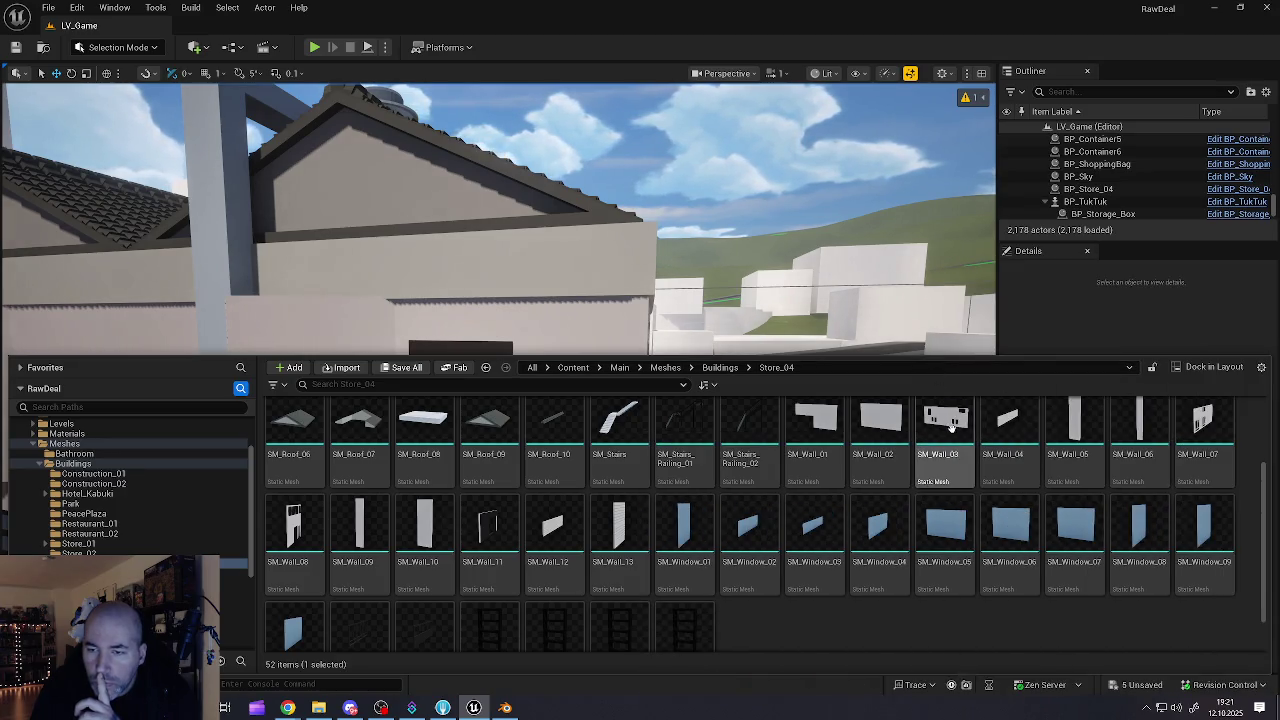
{"action": "left_click_drag", "start_coordinate": [930, 362], "coordinate": [938, 431]}
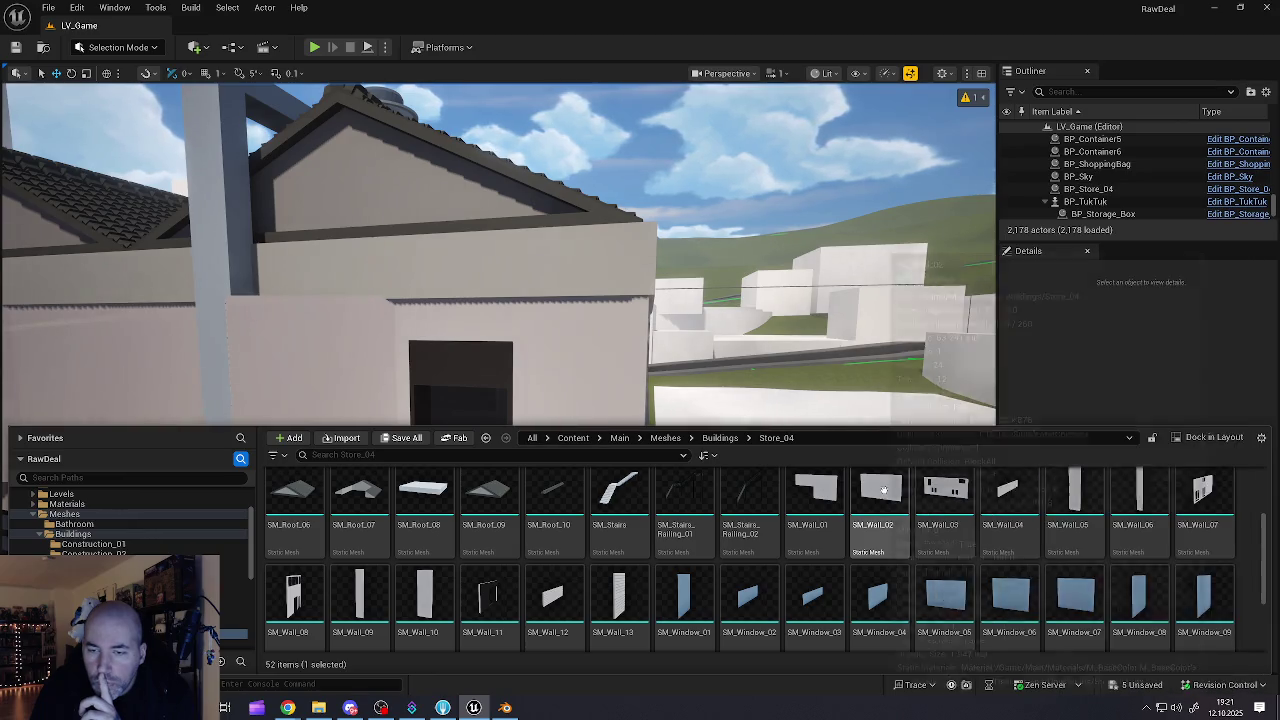
{"action": "mouse_move", "coordinate": [882, 488]}
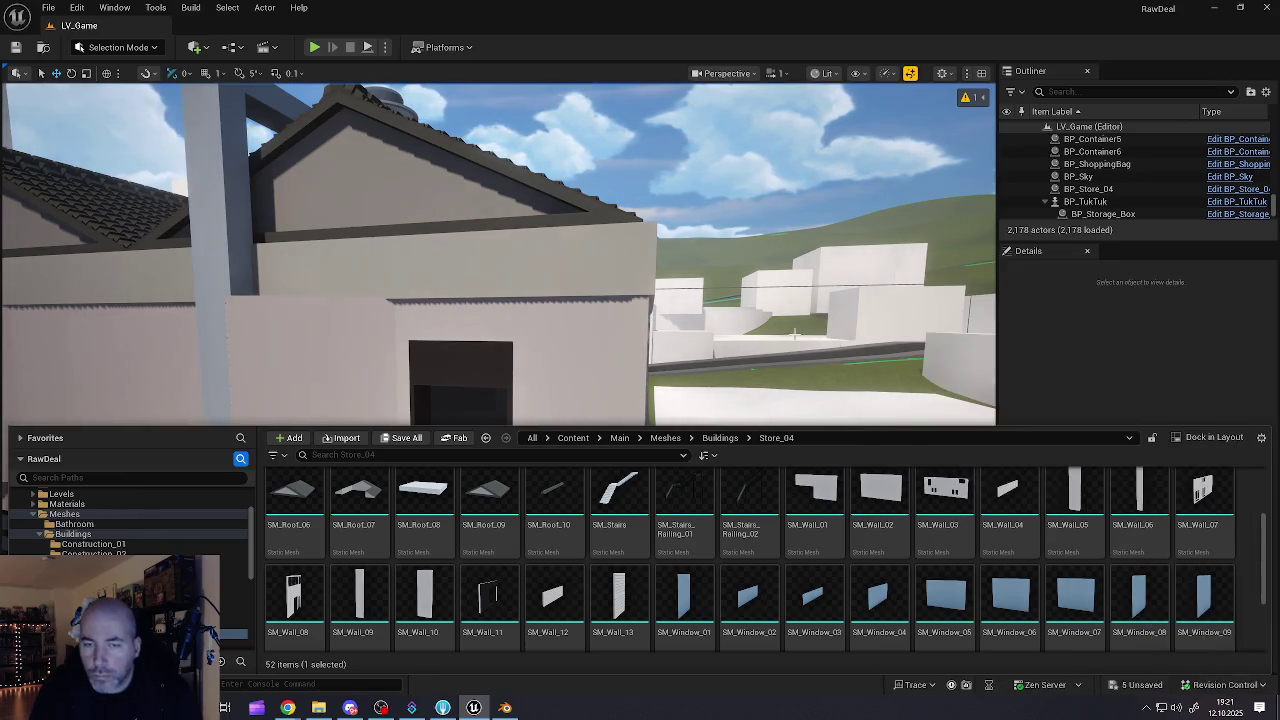
{"action": "scroll", "coordinate": [500, 300], "scroll_direction": "up", "scroll_amount": 5}
{"action": "scroll", "coordinate": [500, 380], "scroll_direction": "up", "scroll_amount": 10}
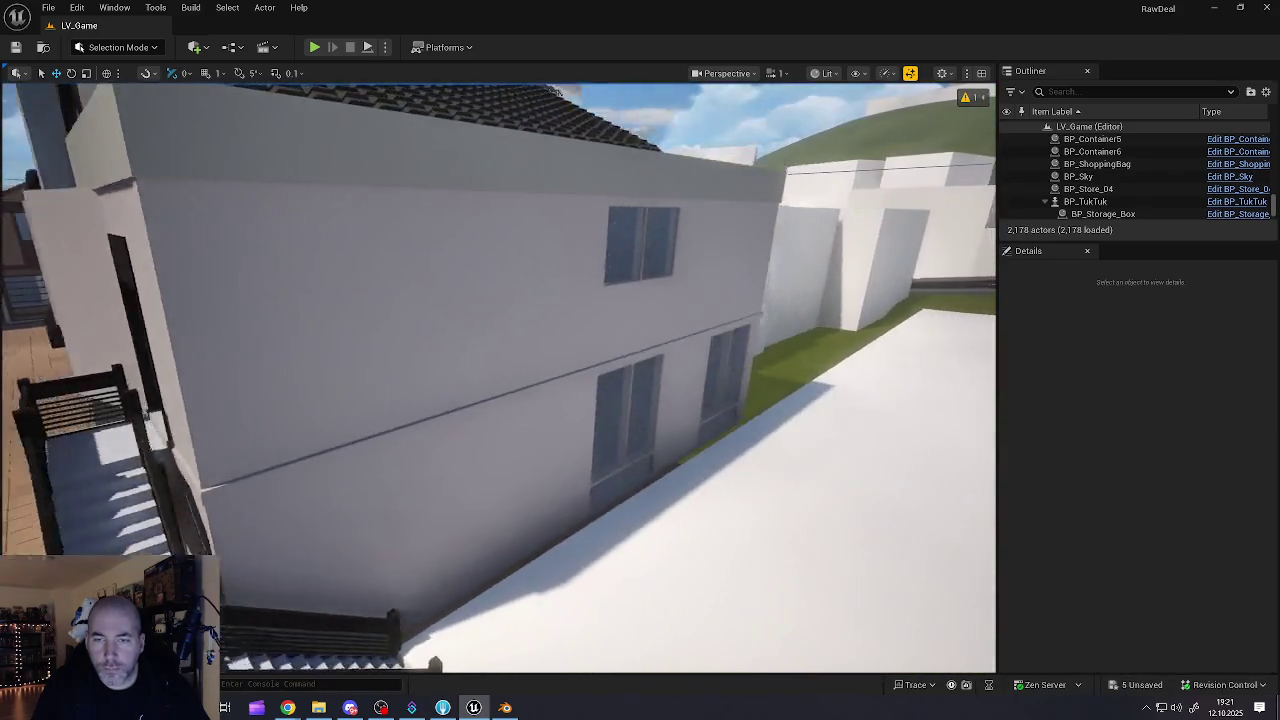
{"action": "scroll", "coordinate": [307, 494], "scroll_direction": "down", "scroll_amount": 10}
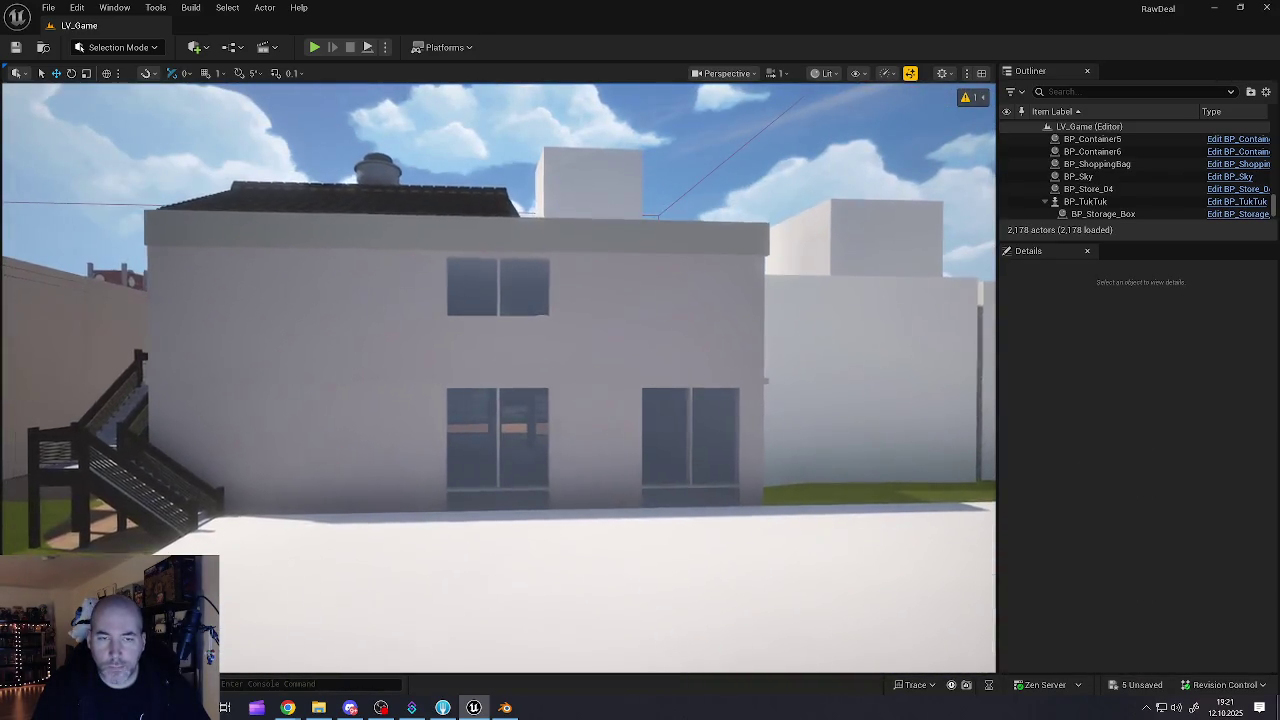
{"action": "scroll", "coordinate": [786, 357], "scroll_direction": "up", "scroll_amount": 3}
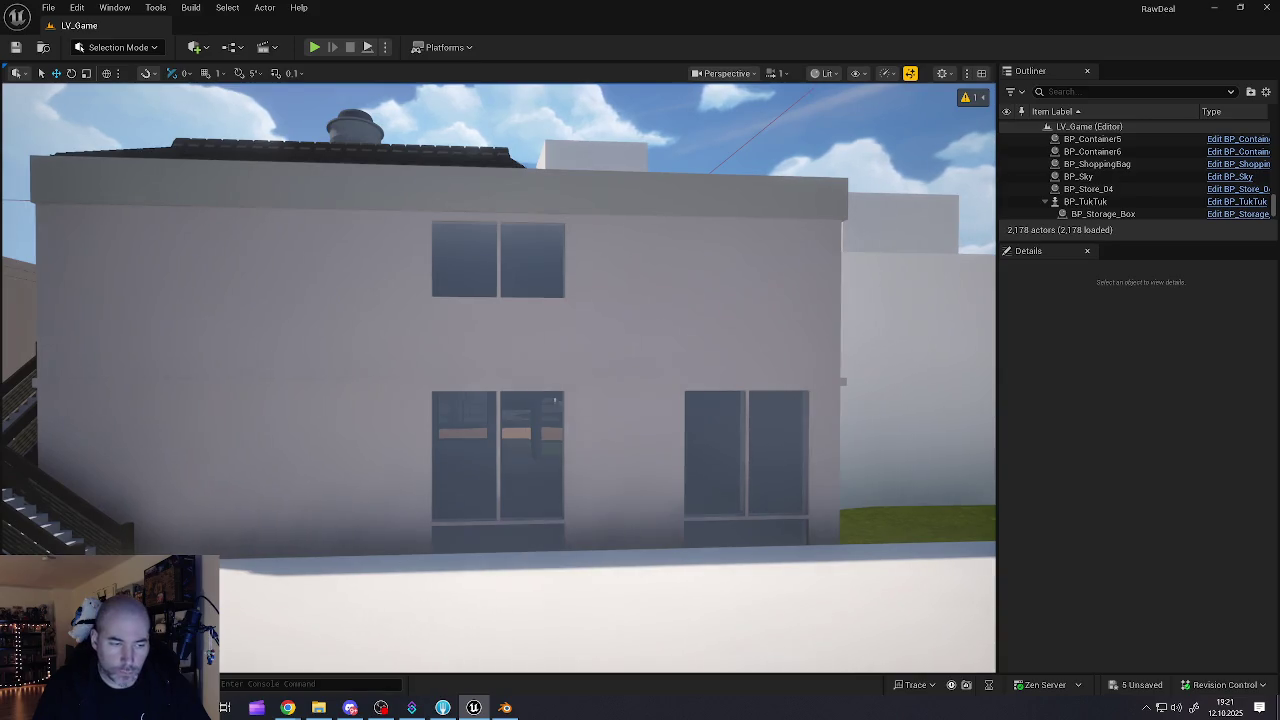
{"action": "key", "text": "ctrl+space"}
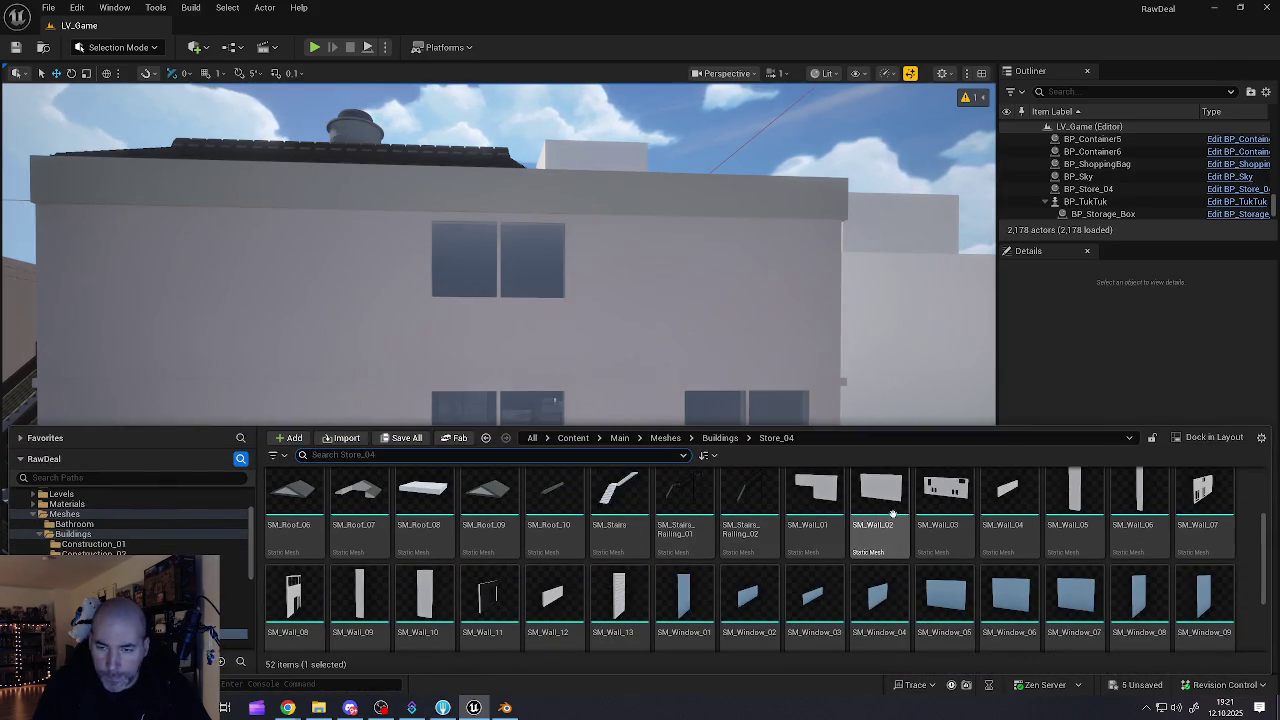
{"action": "left_click", "coordinate": [930, 498]}
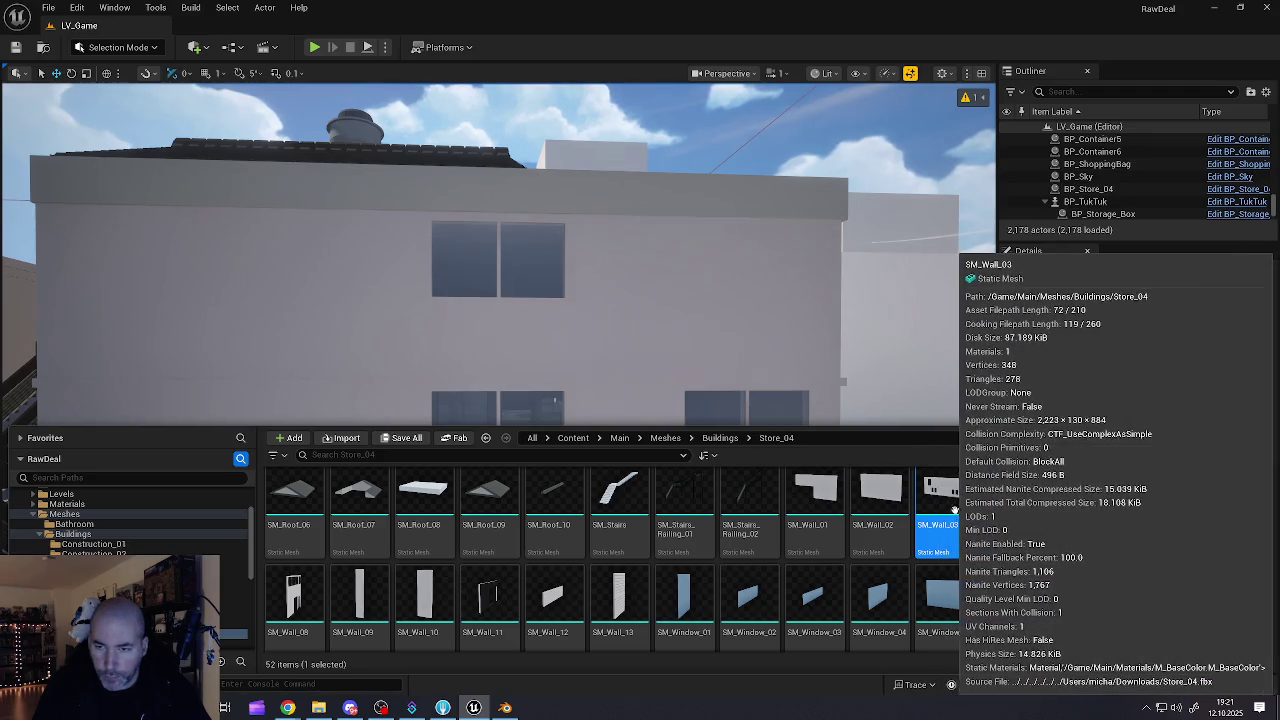
{"action": "scroll", "coordinate": [950, 560], "scroll_direction": "down", "scroll_amount": 2}
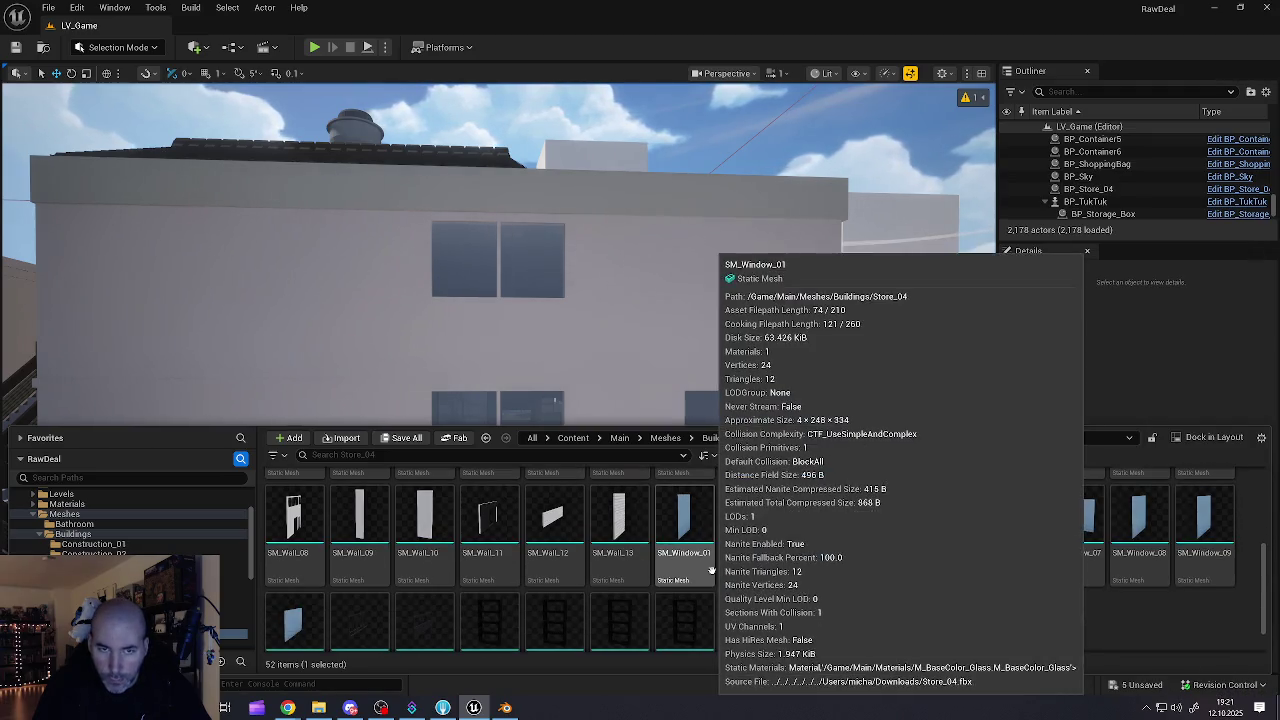
{"action": "scroll", "coordinate": [940, 537], "scroll_direction": "up", "scroll_amount": 2}
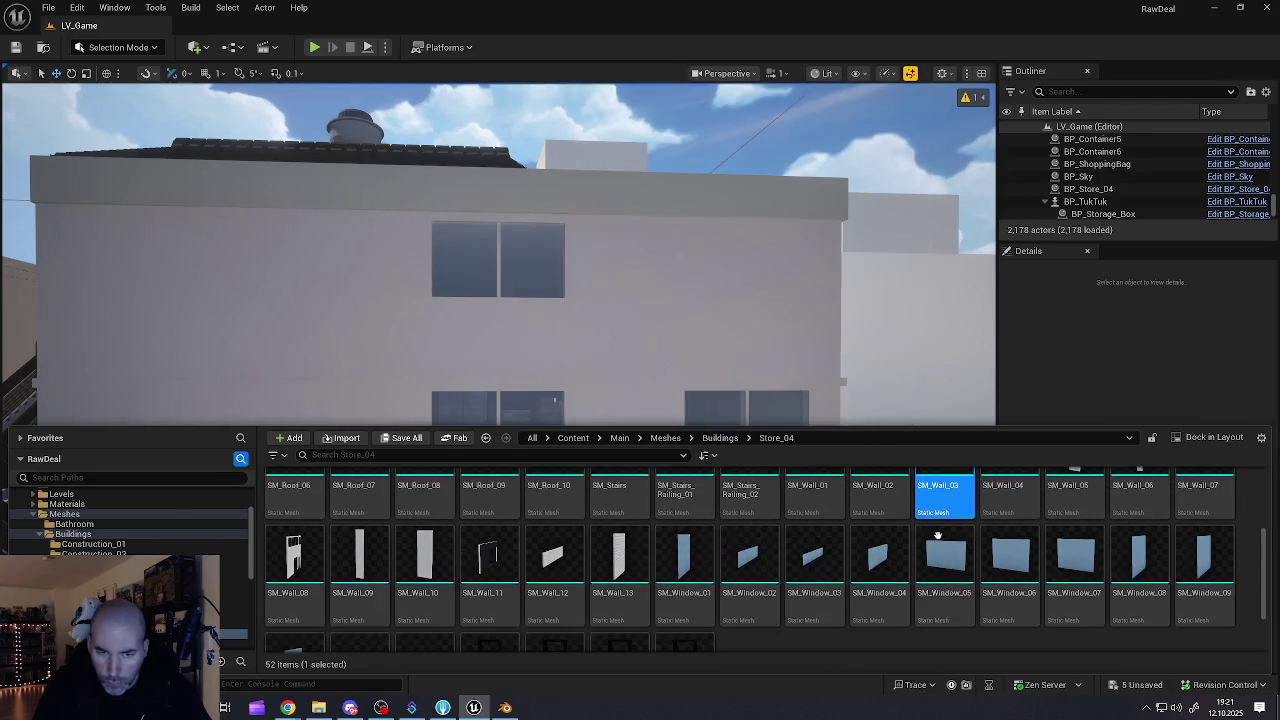
{"action": "mouse_move", "coordinate": [952, 540]}
{"action": "scroll", "coordinate": [950, 540], "scroll_direction": "up", "scroll_amount": 1}
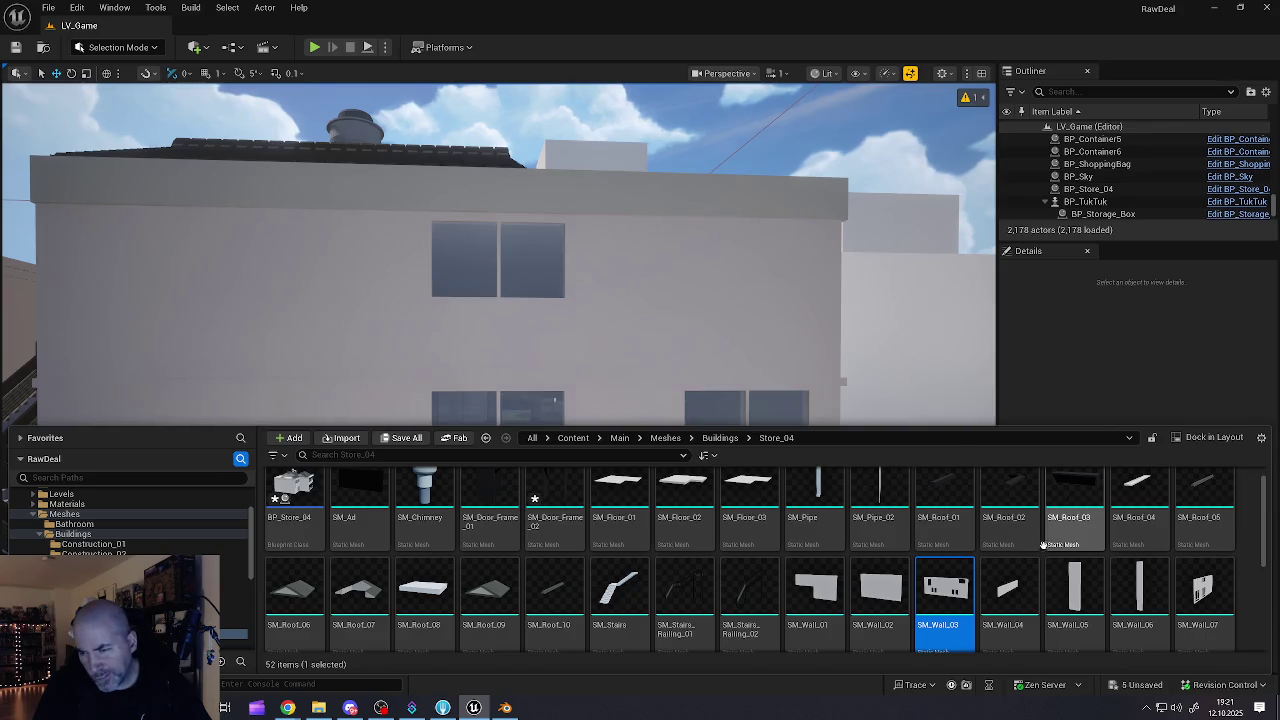
{"action": "left_click", "coordinate": [1201, 592]}
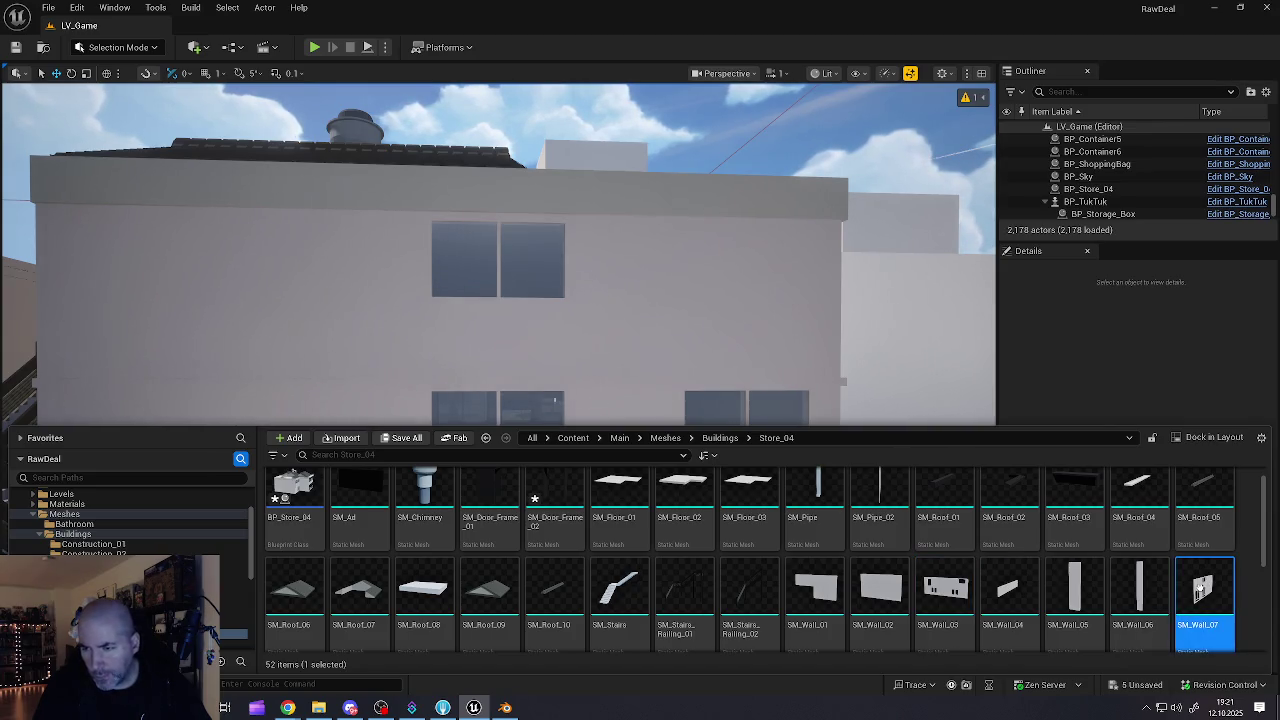
- Reimport SM_Wall_07 with Hauserfront Part2_rw1.fbx as the new source file
{"action": "right_click", "coordinate": [1201, 589]}
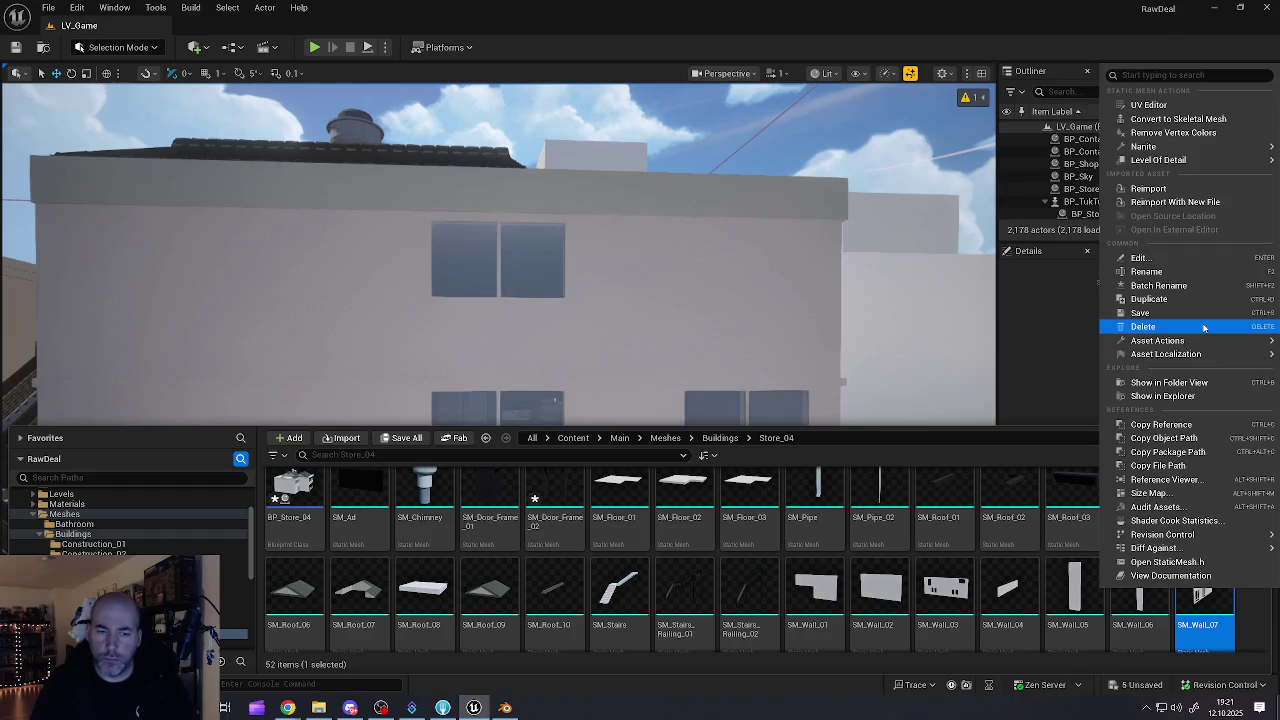
{"action": "mouse_move", "coordinate": [1160, 341]}
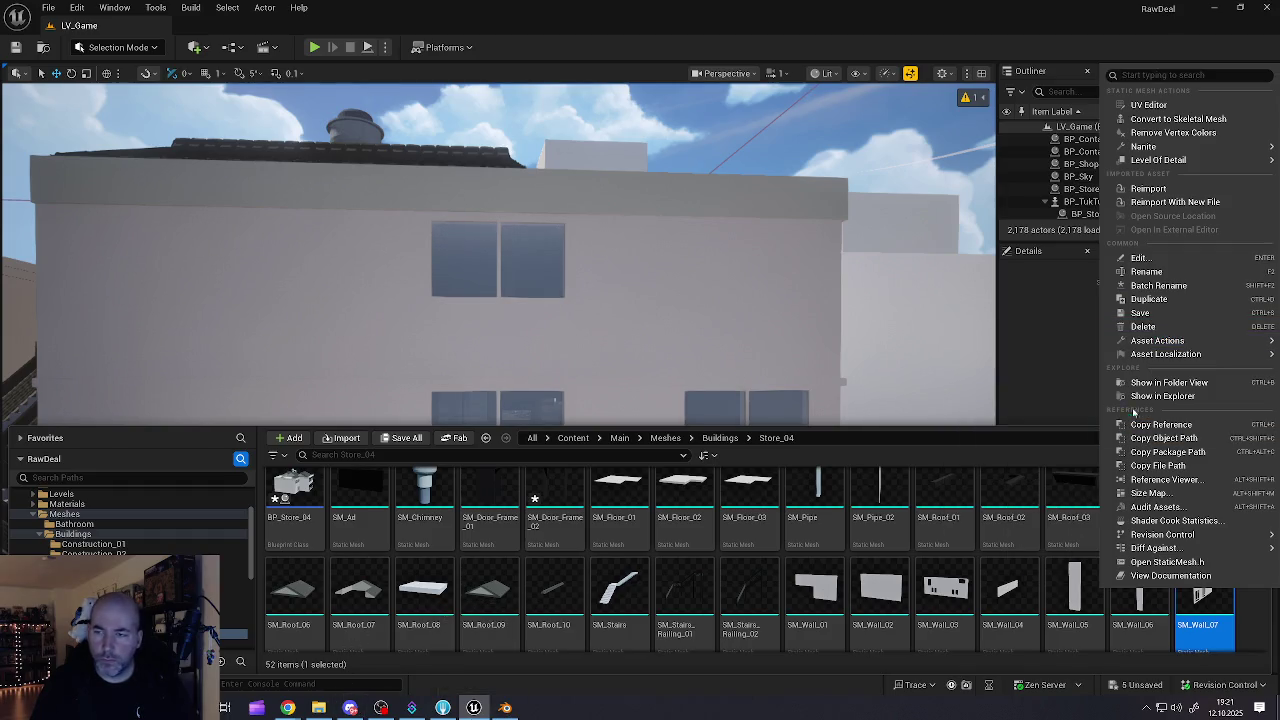
{"action": "left_click", "coordinate": [1165, 202]}
{"action": "left_click", "coordinate": [250, 113]}
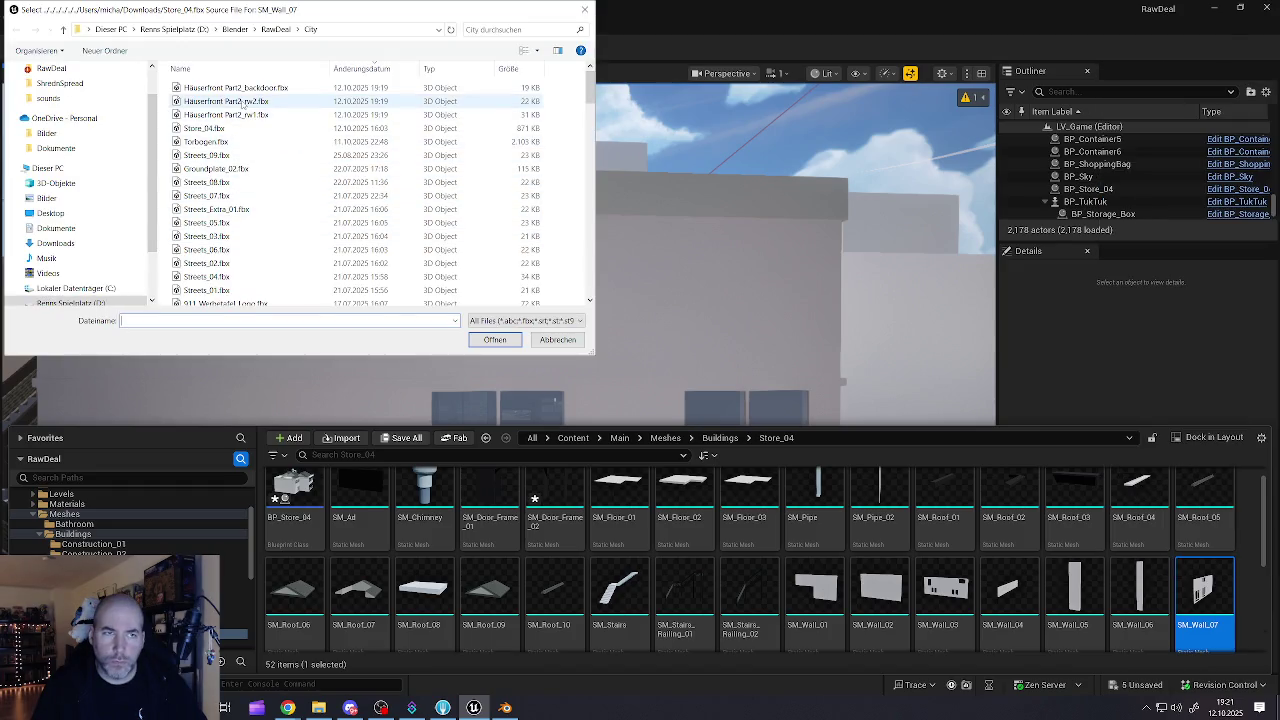
{"action": "left_click", "coordinate": [495, 340]}
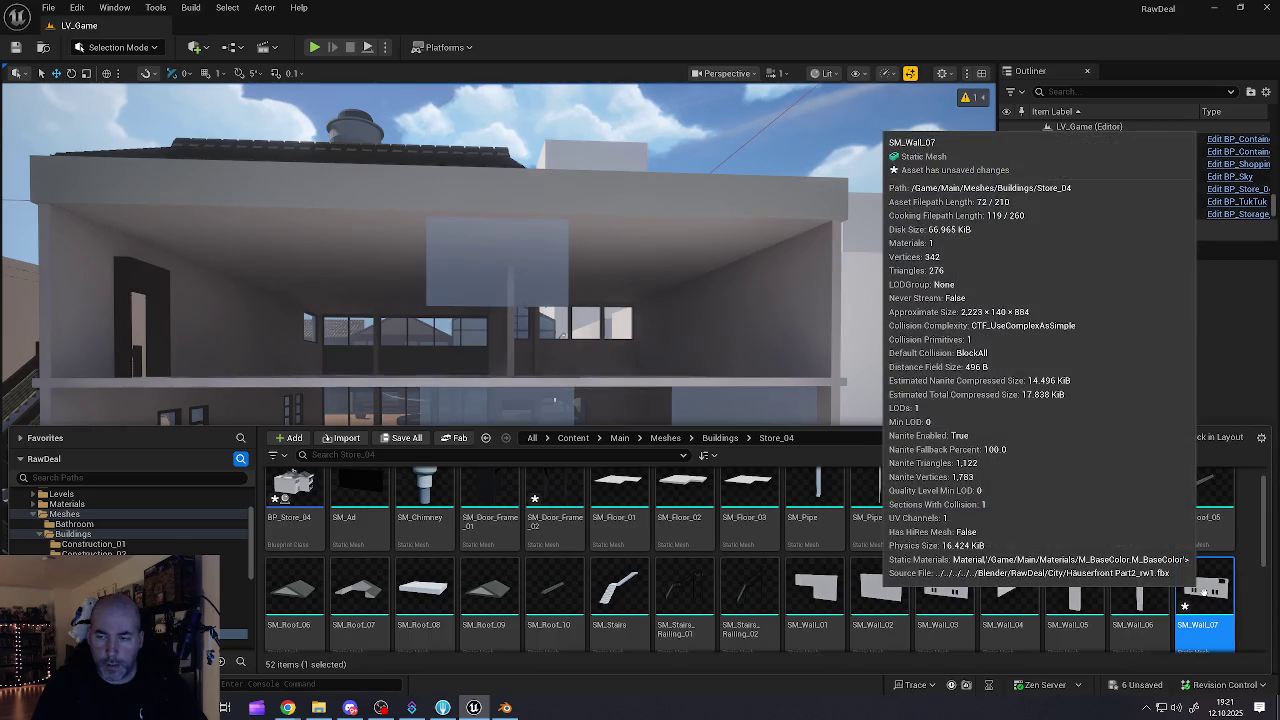
- Reimport SM_Wall_07 once more from the reworked Hauserfront Part2 file
{"action": "right_click", "coordinate": [1200, 588]}
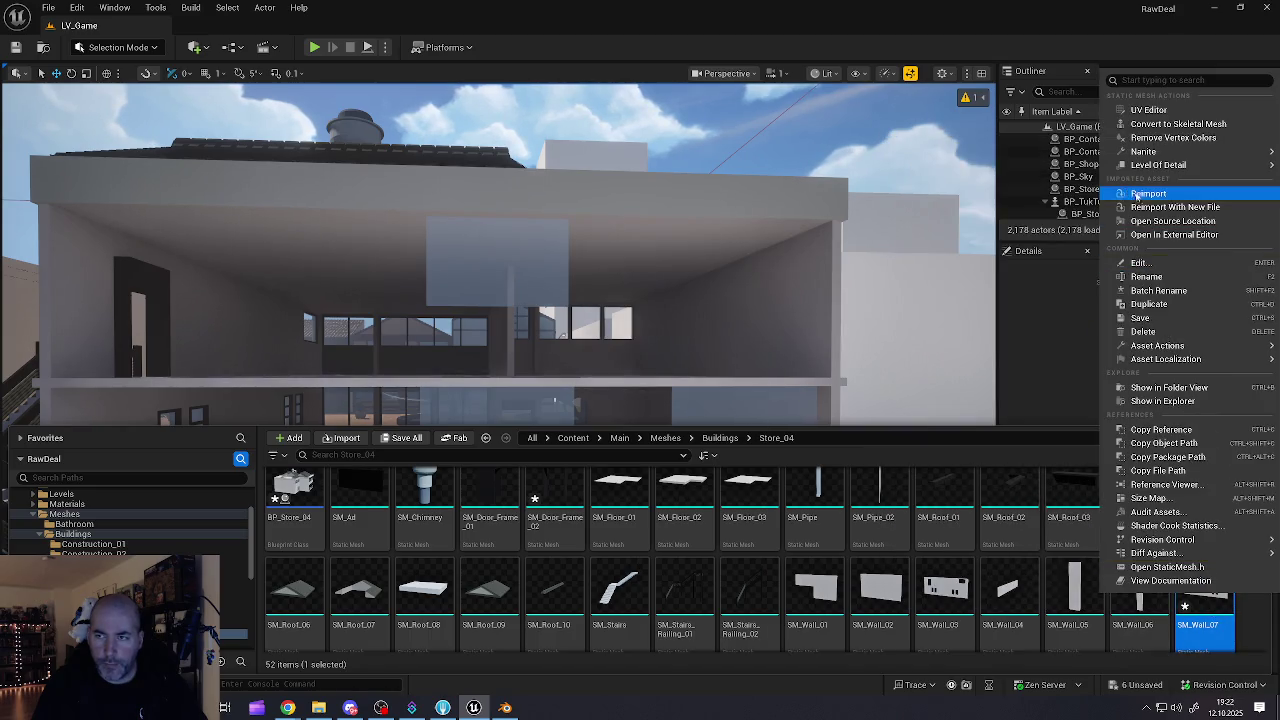
{"action": "left_click", "coordinate": [1153, 207]}
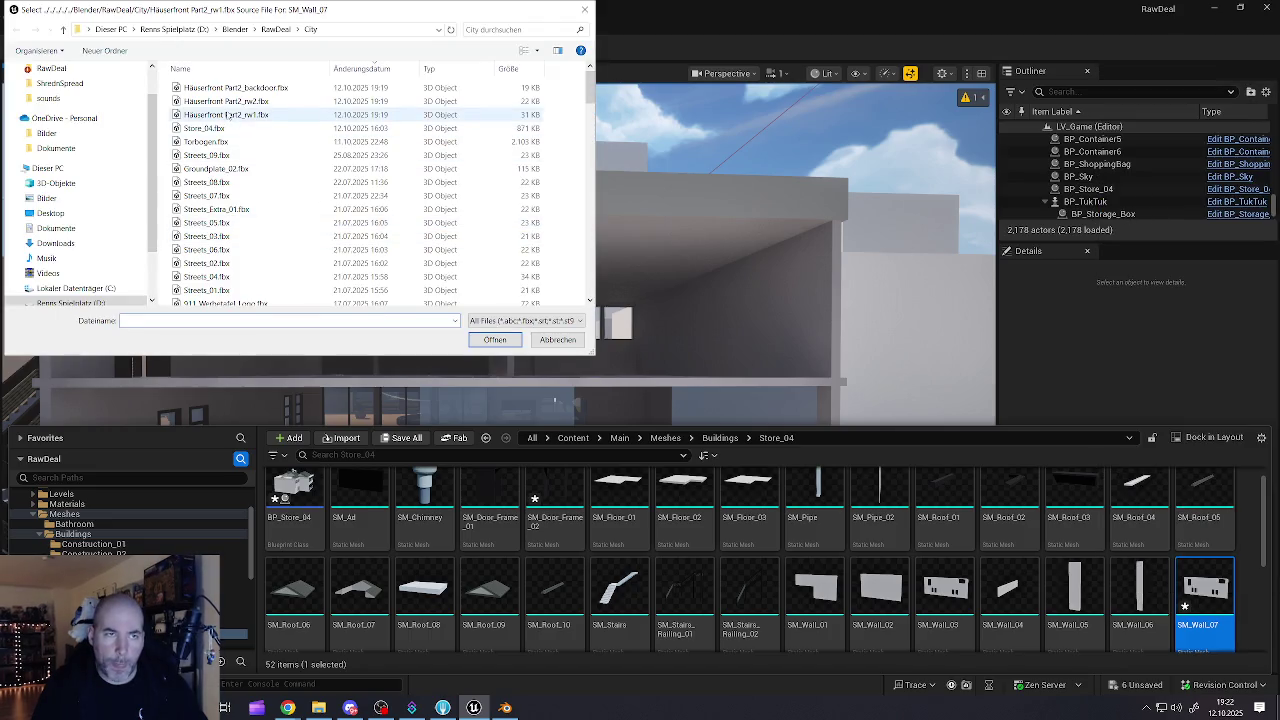
{"action": "left_click", "coordinate": [228, 103]}
{"action": "left_click", "coordinate": [495, 339]}
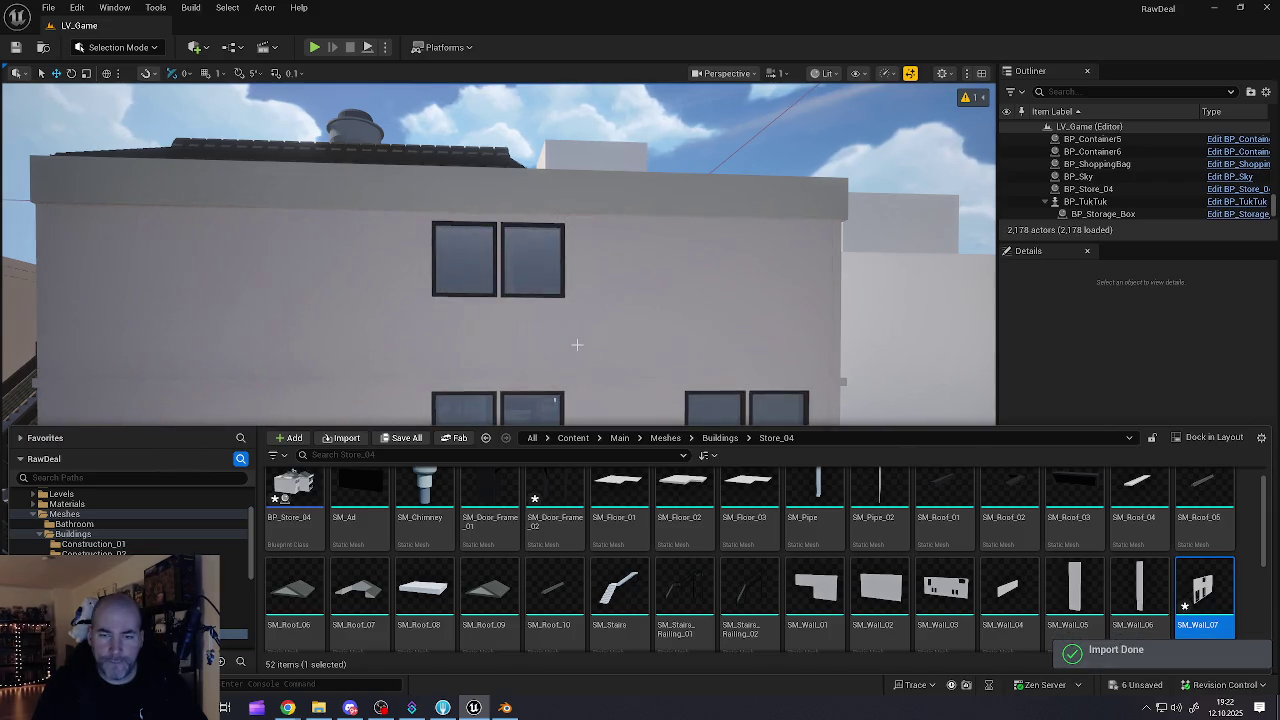
{"action": "mouse_move", "coordinate": [570, 333]}
{"action": "left_mouse_down"}
{"action": "mouse_move", "coordinate": [450, 320]}
{"action": "mouse_move", "coordinate": [435, 255]}
{"action": "mouse_move", "coordinate": [582, 532]}
{"action": "mouse_move", "coordinate": [522, 283]}
{"action": "left_mouse_up"}
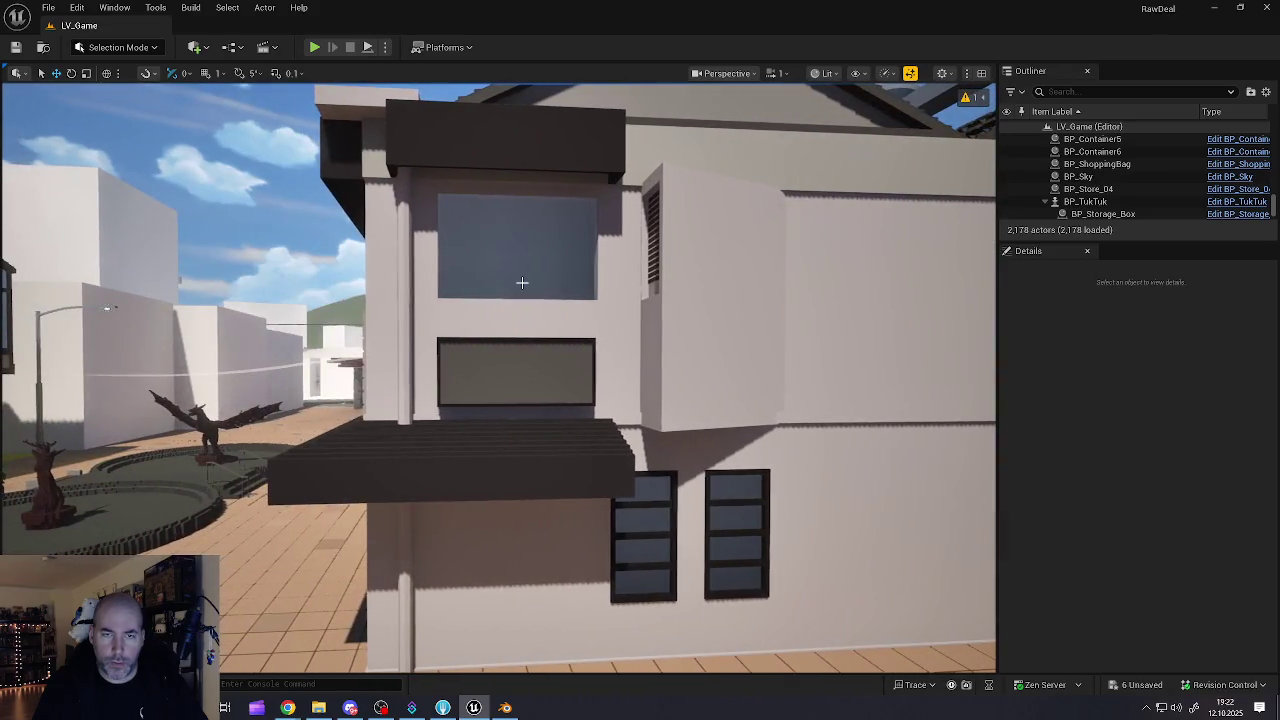
{"action": "left_click", "coordinate": [678, 548]}
{"action": "left_click_drag", "start_coordinate": [678, 548], "coordinate": [610, 275]}
{"action": "key", "text": "Escape"}
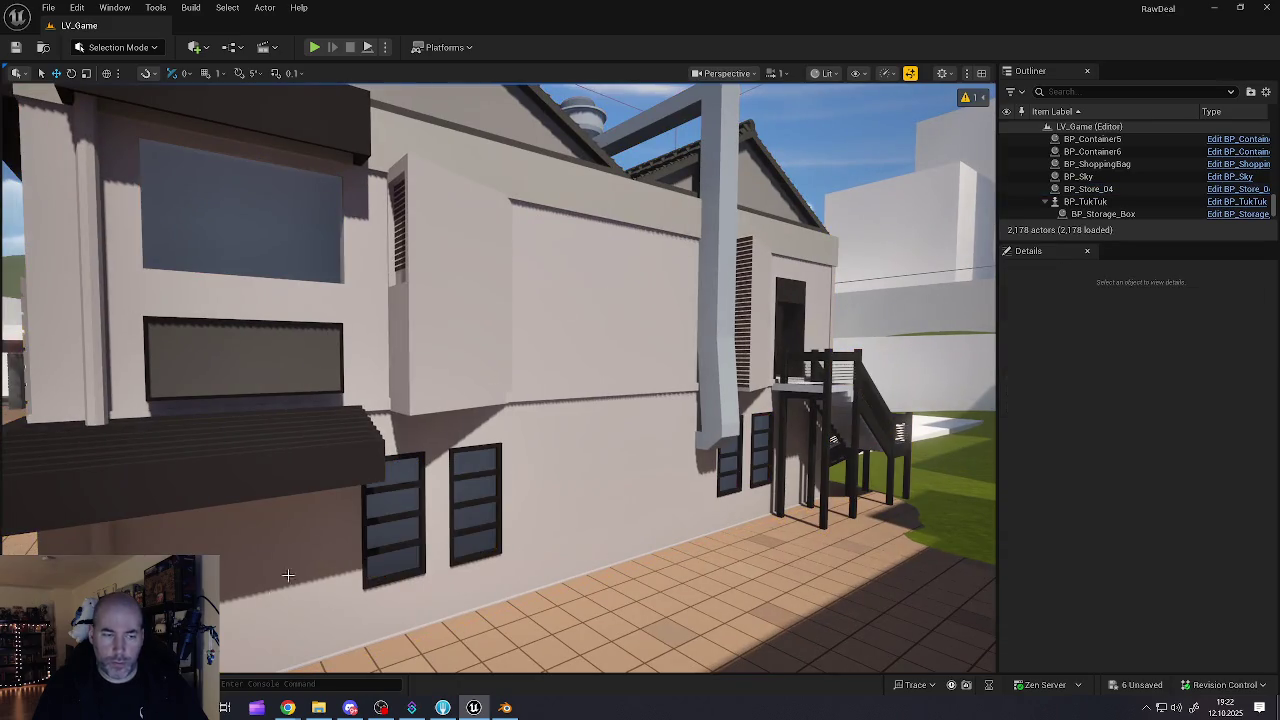
{"action": "key", "text": "ctrl+space"}
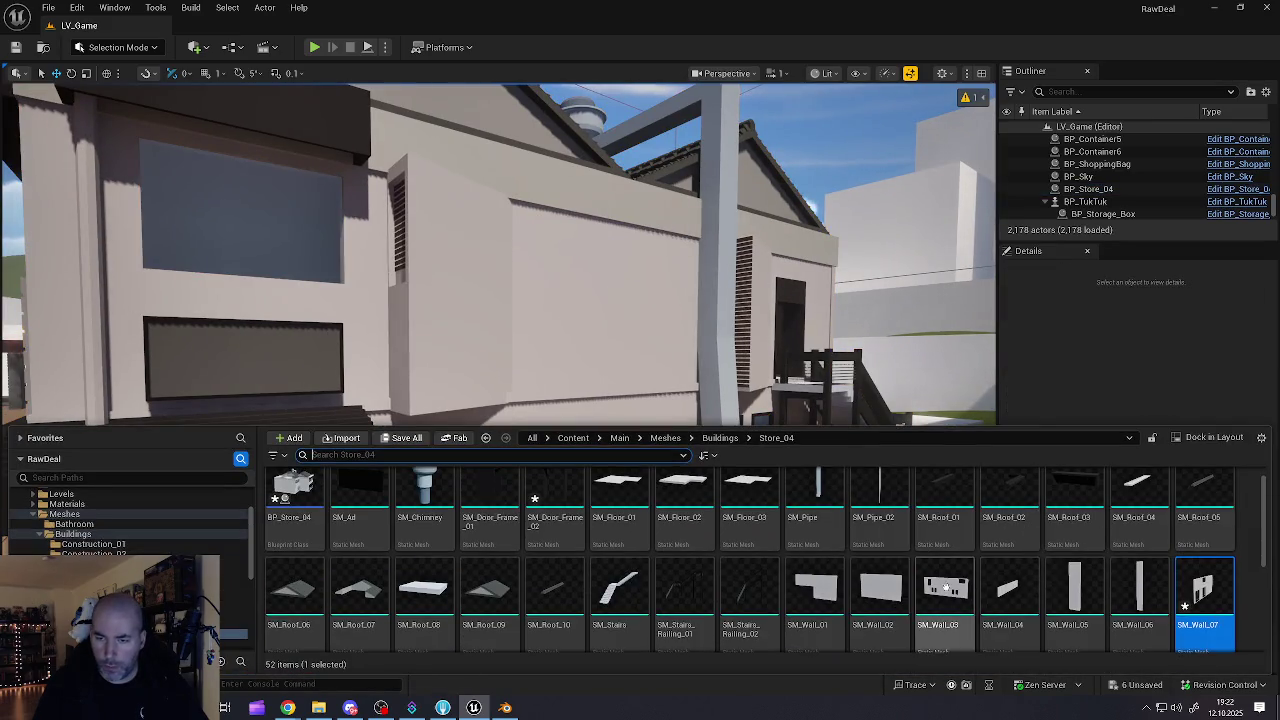
- Reimport SM_Wall_03 from Hauserfront Part2_rw1.fbx and fly around to check the building
{"action": "right_click", "coordinate": [938, 588]}
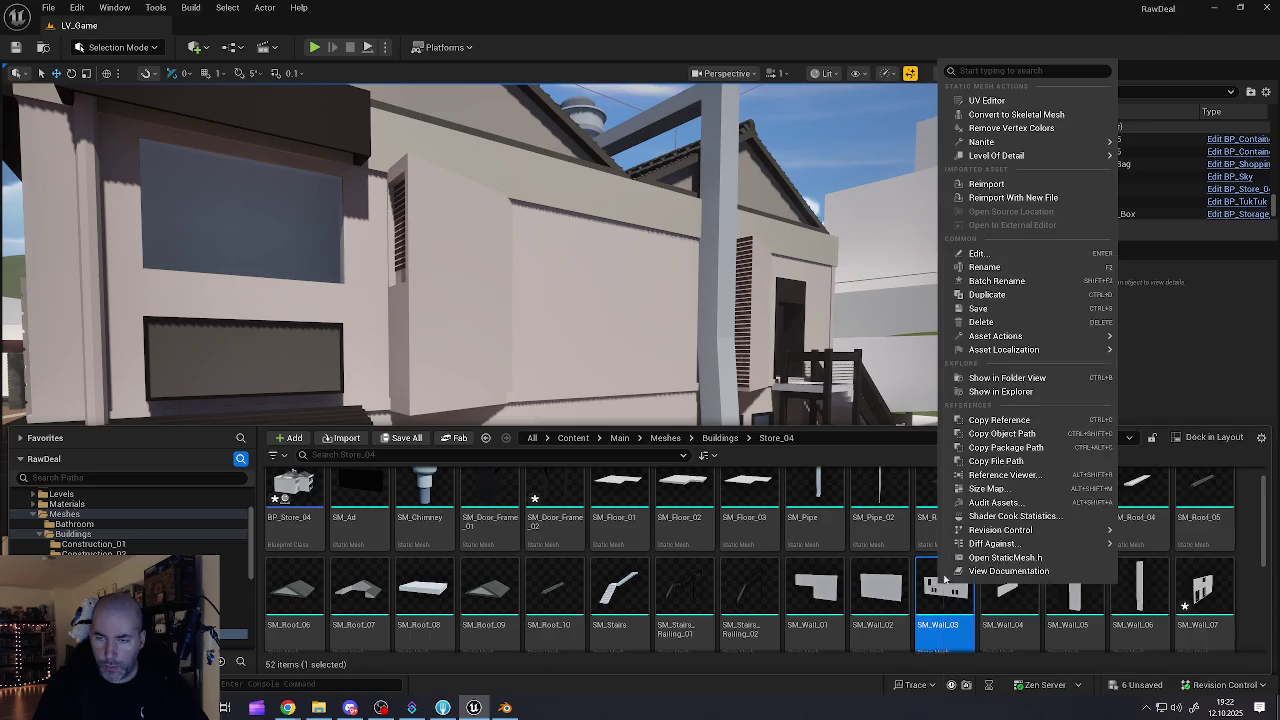
{"action": "left_click", "coordinate": [1000, 197]}
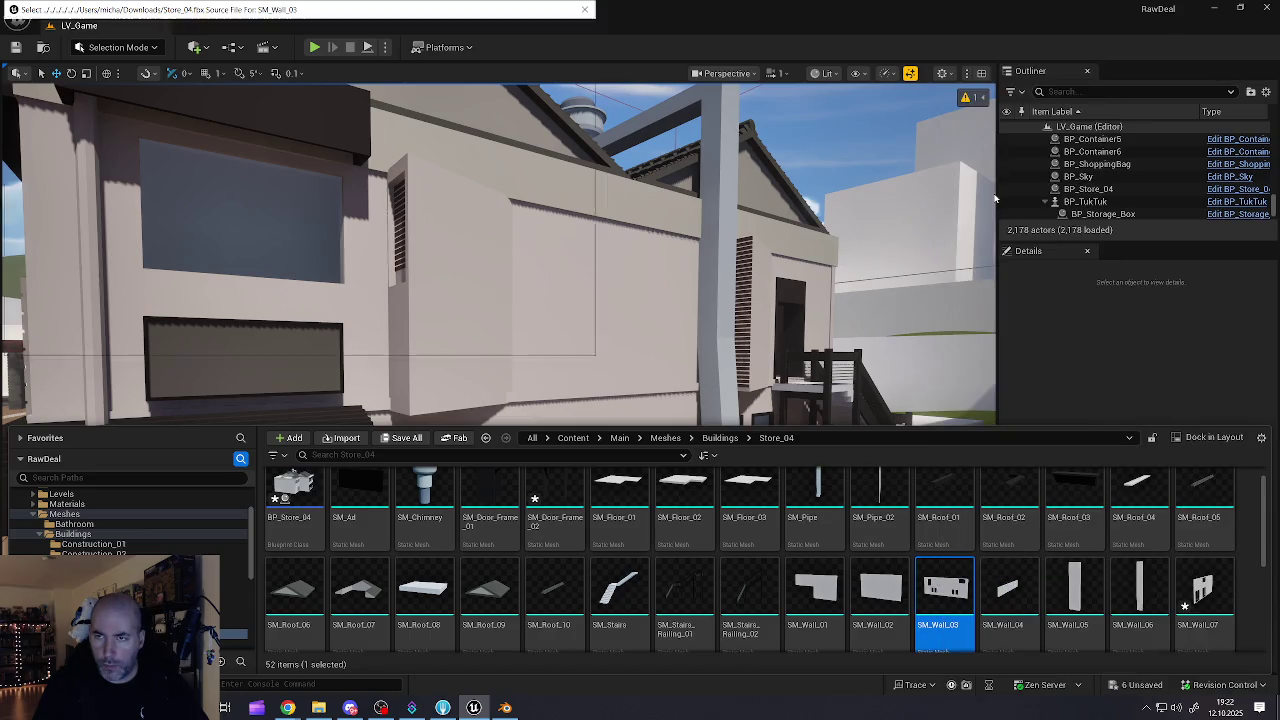
{"action": "left_click", "coordinate": [220, 115]}
{"action": "left_click", "coordinate": [486, 341]}
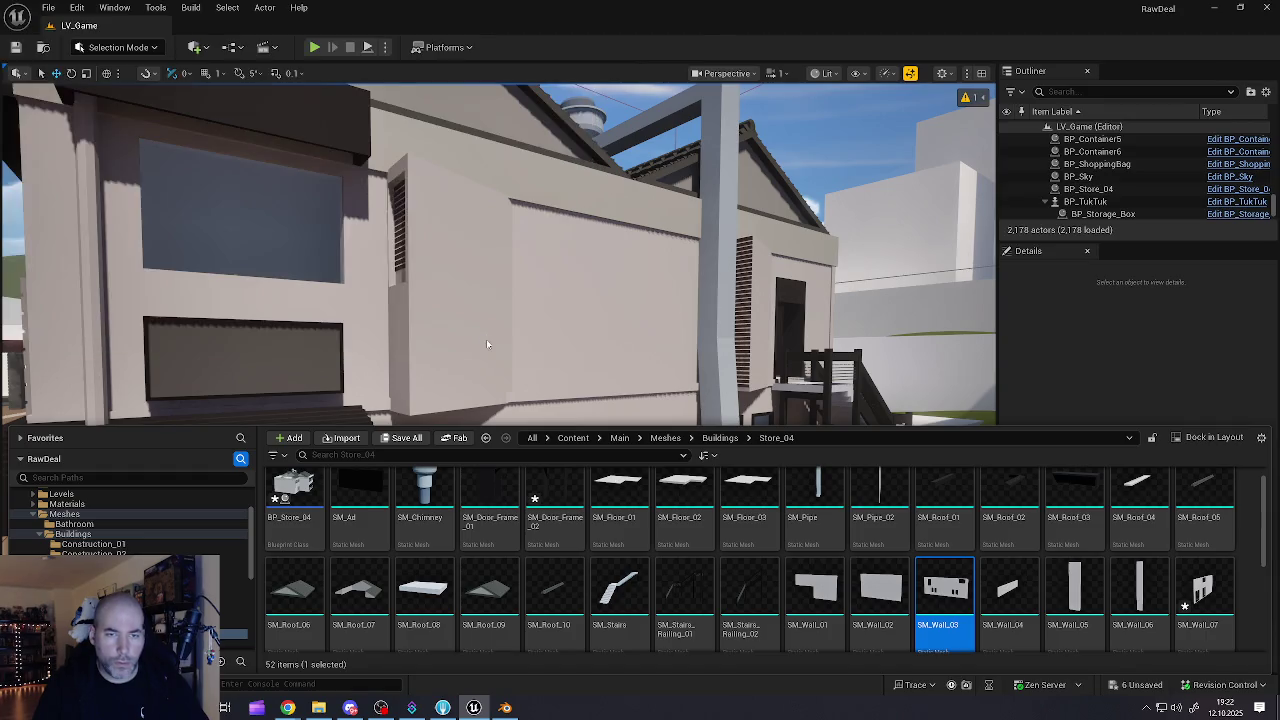
{"action": "left_click_drag", "start_coordinate": [516, 328], "coordinate": [516, 328]}
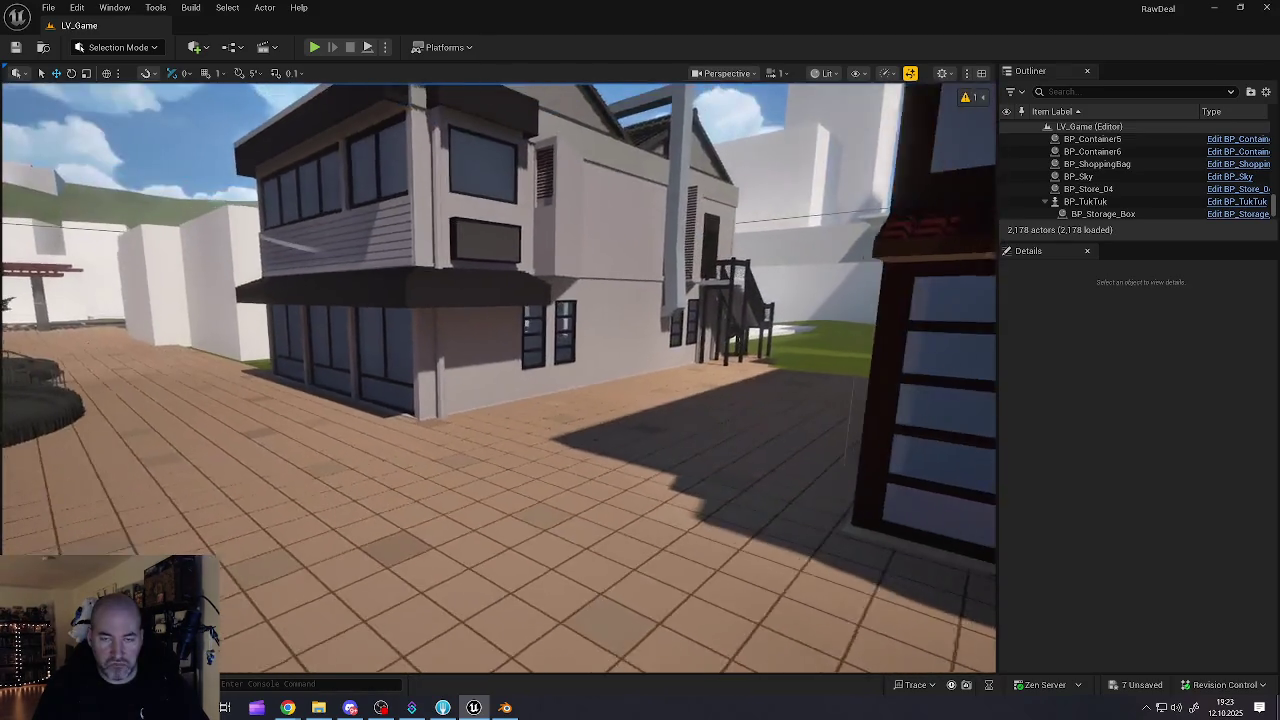
- Fly the camera forward into the store's back room and back up to see the whole room
{"action": "key", "text": "w"}
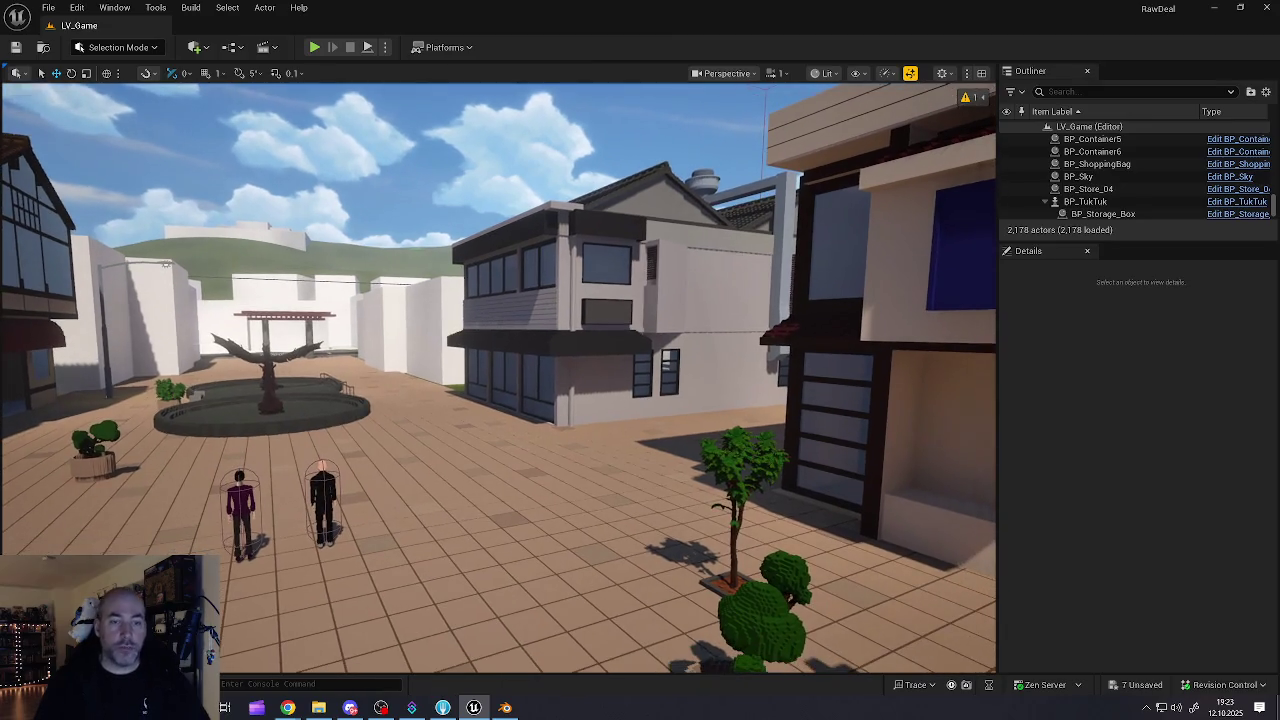
{"action": "key", "text": "w"}
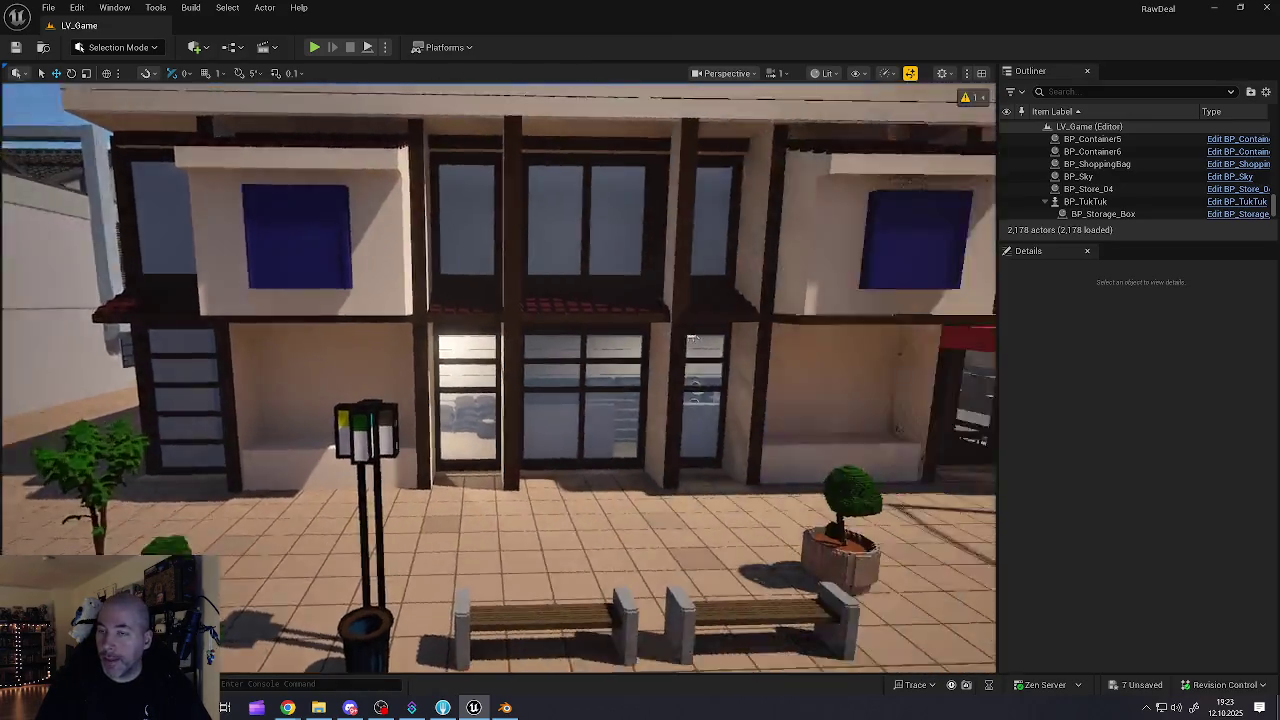
{"action": "key", "text": "w"}
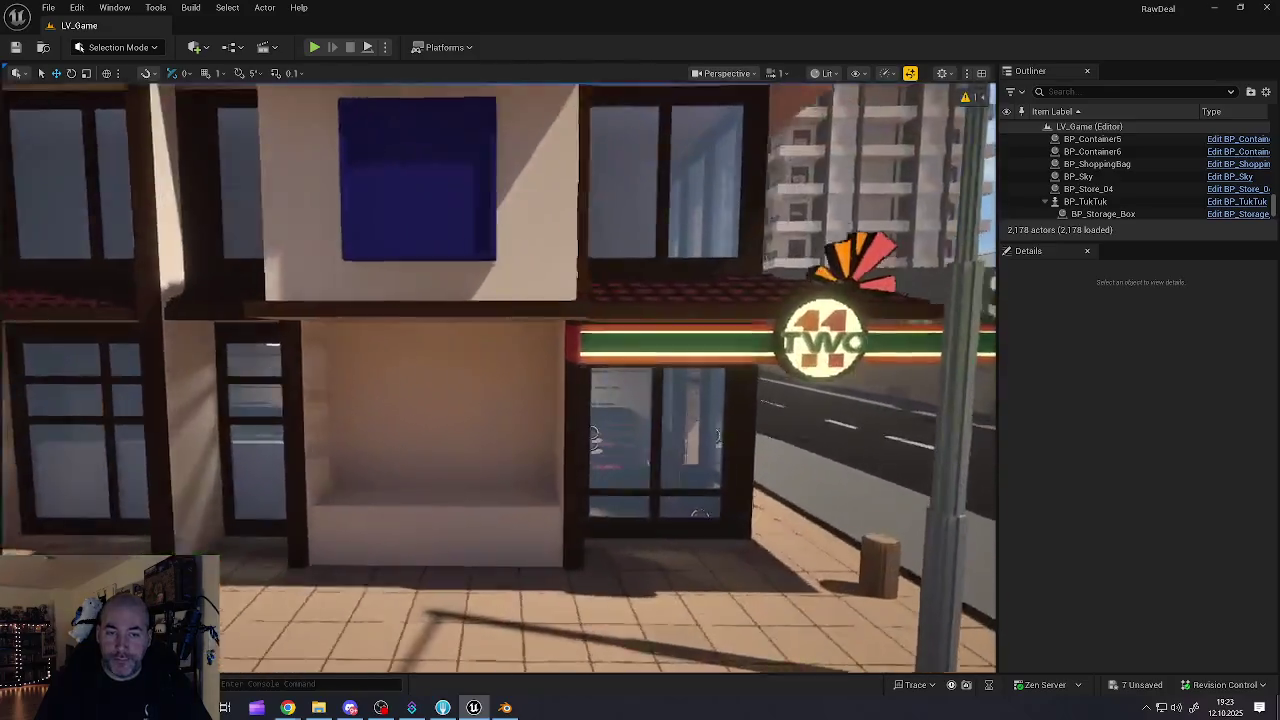
{"action": "key", "text": "w"}
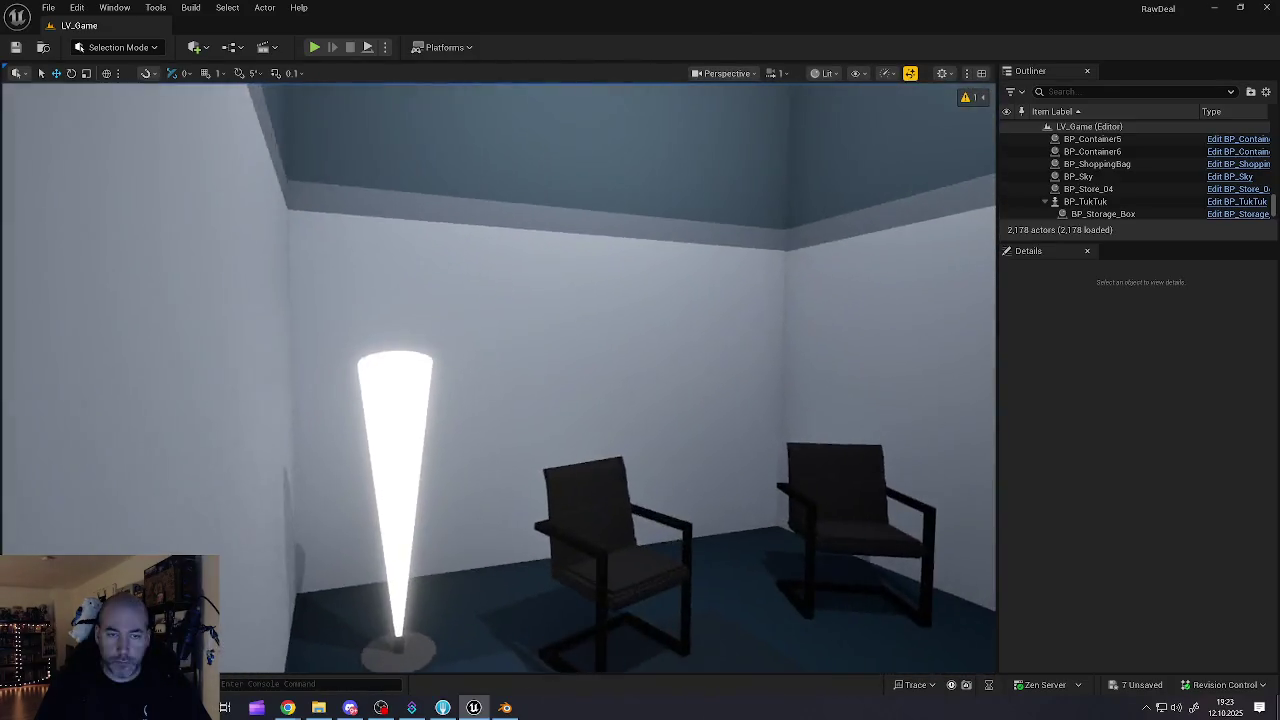
{"action": "key", "text": "w"}
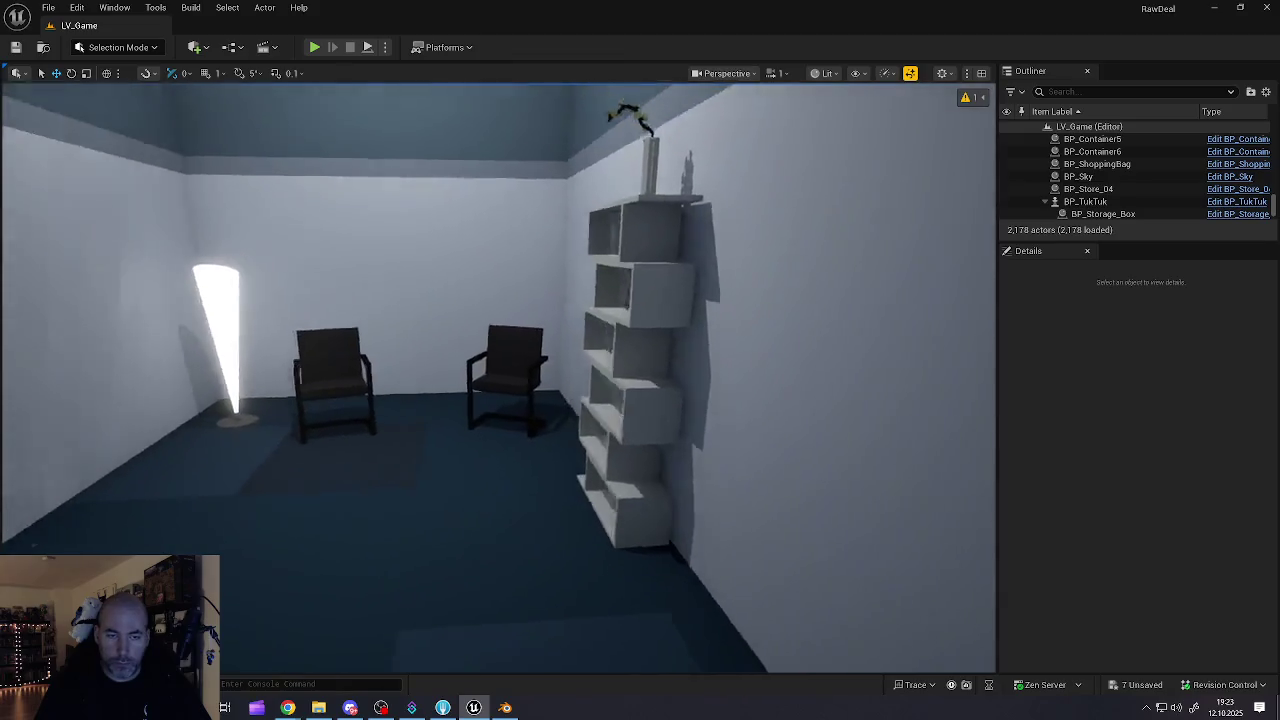
{"action": "key", "text": "s"}
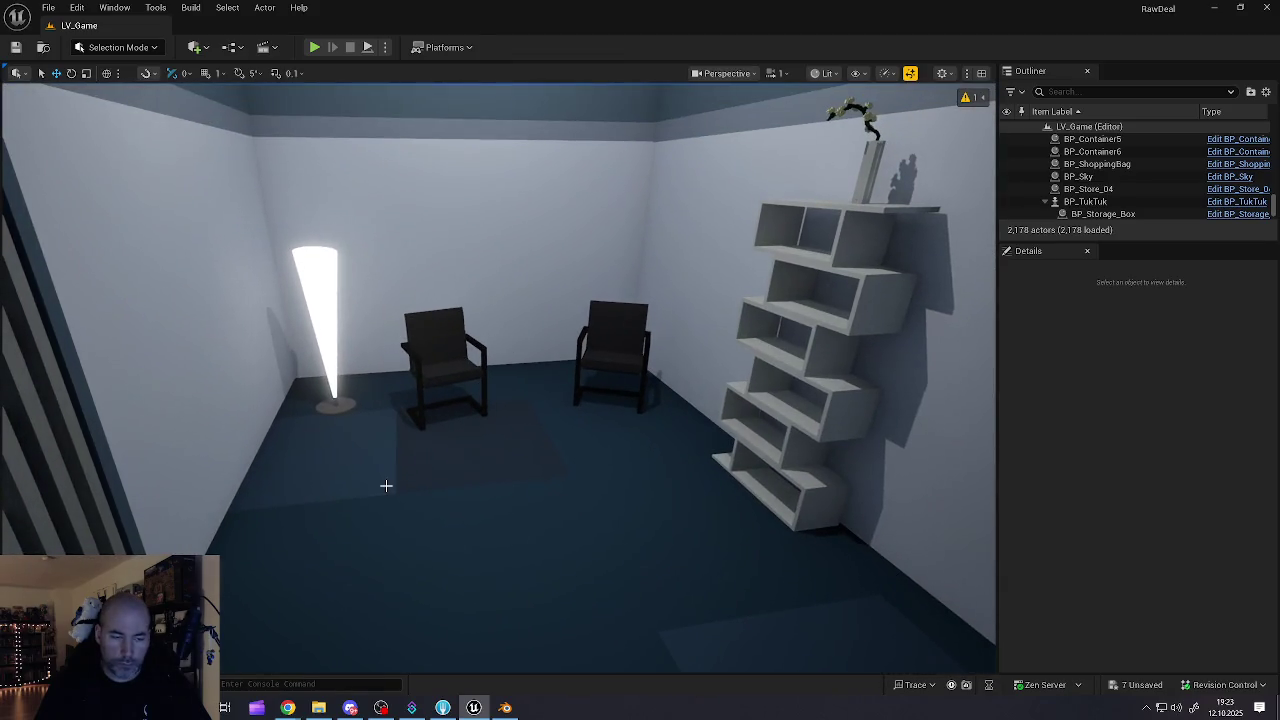
- Save the current level and reopen the Content Drawer
{"action": "key", "text": "ctrl+space"}
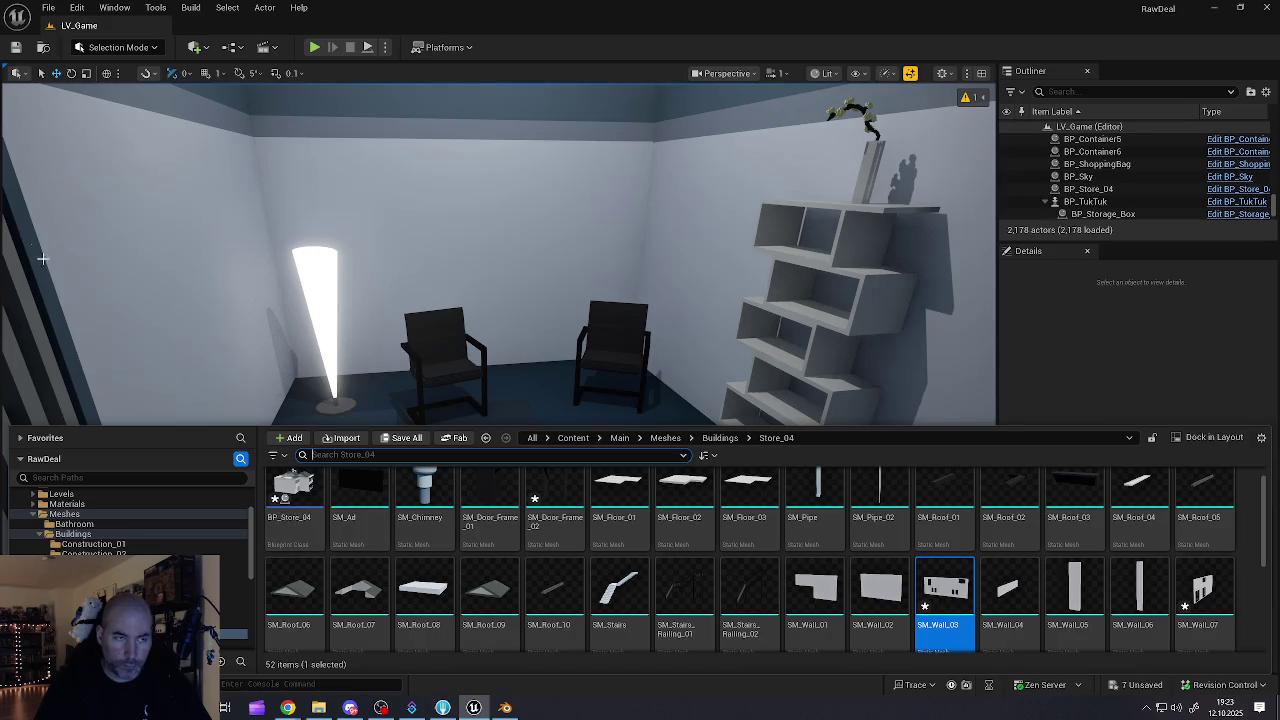
{"action": "left_click", "coordinate": [50, 8]}
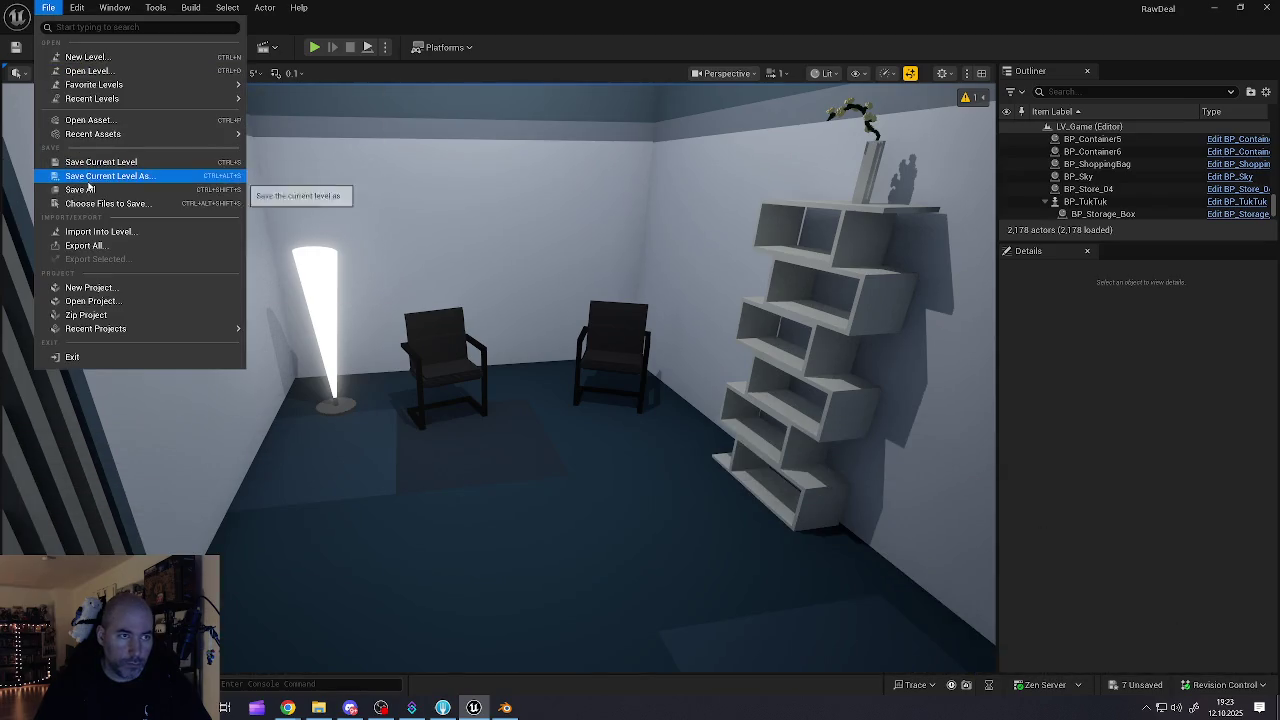
{"action": "left_click", "coordinate": [85, 170]}
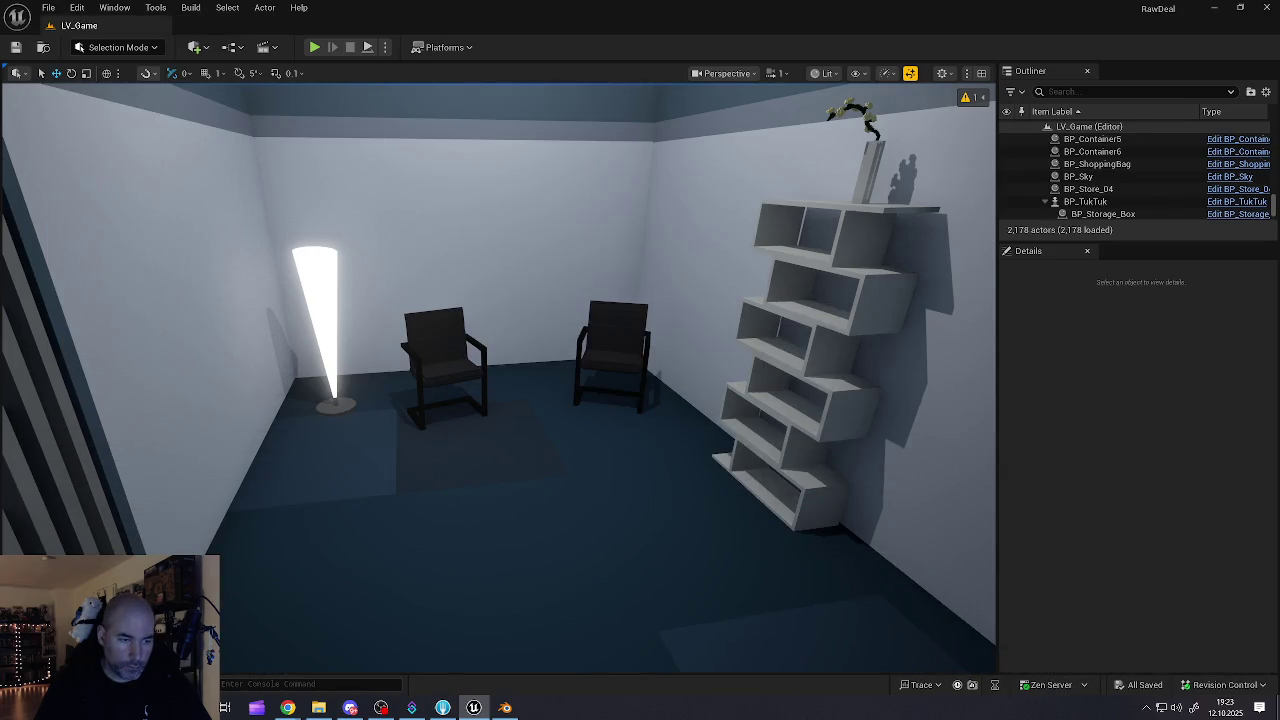
{"action": "key", "text": "ctrl+space"}
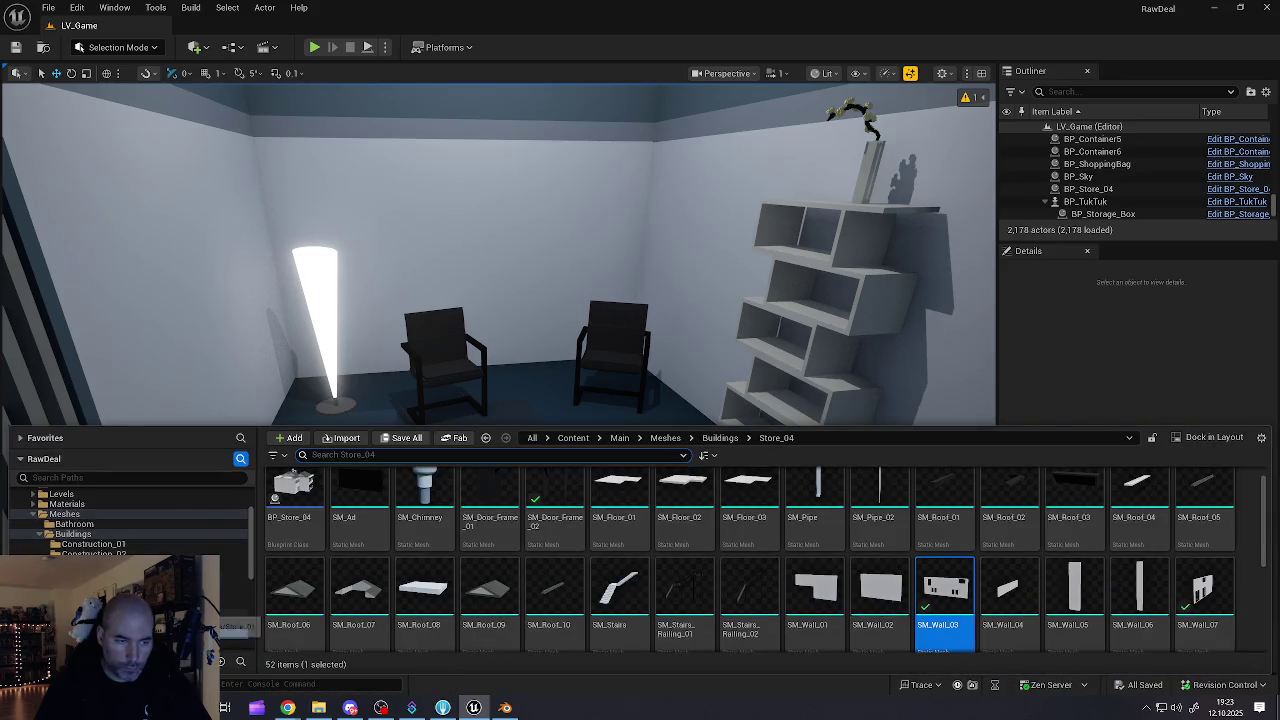
- Browse the Meshes folder to the tables, placing then undoing a stray round SM_Table_05
{"action": "scroll", "coordinate": [130, 530], "scroll_direction": "up", "scroll_amount": 5}
{"action": "left_click", "coordinate": [150, 574]}
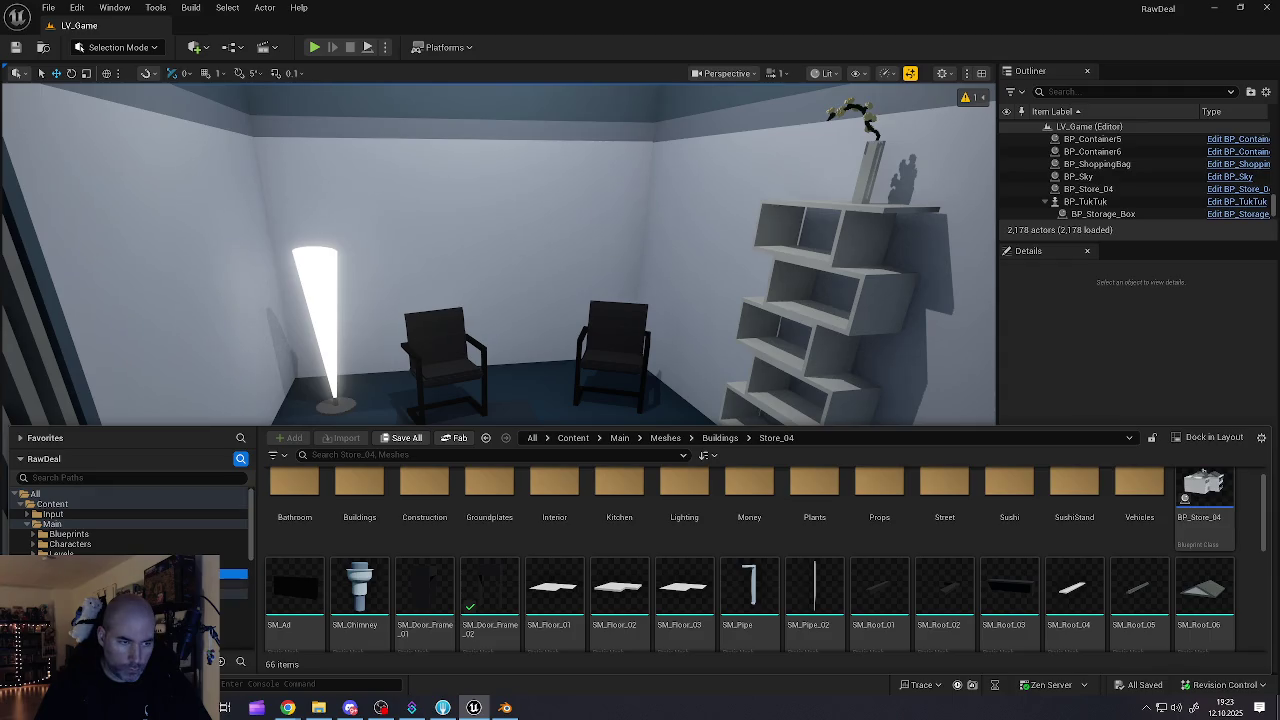
{"action": "scroll", "coordinate": [130, 520], "scroll_direction": "down", "scroll_amount": 2}
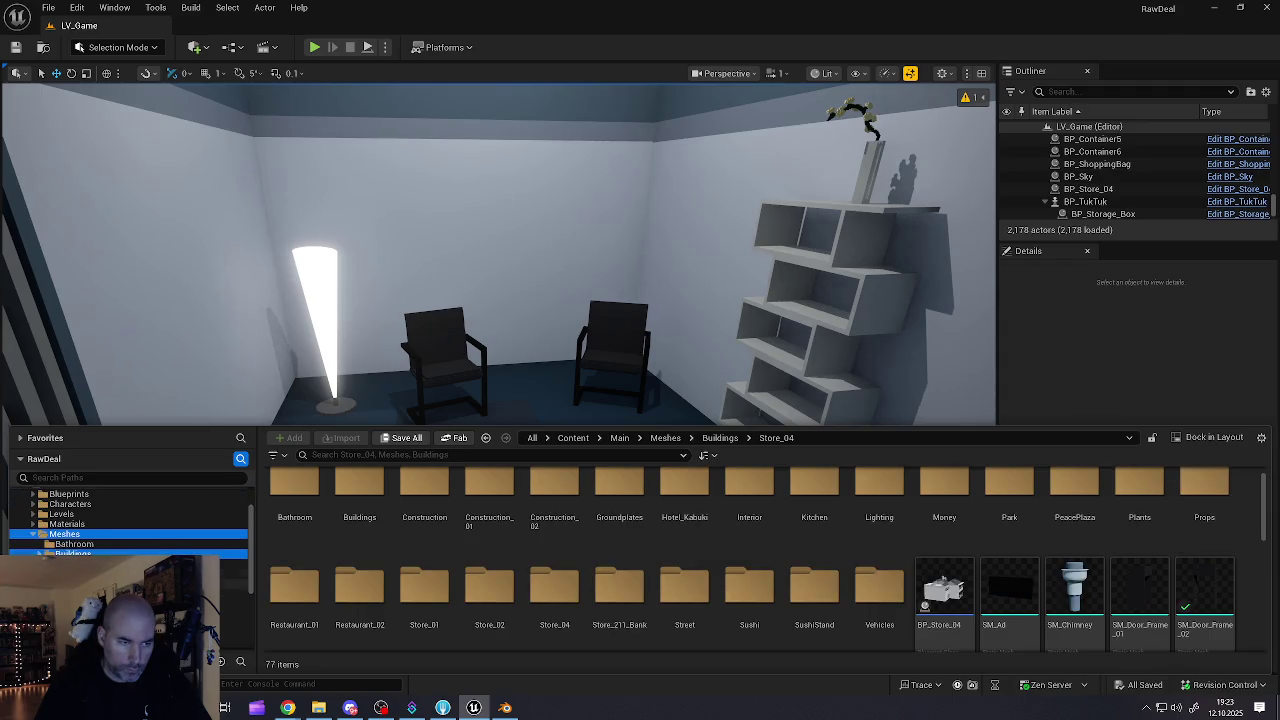
{"action": "scroll", "coordinate": [128, 520], "scroll_direction": "down", "scroll_amount": 2}
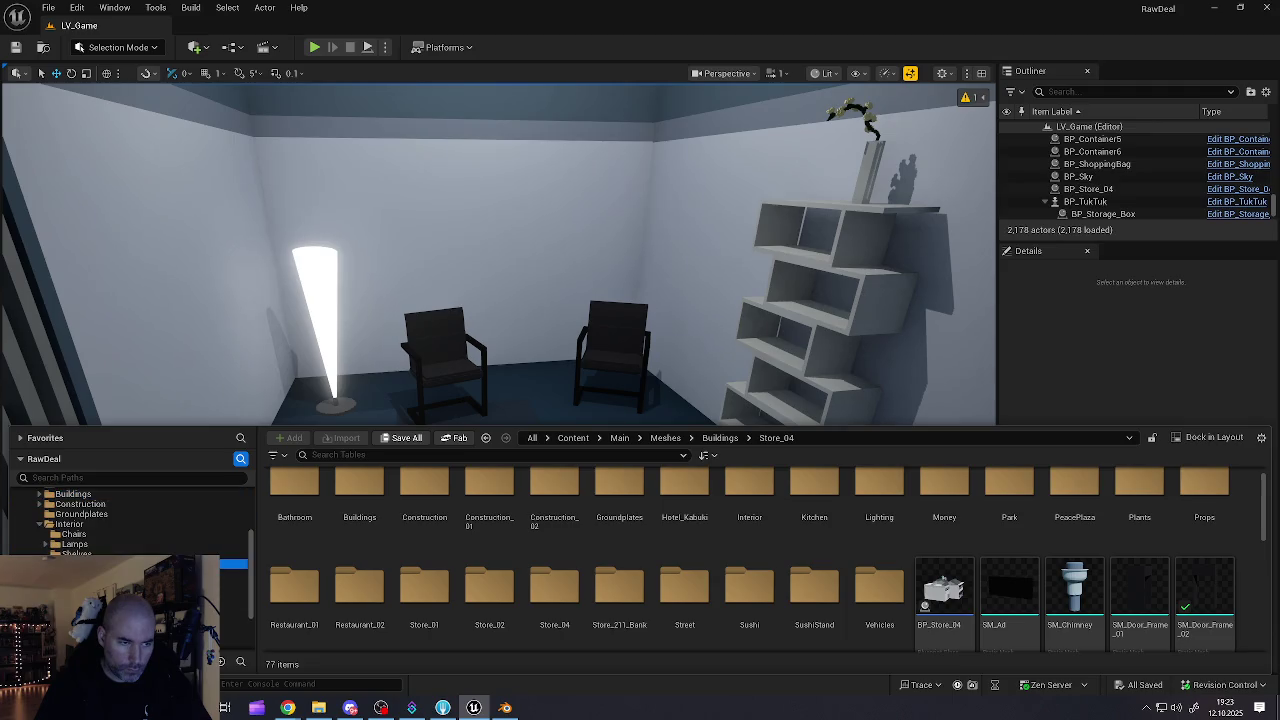
{"action": "left_click", "coordinate": [420, 525]}
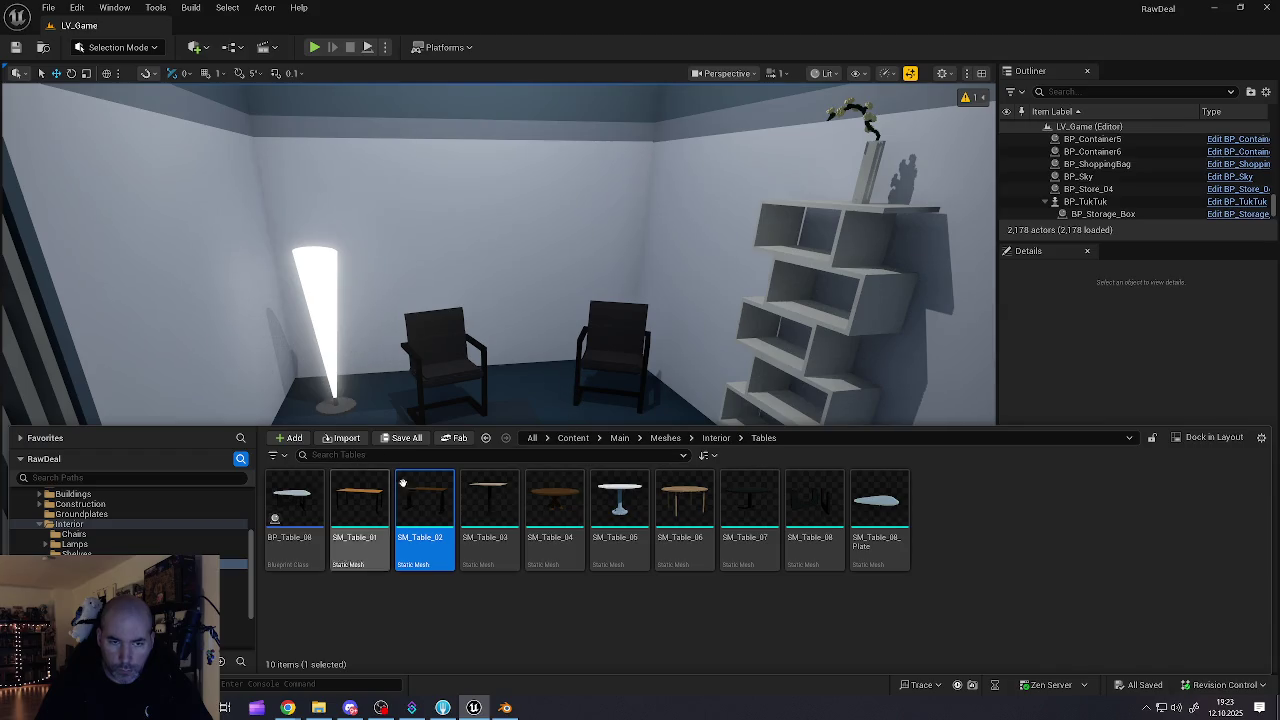
{"action": "mouse_move", "coordinate": [614, 505]}
{"action": "left_mouse_down"}
{"action": "mouse_move", "coordinate": [600, 386]}
{"action": "mouse_move", "coordinate": [559, 412]}
{"action": "mouse_move", "coordinate": [523, 506]}
{"action": "mouse_move", "coordinate": [537, 460]}
{"action": "mouse_move", "coordinate": [546, 472]}
{"action": "left_mouse_up"}
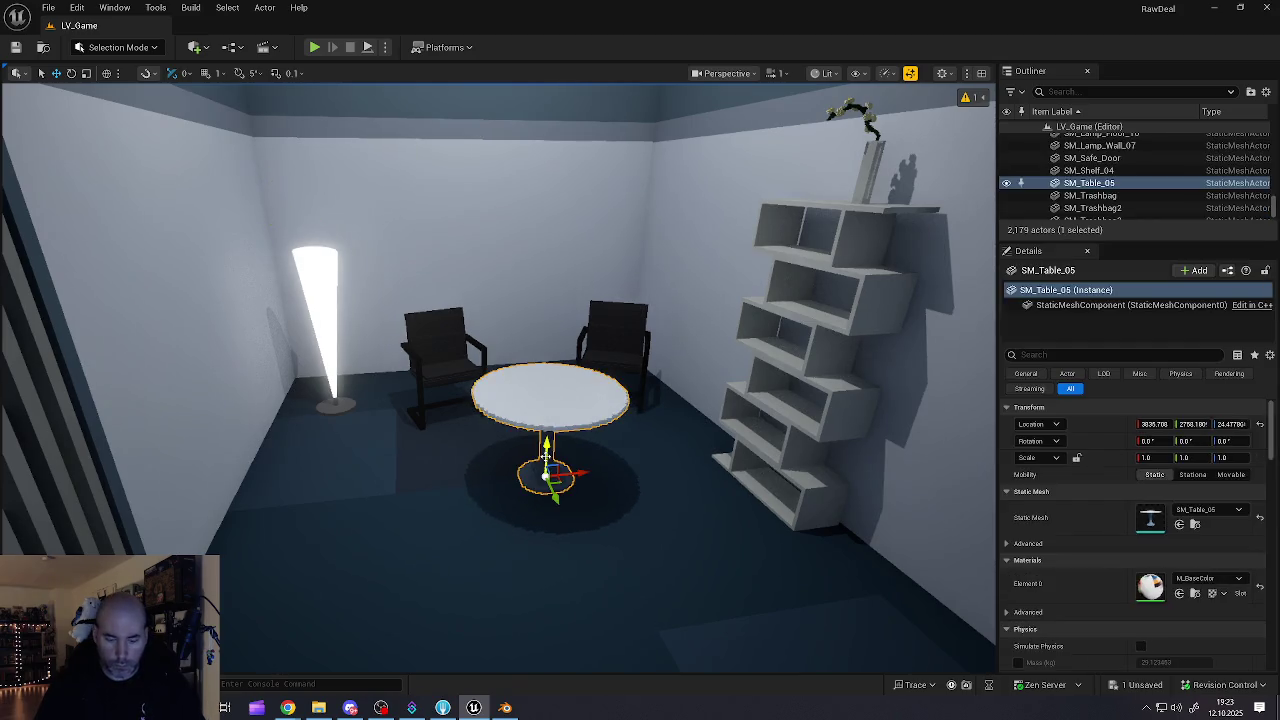
{"action": "key", "text": "ctrl+z"}
- Place SM_Table_08 between the chairs and set the SM_Table_08_Plate glass top on it
{"action": "key", "text": "ctrl+space"}
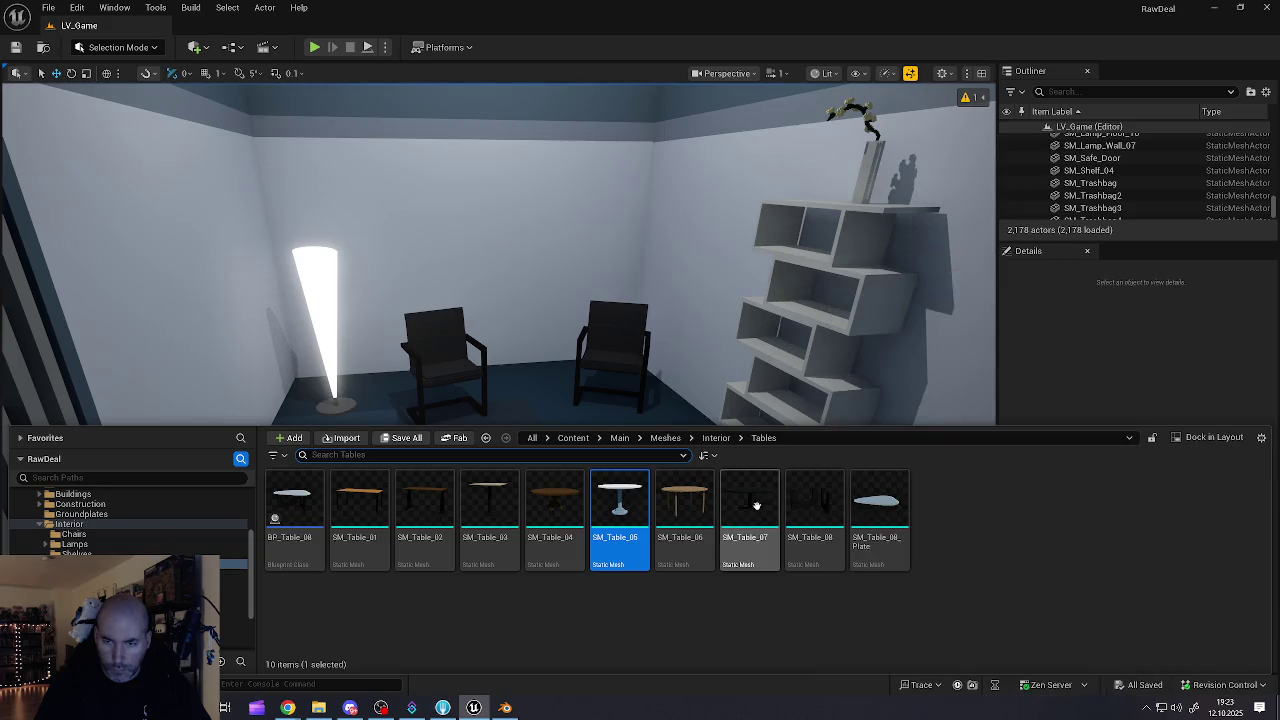
{"action": "mouse_move", "coordinate": [815, 505]}
{"action": "left_mouse_down"}
{"action": "mouse_move", "coordinate": [800, 485]}
{"action": "mouse_move", "coordinate": [545, 425]}
{"action": "mouse_move", "coordinate": [537, 475]}
{"action": "mouse_move", "coordinate": [543, 463]}
{"action": "left_mouse_up"}
{"action": "key", "text": "ctrl+space"}
{"action": "left_click_drag", "start_coordinate": [878, 500], "coordinate": [600, 420]}
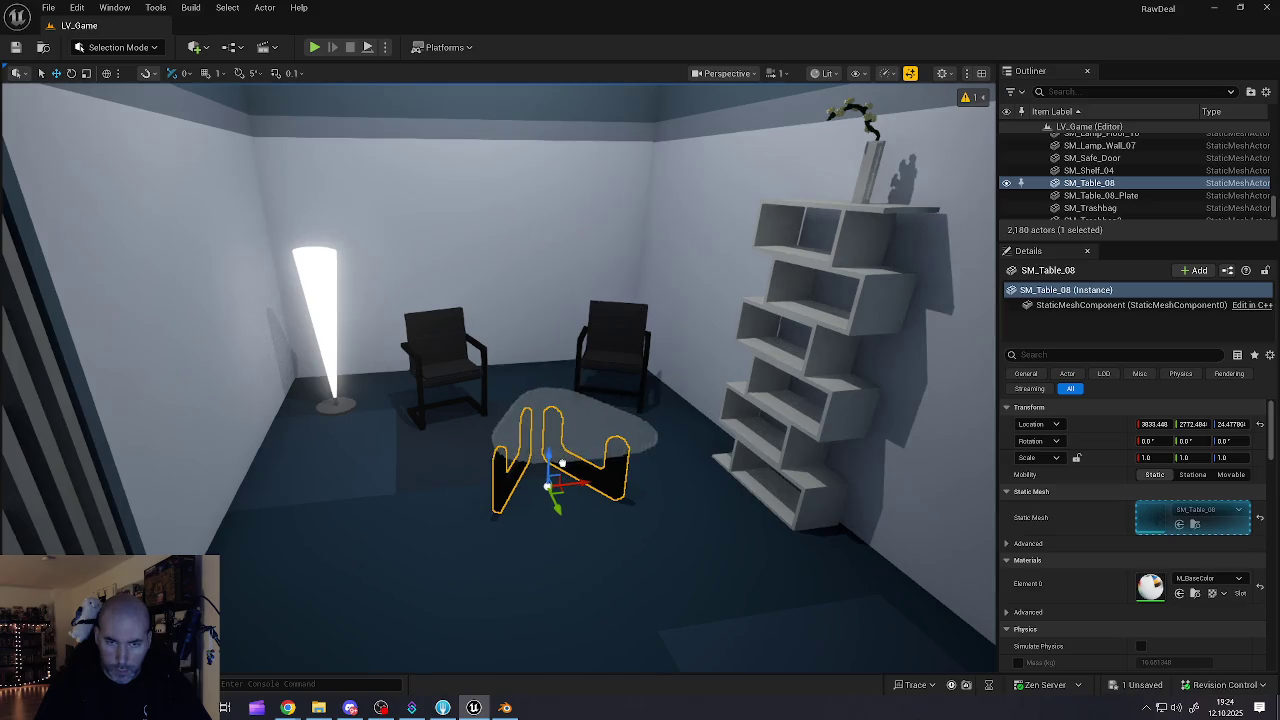
{"action": "left_click_drag", "start_coordinate": [551, 470], "coordinate": [553, 473]}
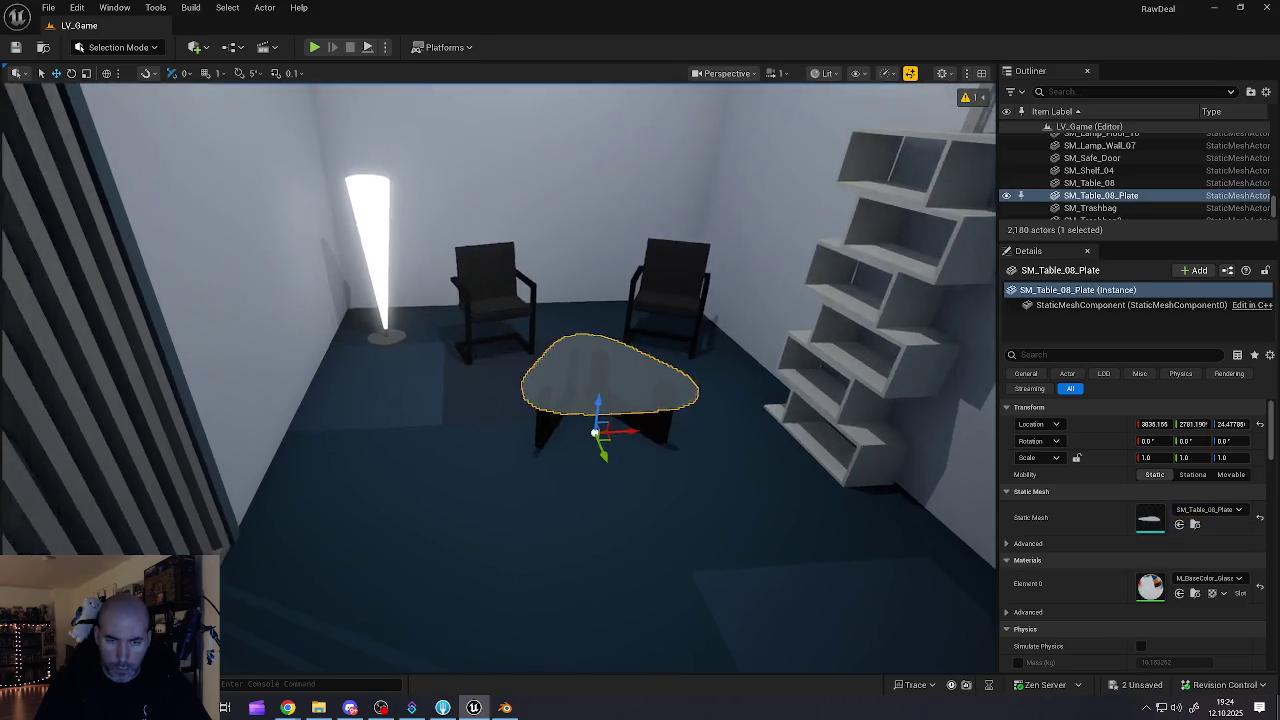
- Orbit around the table to check the glass plate's placement from several angles
{"action": "scroll", "coordinate": [607, 495], "scroll_direction": "up", "scroll_amount": 10}
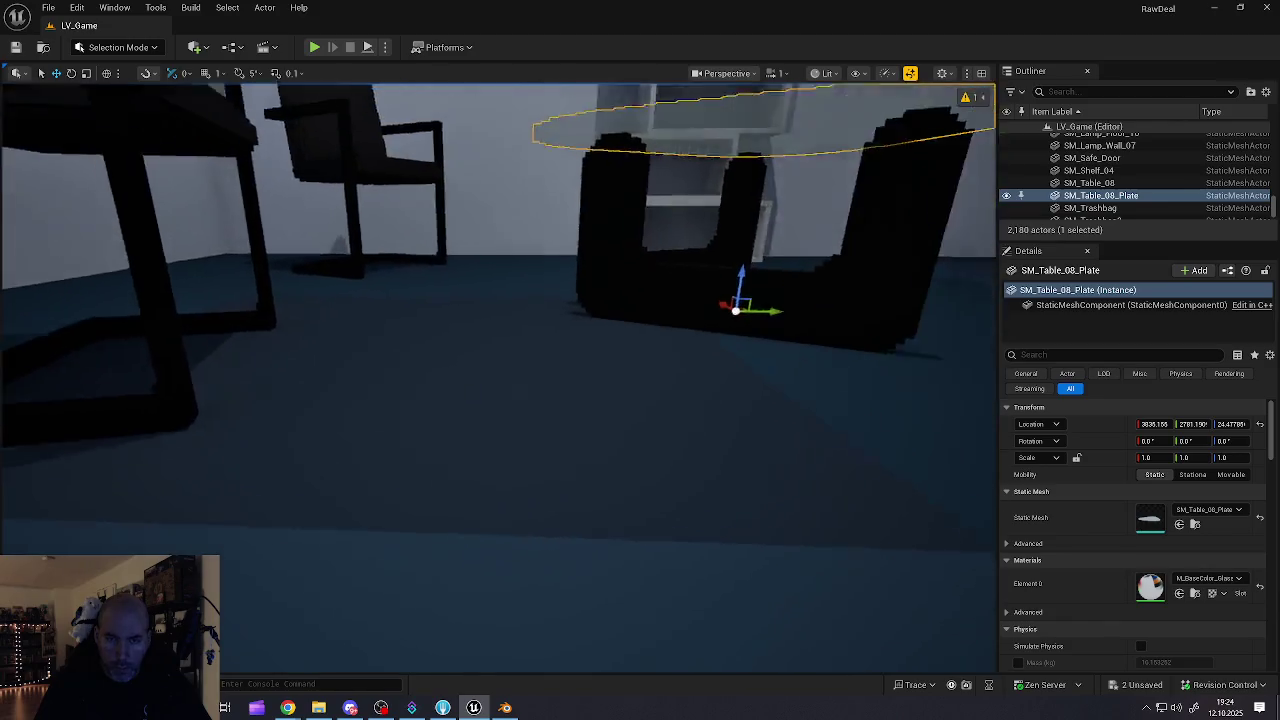
{"action": "mouse_move", "coordinate": [500, 330]}
{"action": "left_mouse_down"}
{"action": "mouse_move", "coordinate": [500, 300]}
{"action": "mouse_move", "coordinate": [980, 300]}
{"action": "mouse_move", "coordinate": [990, 340]}
{"action": "mouse_move", "coordinate": [960, 360]}
{"action": "mouse_move", "coordinate": [930, 340]}
{"action": "mouse_move", "coordinate": [930, 300]}
{"action": "left_mouse_up"}
{"action": "scroll", "coordinate": [498, 378], "scroll_direction": "down", "scroll_amount": 5}
{"action": "scroll", "coordinate": [498, 378], "scroll_direction": "up", "scroll_amount": 5}
{"action": "scroll", "coordinate": [498, 378], "scroll_direction": "down", "scroll_amount": 5}
{"action": "mouse_move", "coordinate": [560, 470]}
{"action": "left_mouse_down"}
{"action": "mouse_move", "coordinate": [600, 470]}
{"action": "mouse_move", "coordinate": [590, 485]}
{"action": "mouse_move", "coordinate": [607, 491]}
{"action": "left_mouse_up"}
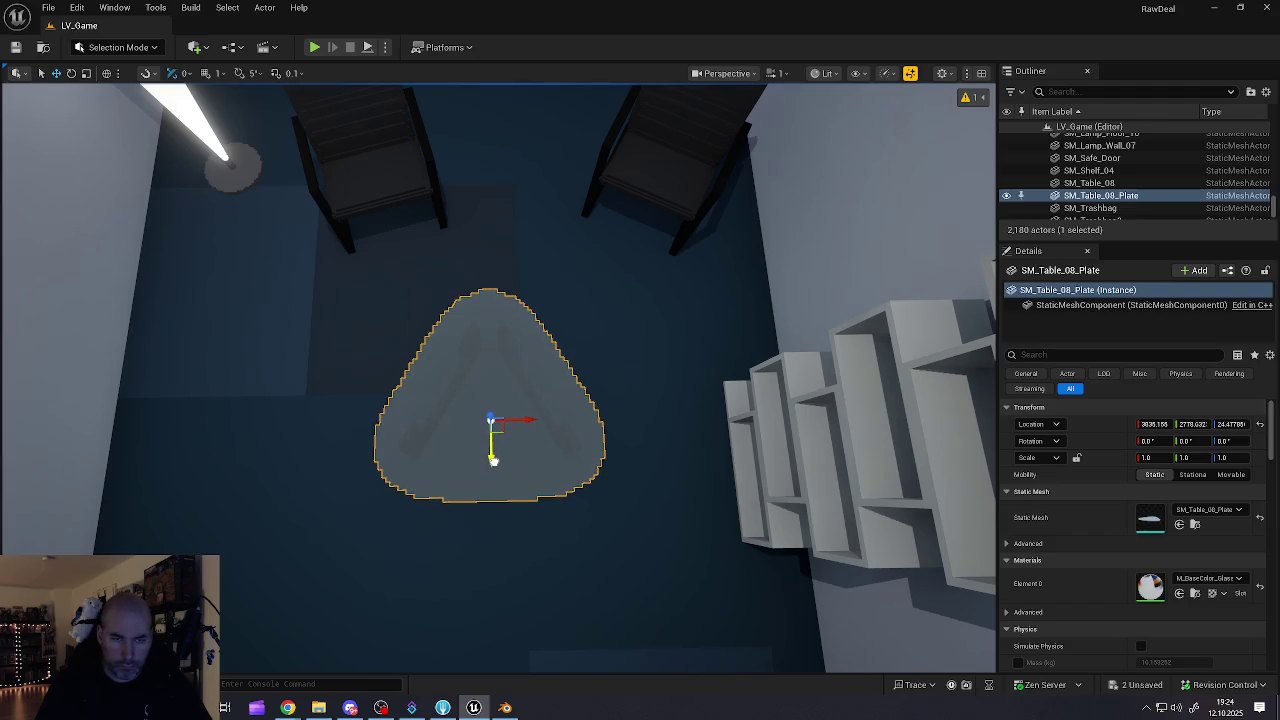
{"action": "mouse_move", "coordinate": [607, 491]}
{"action": "left_mouse_down"}
{"action": "mouse_move", "coordinate": [580, 410]}
{"action": "mouse_move", "coordinate": [582, 430]}
{"action": "mouse_move", "coordinate": [585, 415]}
{"action": "mouse_move", "coordinate": [480, 415]}
{"action": "mouse_move", "coordinate": [600, 413]}
{"action": "mouse_move", "coordinate": [596, 388]}
{"action": "left_mouse_up"}
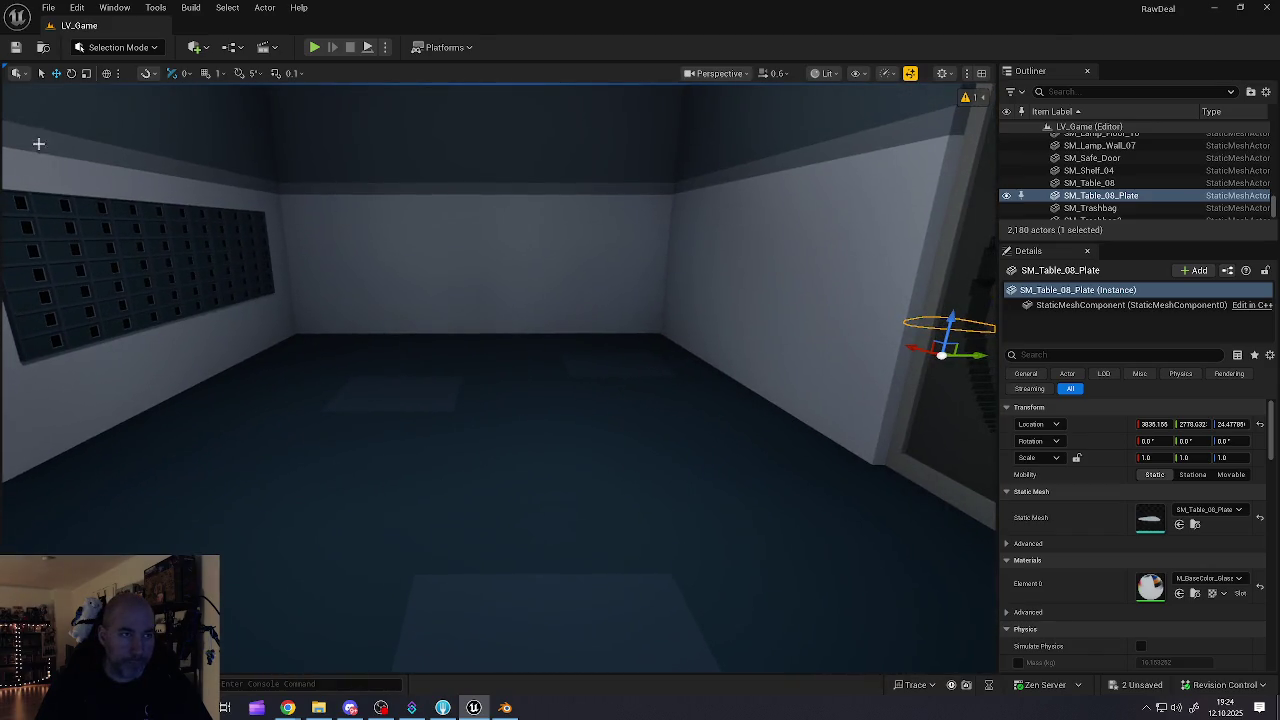
- Save all changed files and bring up the Content Drawer
{"action": "left_click", "coordinate": [48, 7]}
{"action": "left_click", "coordinate": [85, 190]}
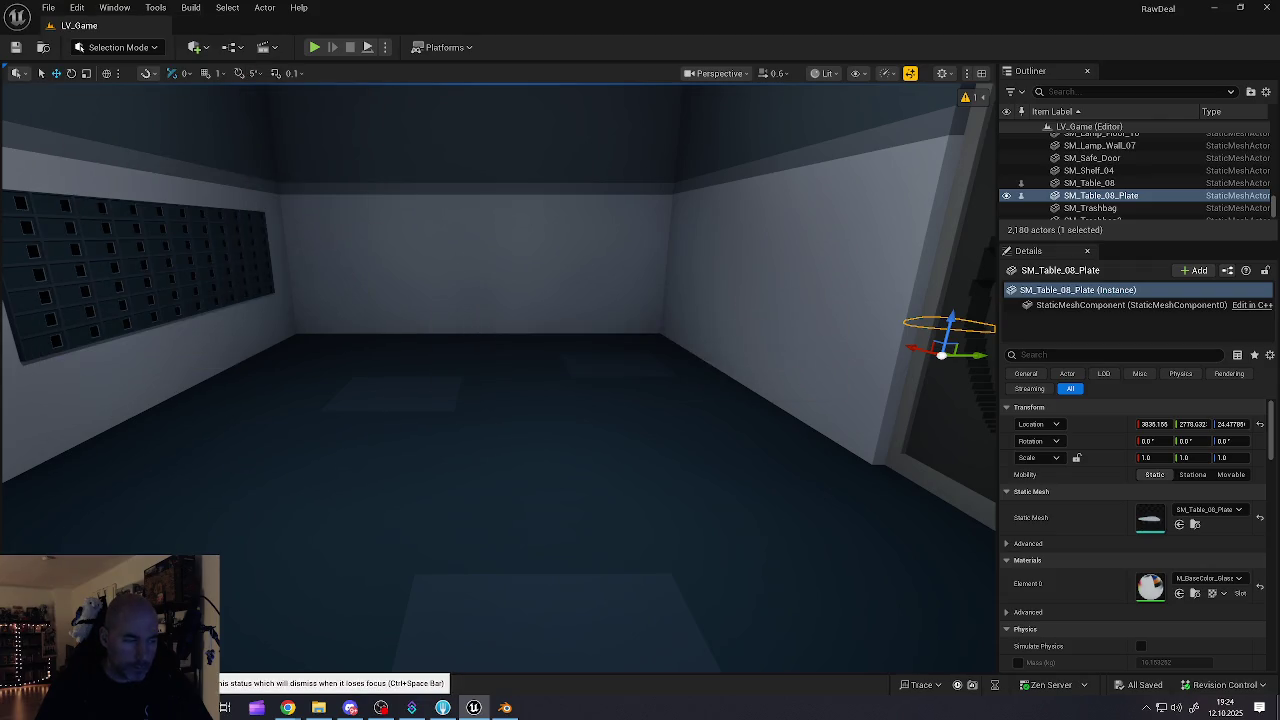
{"action": "key", "text": "ctrl+space"}
- Open the Buildings/Store_211_Bank/Bank folder and place an SM_Palette pallet in the empty room
{"action": "mouse_move", "coordinate": [277, 554]}
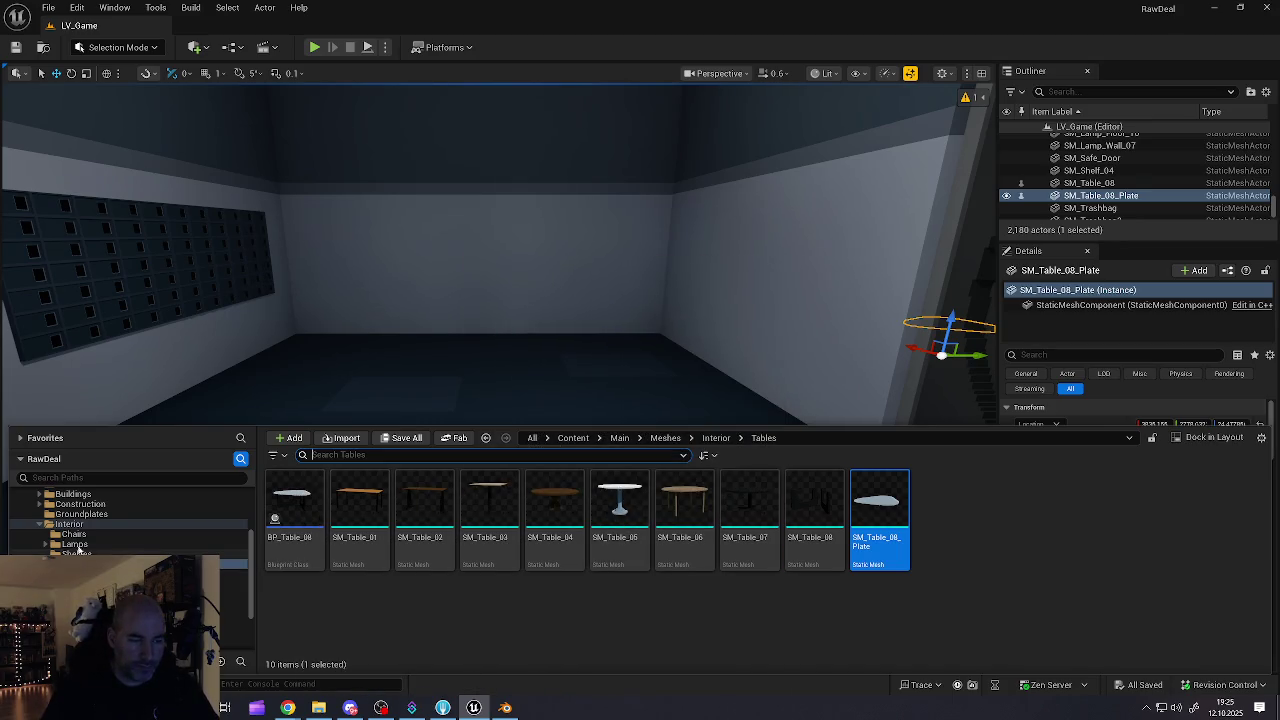
{"action": "left_click", "coordinate": [65, 524], "text": "ctrl"}
{"action": "scroll", "coordinate": [120, 525], "scroll_direction": "up", "scroll_amount": 3}
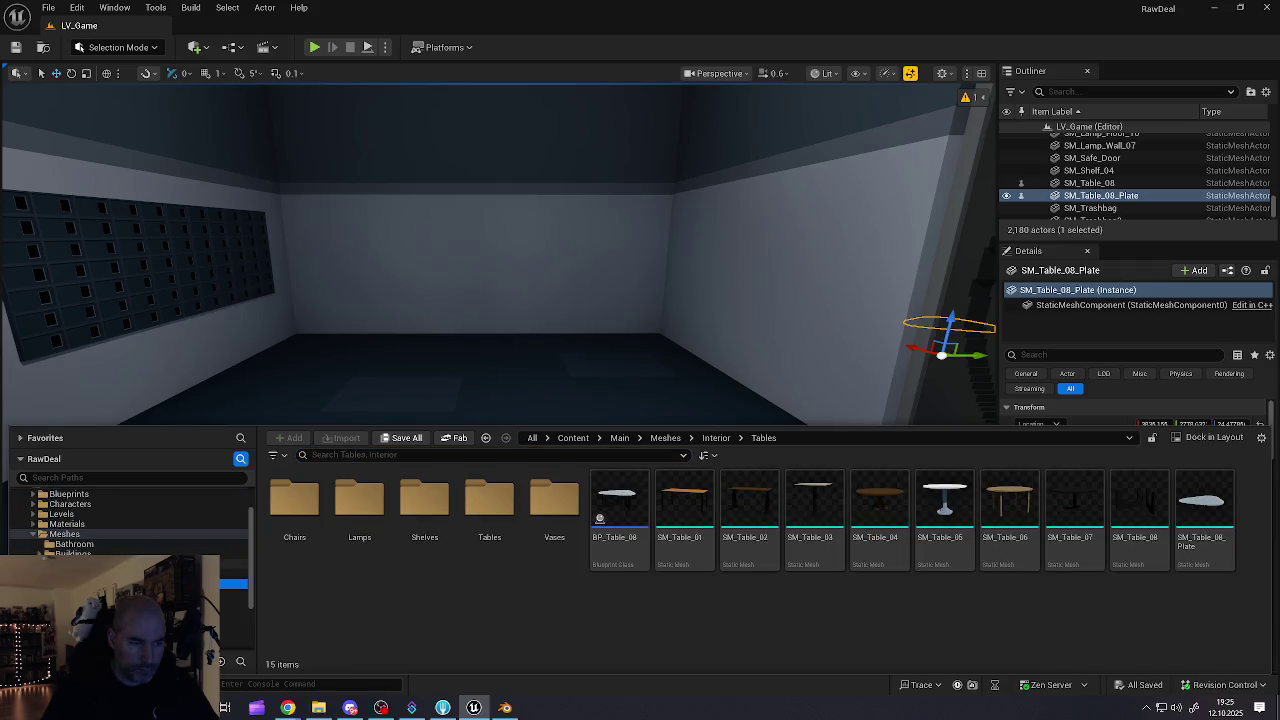
{"action": "scroll", "coordinate": [130, 522], "scroll_direction": "down", "scroll_amount": 5}
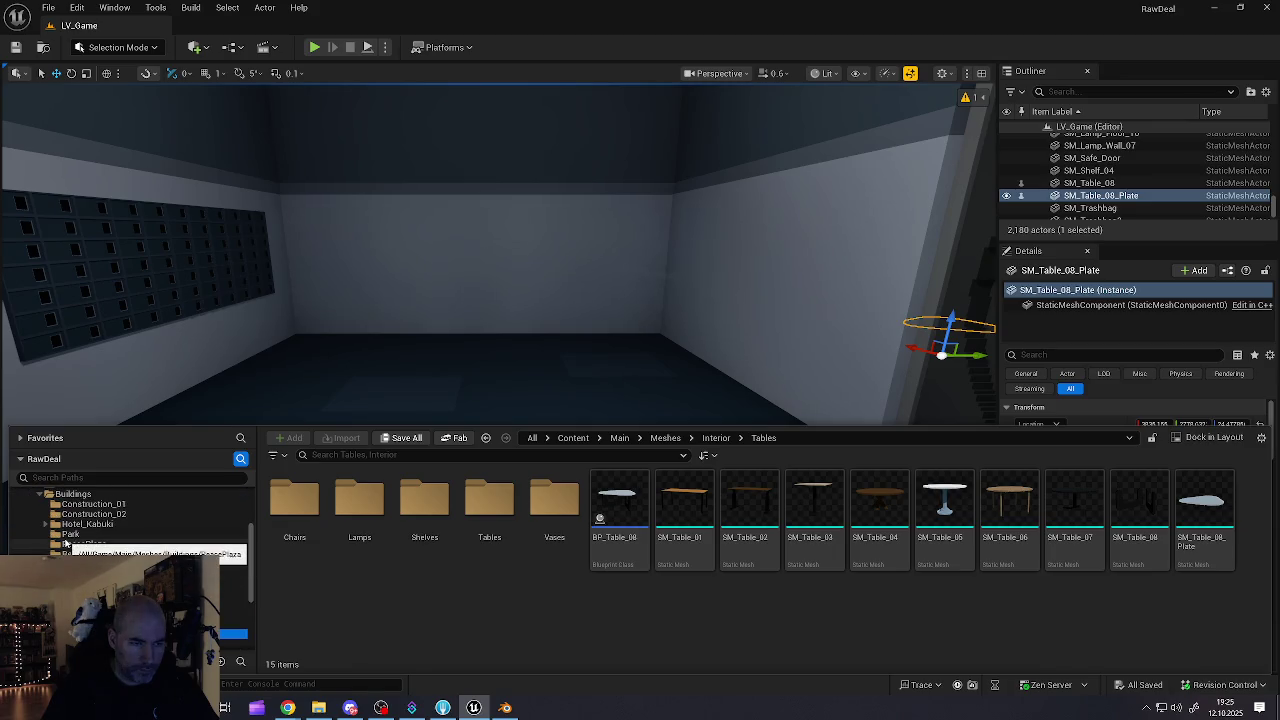
{"action": "scroll", "coordinate": [65, 540], "scroll_direction": "up", "scroll_amount": 2}
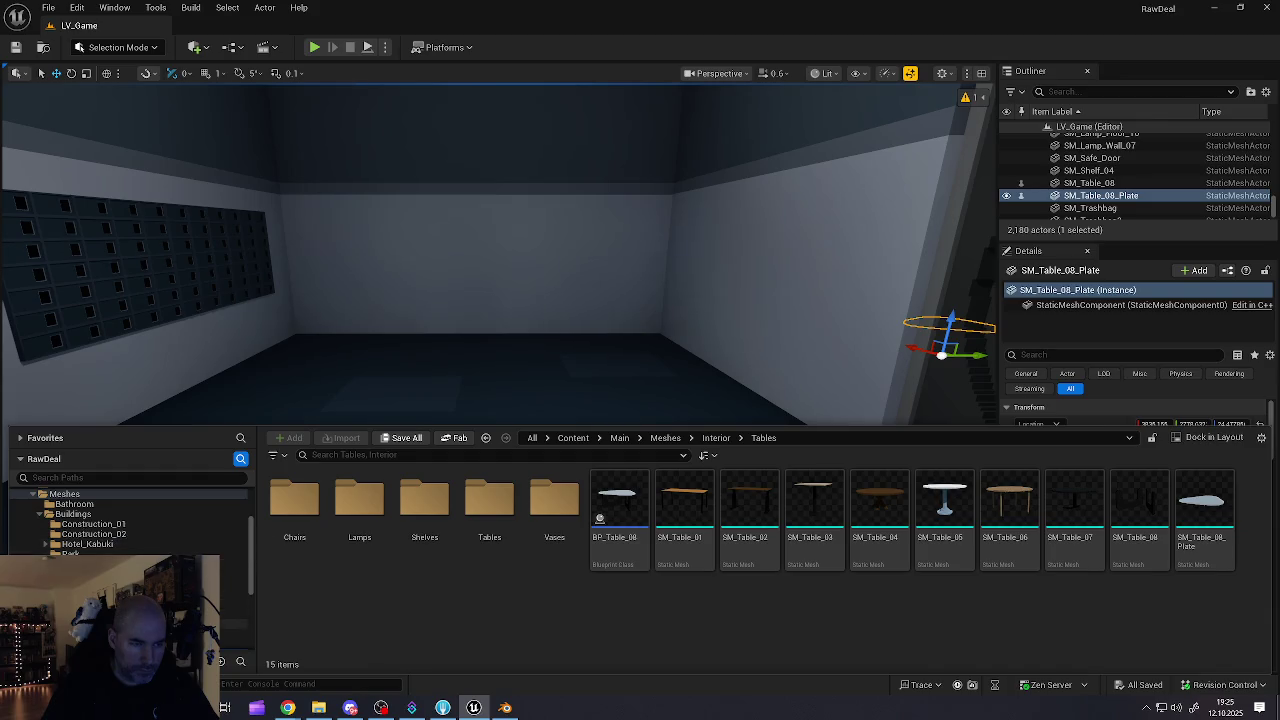
{"action": "scroll", "coordinate": [130, 520], "scroll_direction": "down", "scroll_amount": 2}
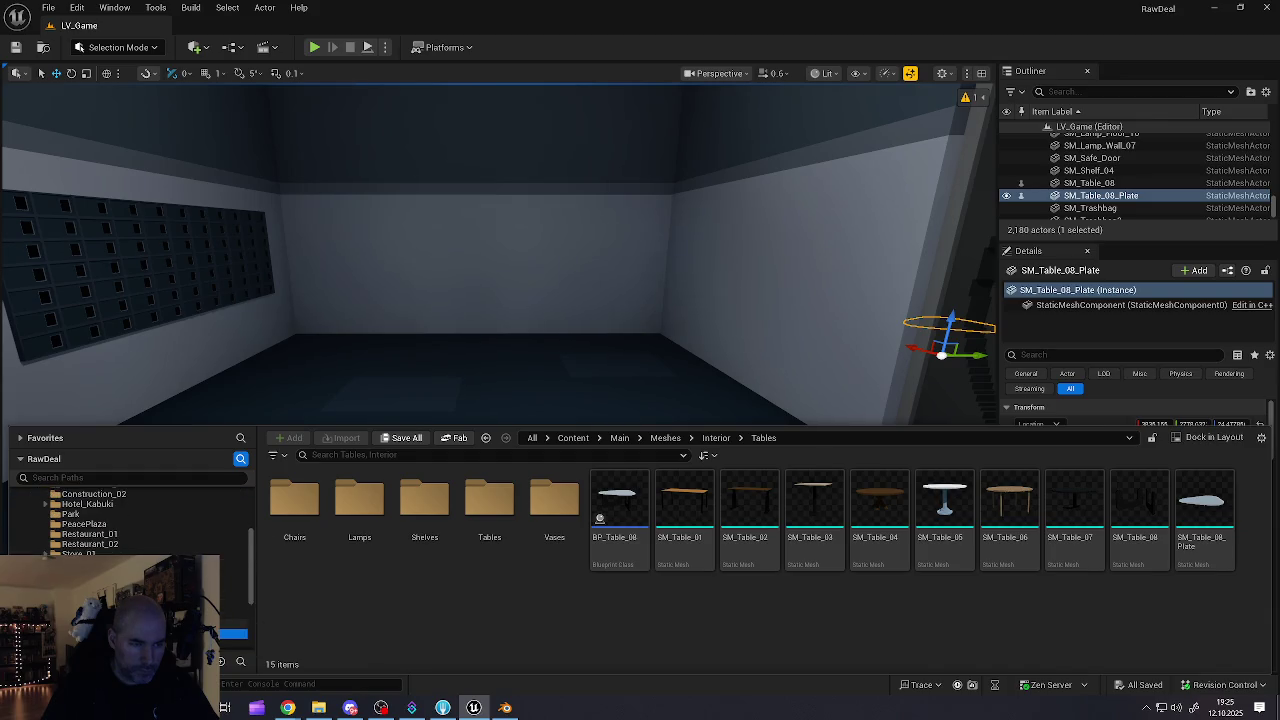
{"action": "left_click", "coordinate": [235, 593]}
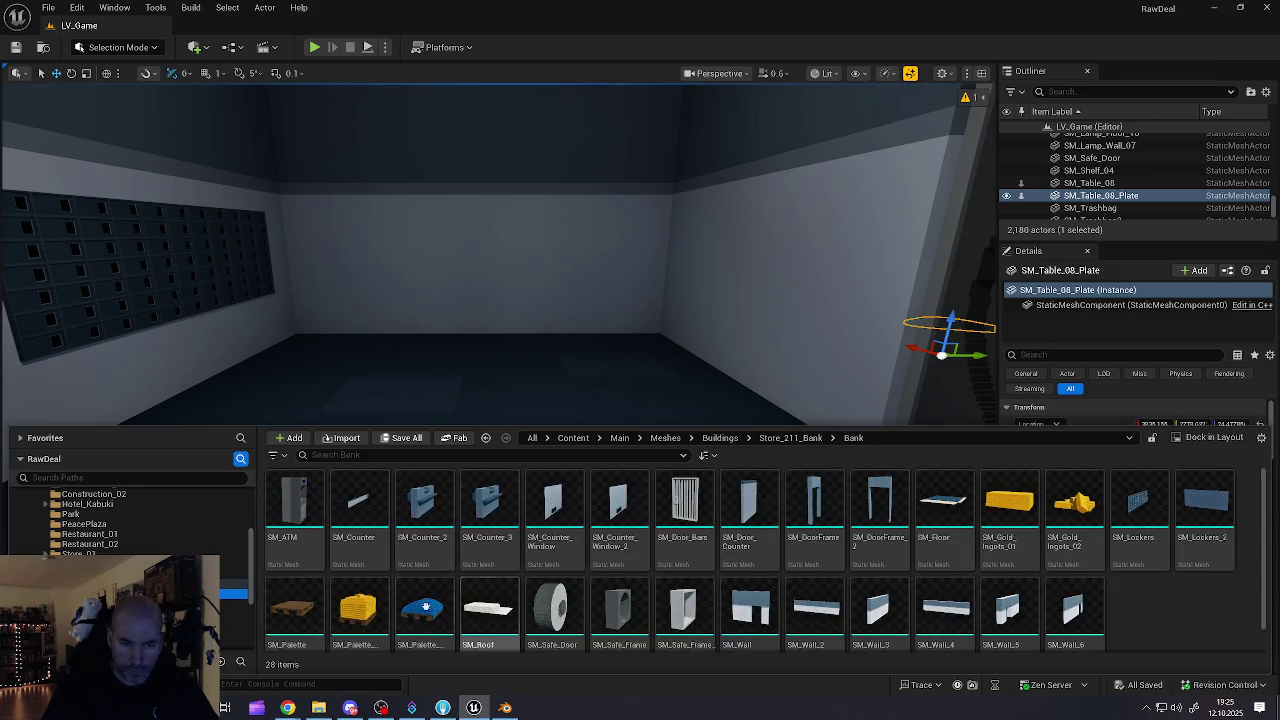
{"action": "mouse_move", "coordinate": [302, 614]}
{"action": "left_mouse_down"}
{"action": "mouse_move", "coordinate": [374, 386]}
{"action": "mouse_move", "coordinate": [367, 362]}
{"action": "mouse_move", "coordinate": [345, 352]}
{"action": "left_mouse_up"}
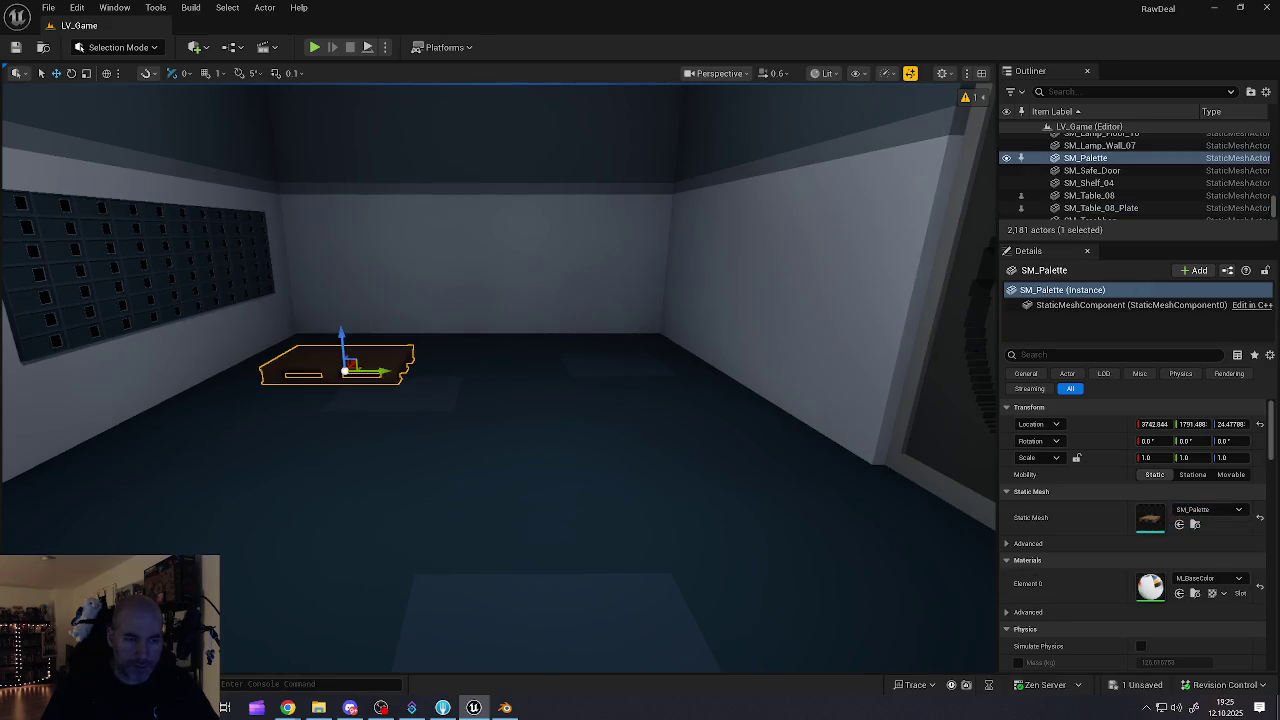
- Place a gold-ingot pallet and the blue SM_Palette_Gold_02 pallet, turning the blue one about -33.6°
{"action": "key", "text": "ctrl+space"}
{"action": "left_click", "coordinate": [357, 608]}
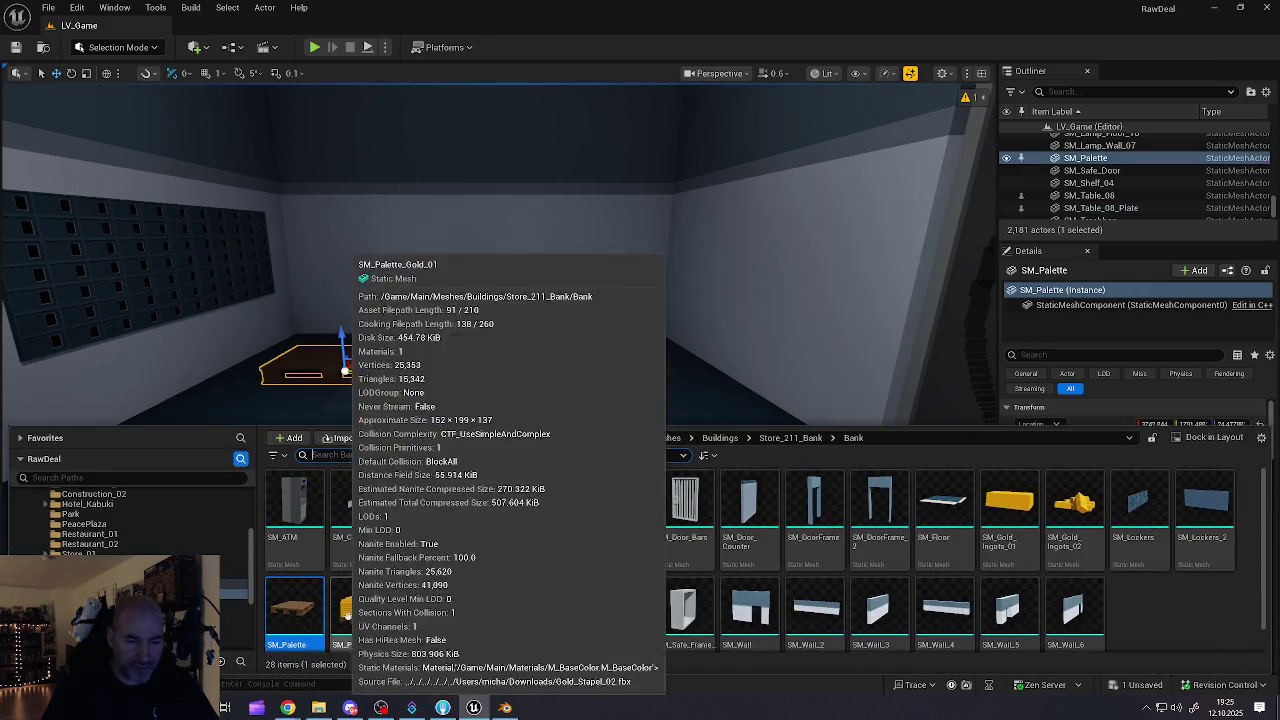
{"action": "mouse_move", "coordinate": [471, 390]}
{"action": "left_mouse_down"}
{"action": "mouse_move", "coordinate": [488, 413]}
{"action": "mouse_move", "coordinate": [435, 397]}
{"action": "mouse_move", "coordinate": [484, 352]}
{"action": "left_mouse_up"}
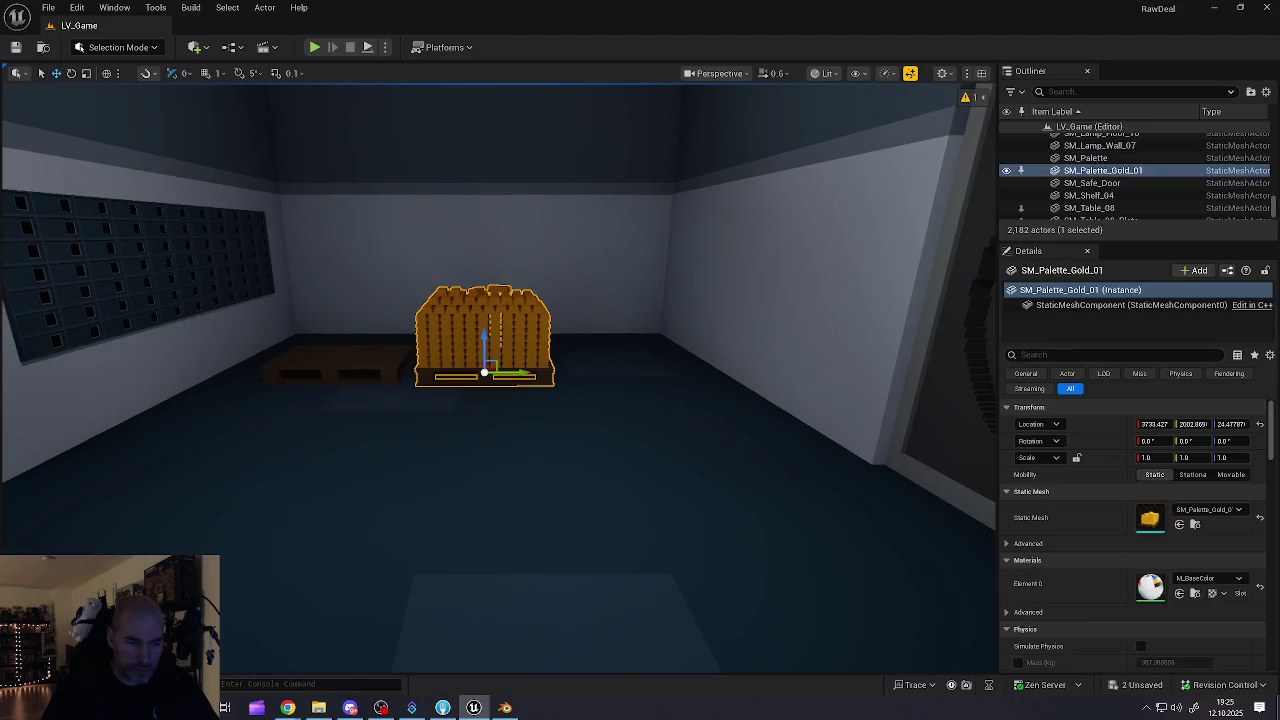
{"action": "key", "text": "ctrl+space"}
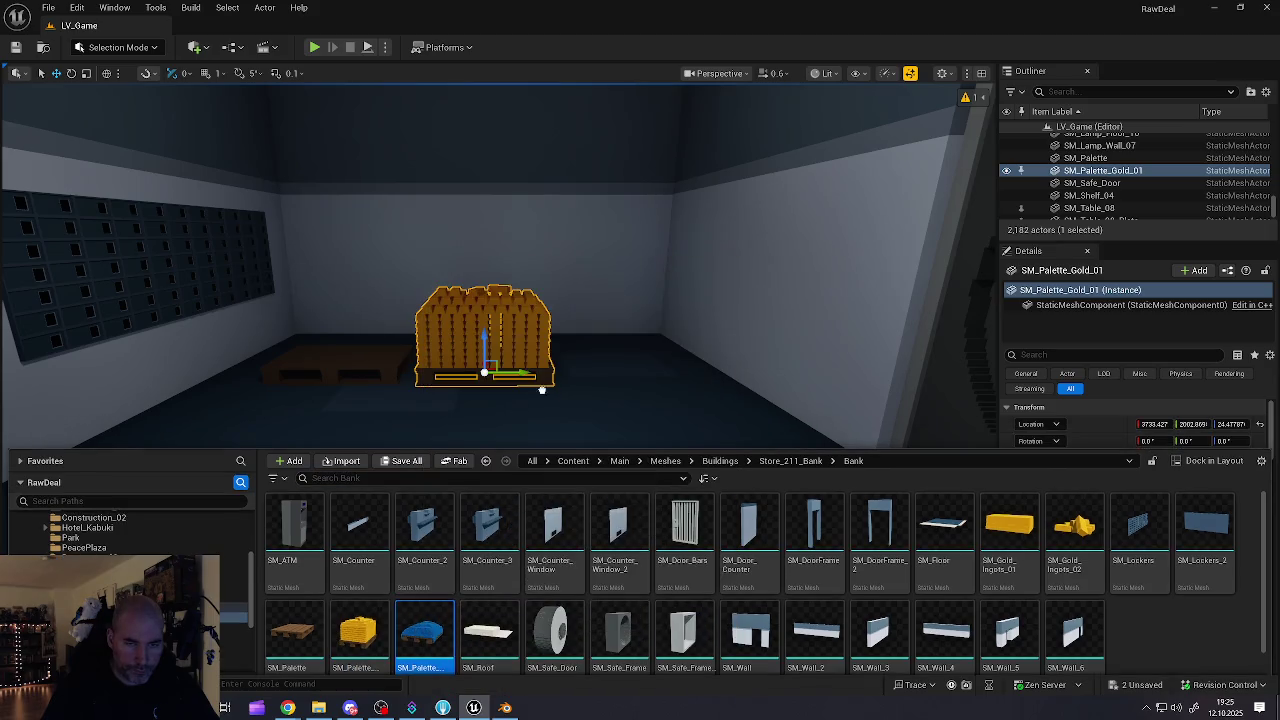
{"action": "left_click_drag", "start_coordinate": [619, 403], "coordinate": [618, 423]}
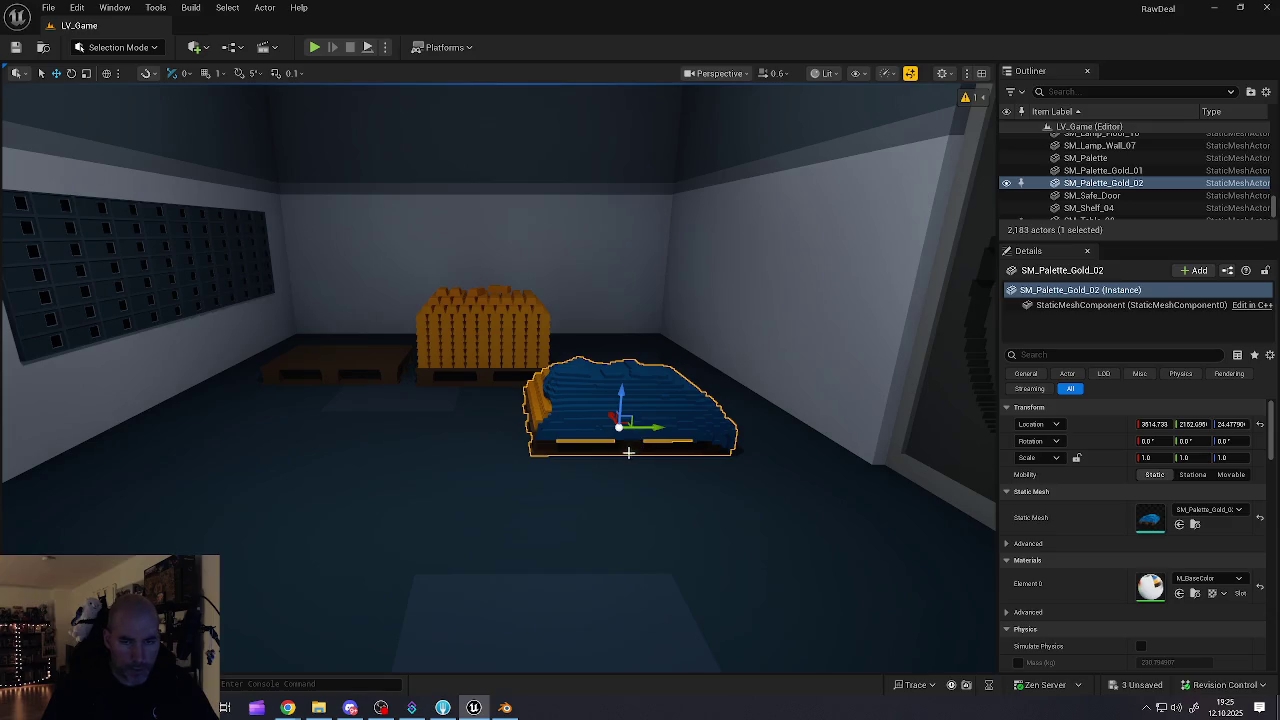
{"action": "mouse_move", "coordinate": [605, 444]}
{"action": "left_mouse_down"}
{"action": "mouse_move", "coordinate": [605, 408]}
{"action": "mouse_move", "coordinate": [586, 437]}
{"action": "mouse_move", "coordinate": [578, 430]}
{"action": "left_mouse_up"}
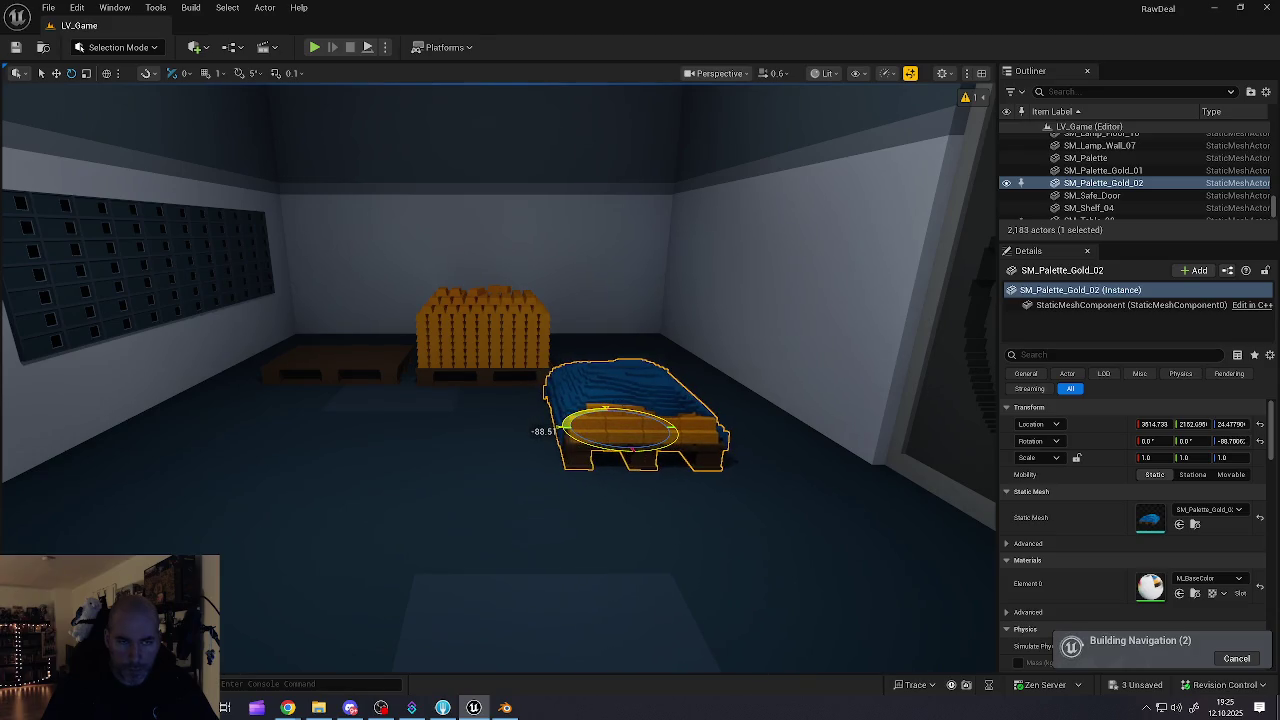
{"action": "left_click_drag", "start_coordinate": [706, 400], "coordinate": [706, 400]}
- Rotate the blue-covered pallet about 90 degrees with the rotate gizmo
{"action": "left_click", "coordinate": [758, 381]}
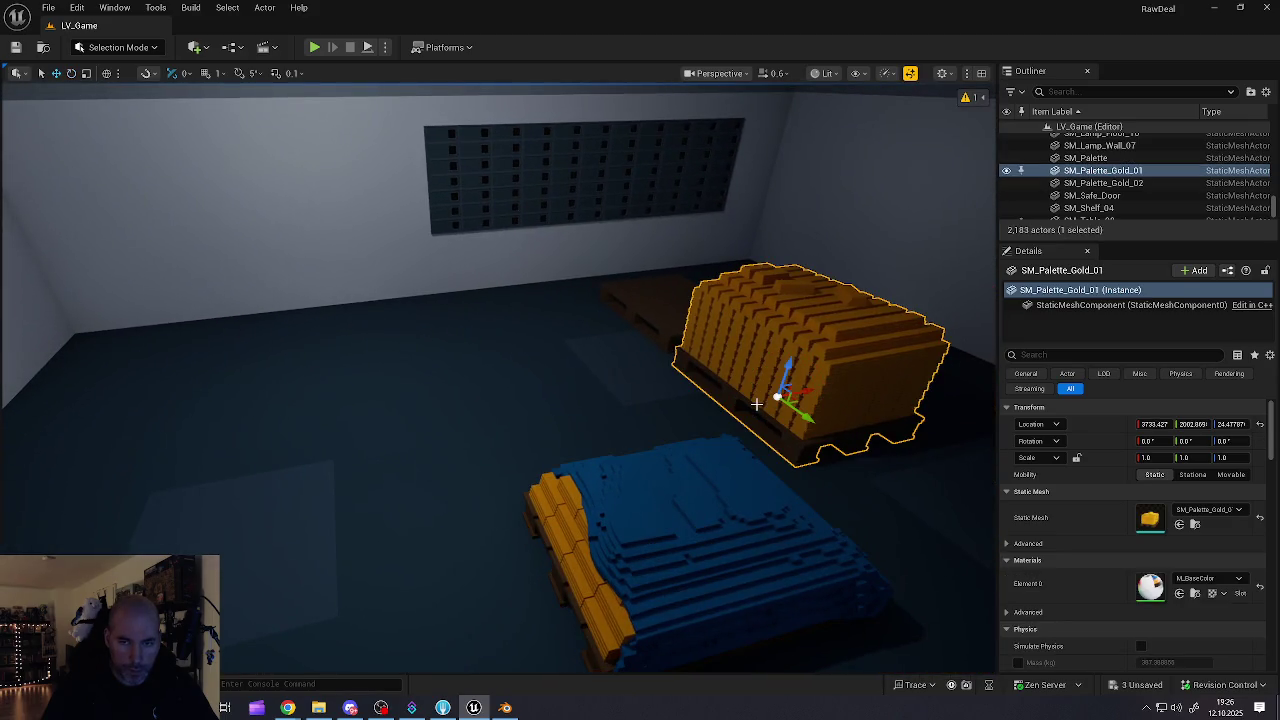
{"action": "left_click", "coordinate": [683, 517]}
{"action": "key", "text": "e"}
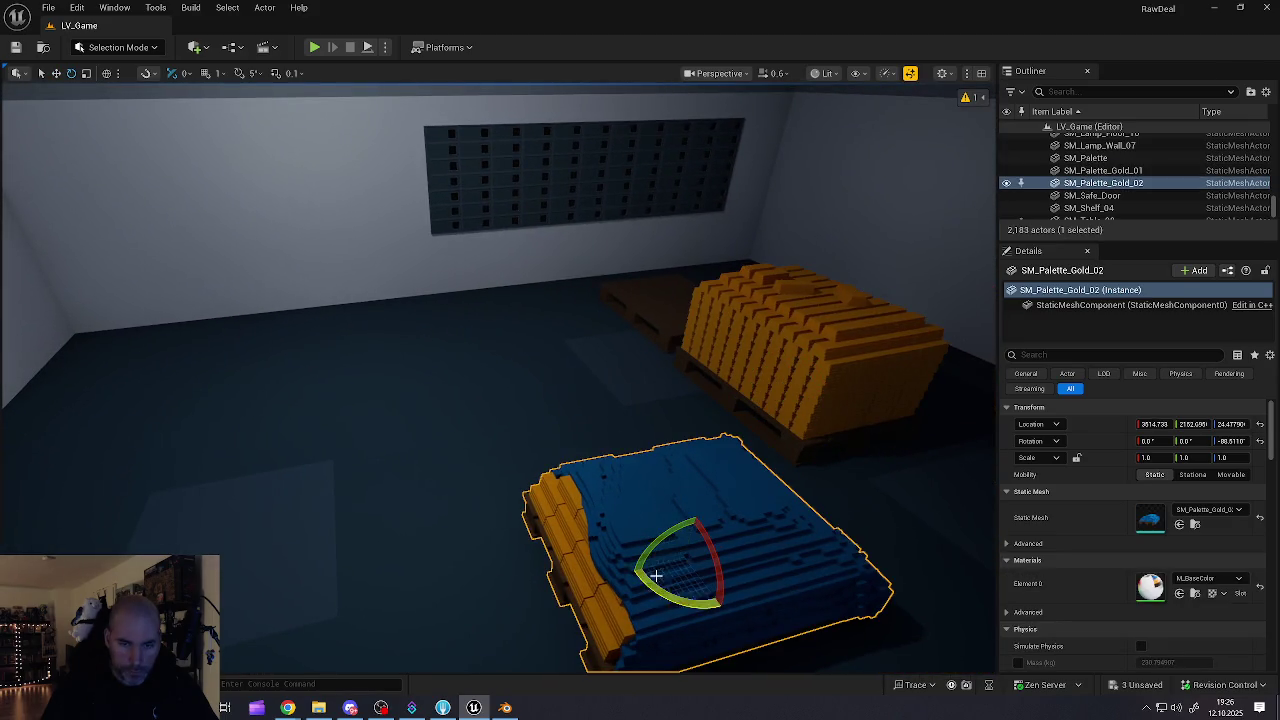
{"action": "mouse_move", "coordinate": [653, 587]}
{"action": "left_mouse_down"}
{"action": "mouse_move", "coordinate": [734, 543]}
{"action": "mouse_move", "coordinate": [622, 407]}
{"action": "mouse_move", "coordinate": [598, 342]}
{"action": "mouse_move", "coordinate": [433, 343]}
{"action": "left_mouse_up"}
{"action": "key", "text": "w"}
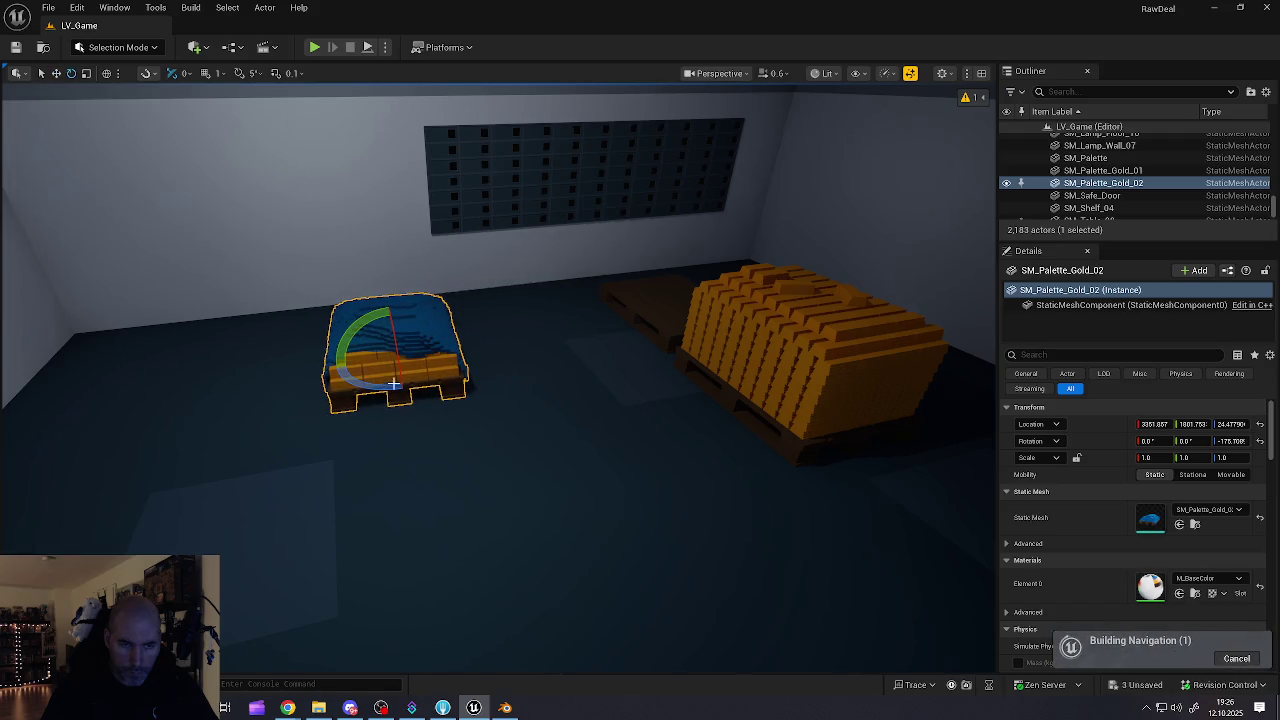
{"action": "left_click_drag", "start_coordinate": [384, 386], "coordinate": [394, 386]}
- Move the gold pallet left and back toward the wall, with the blue pallet following
{"action": "left_click", "coordinate": [735, 354]}
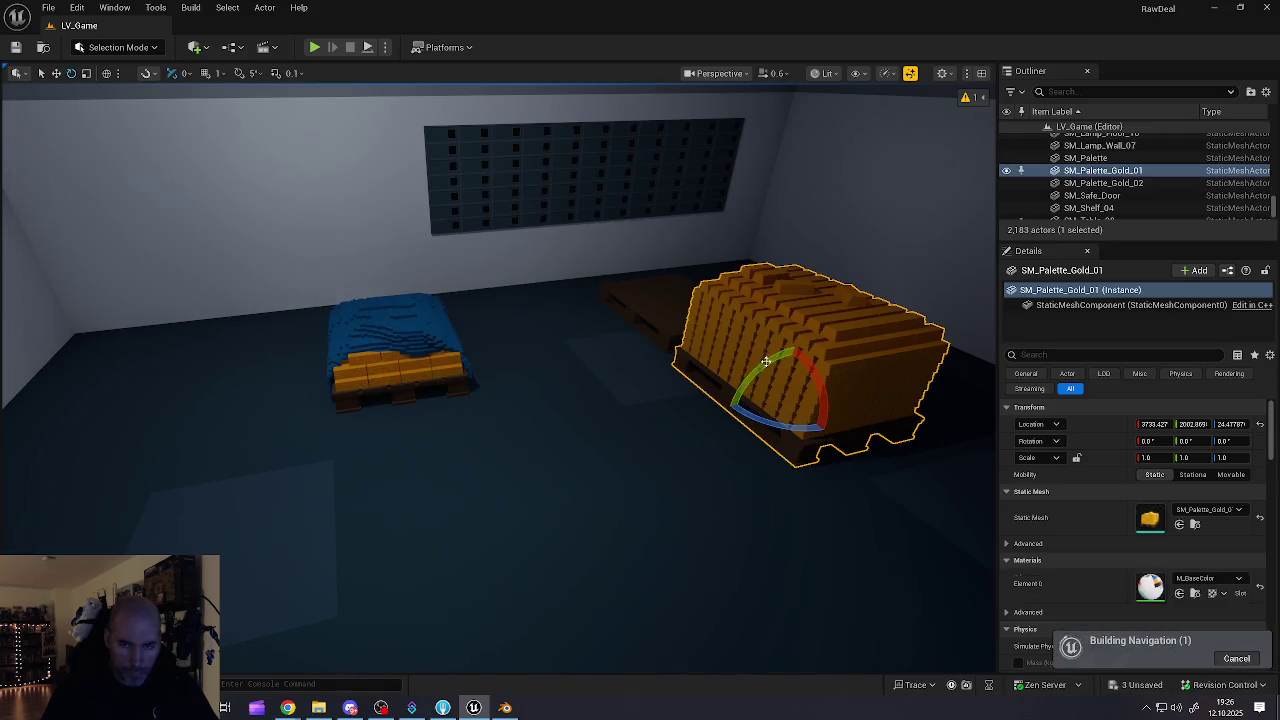
{"action": "mouse_move", "coordinate": [800, 398]}
{"action": "left_mouse_down"}
{"action": "mouse_move", "coordinate": [745, 392]}
{"action": "mouse_move", "coordinate": [177, 457]}
{"action": "left_mouse_up"}
{"action": "mouse_move", "coordinate": [142, 541]}
{"action": "left_mouse_down"}
{"action": "mouse_move", "coordinate": [160, 395]}
{"action": "mouse_move", "coordinate": [168, 404]}
{"action": "left_mouse_up"}
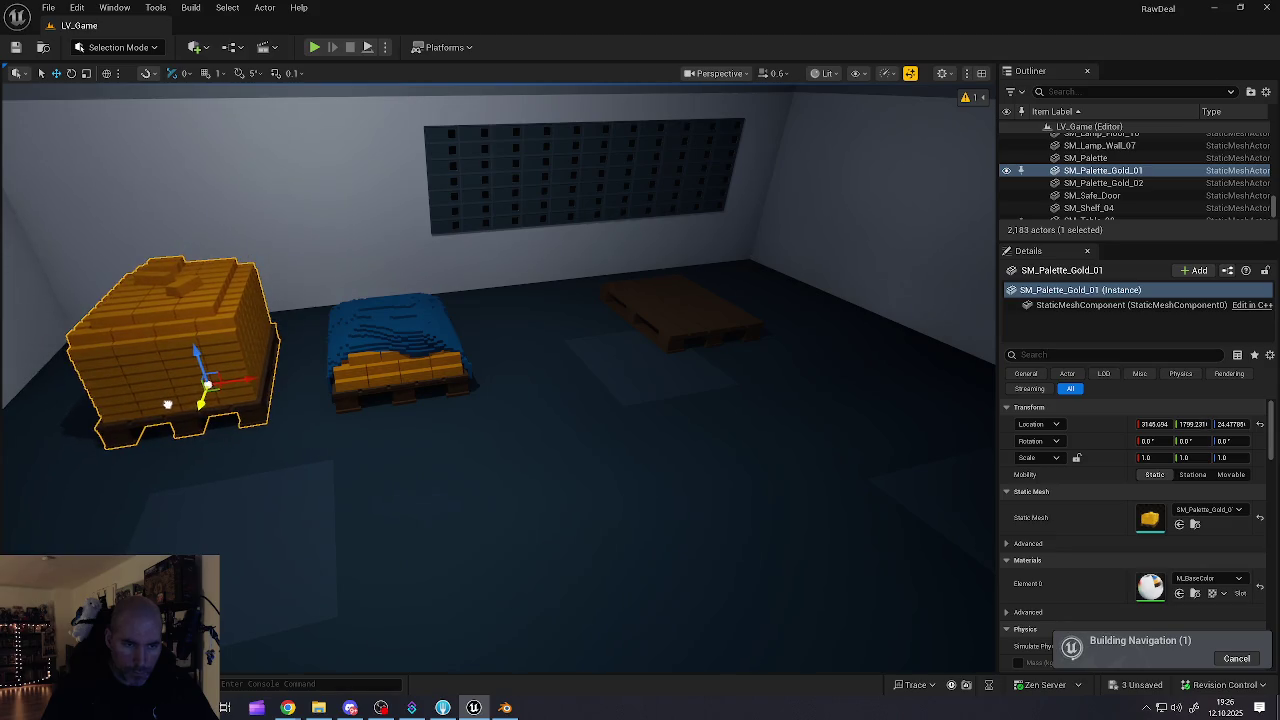
{"action": "left_click", "coordinate": [348, 360]}
{"action": "left_click_drag", "start_coordinate": [423, 357], "coordinate": [381, 355]}
{"action": "left_click", "coordinate": [200, 360]}
{"action": "left_click_drag", "start_coordinate": [225, 370], "coordinate": [175, 374]}
- Nudge the gold pallet and slide the blue pallet in right beside it
{"action": "key", "text": "w"}
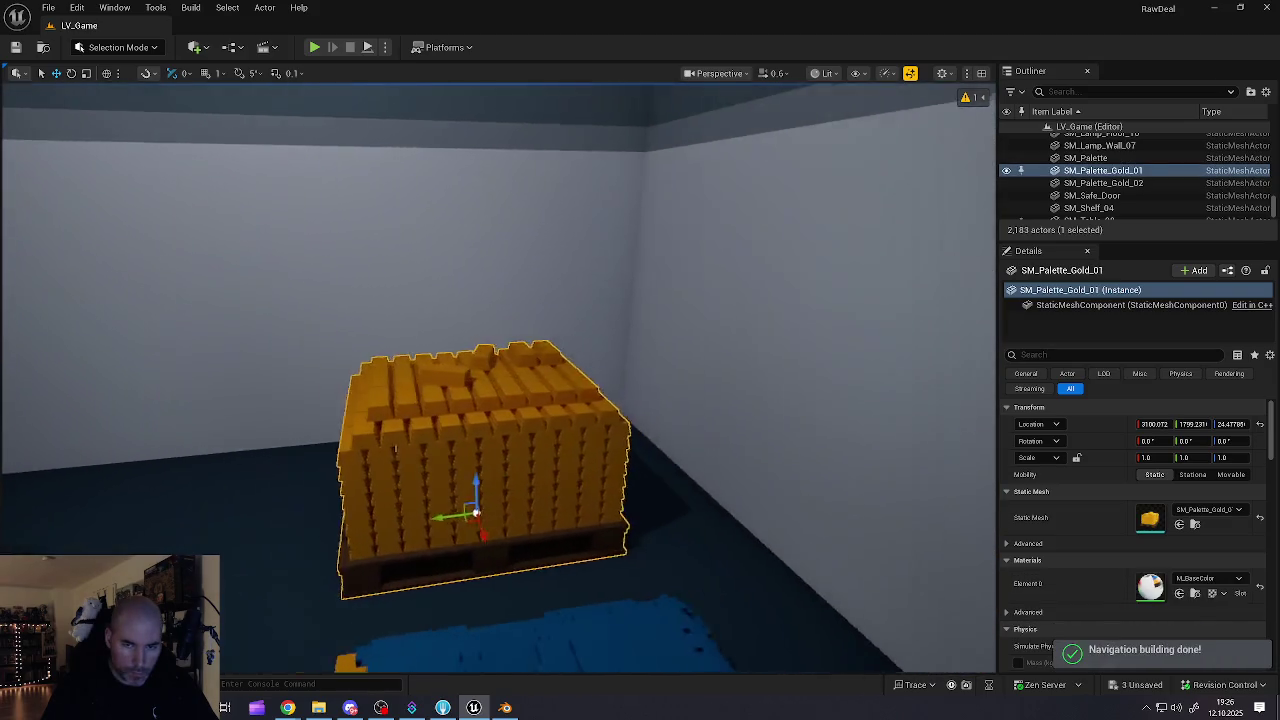
{"action": "key", "text": "s"}
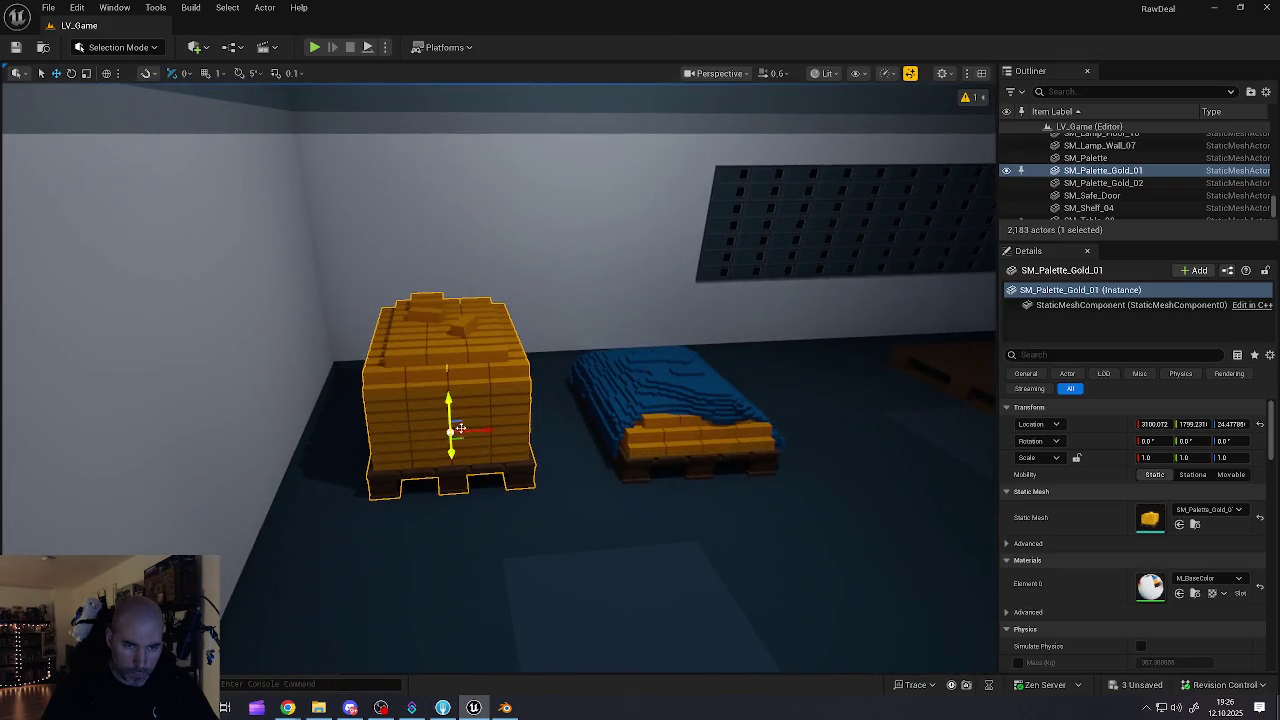
{"action": "left_click_drag", "start_coordinate": [460, 428], "coordinate": [585, 426]}
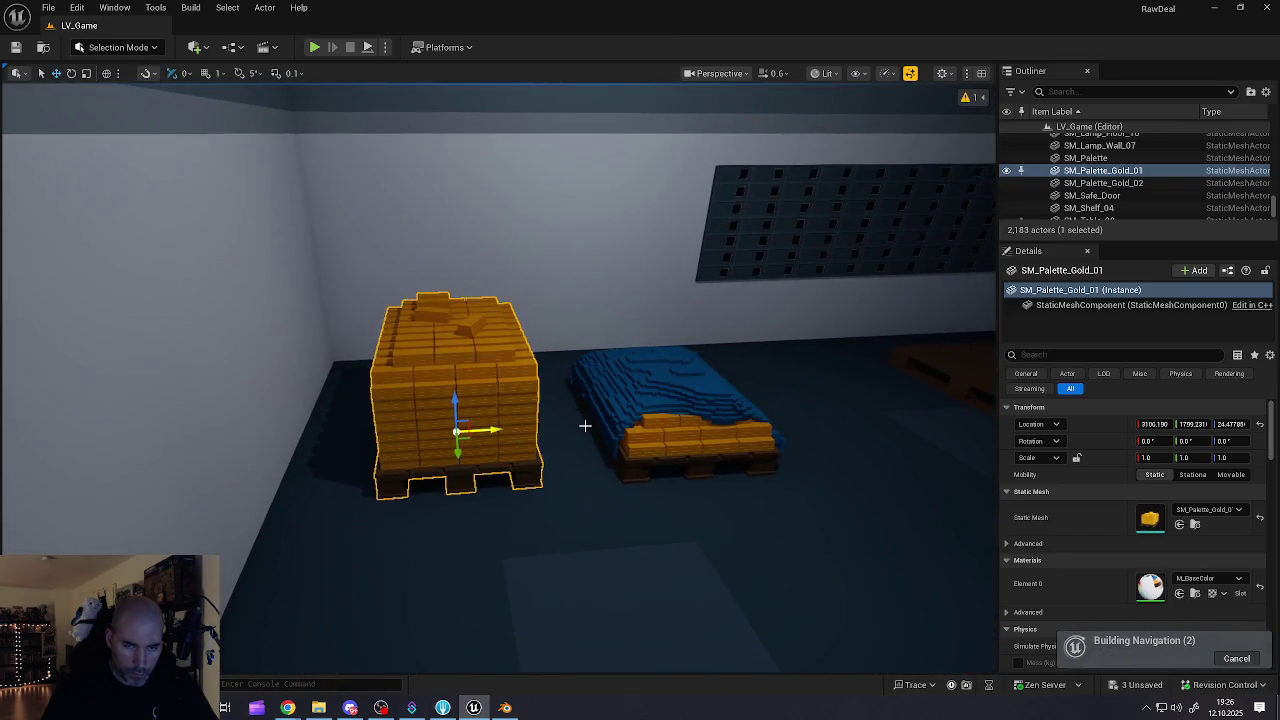
{"action": "key", "text": "s"}
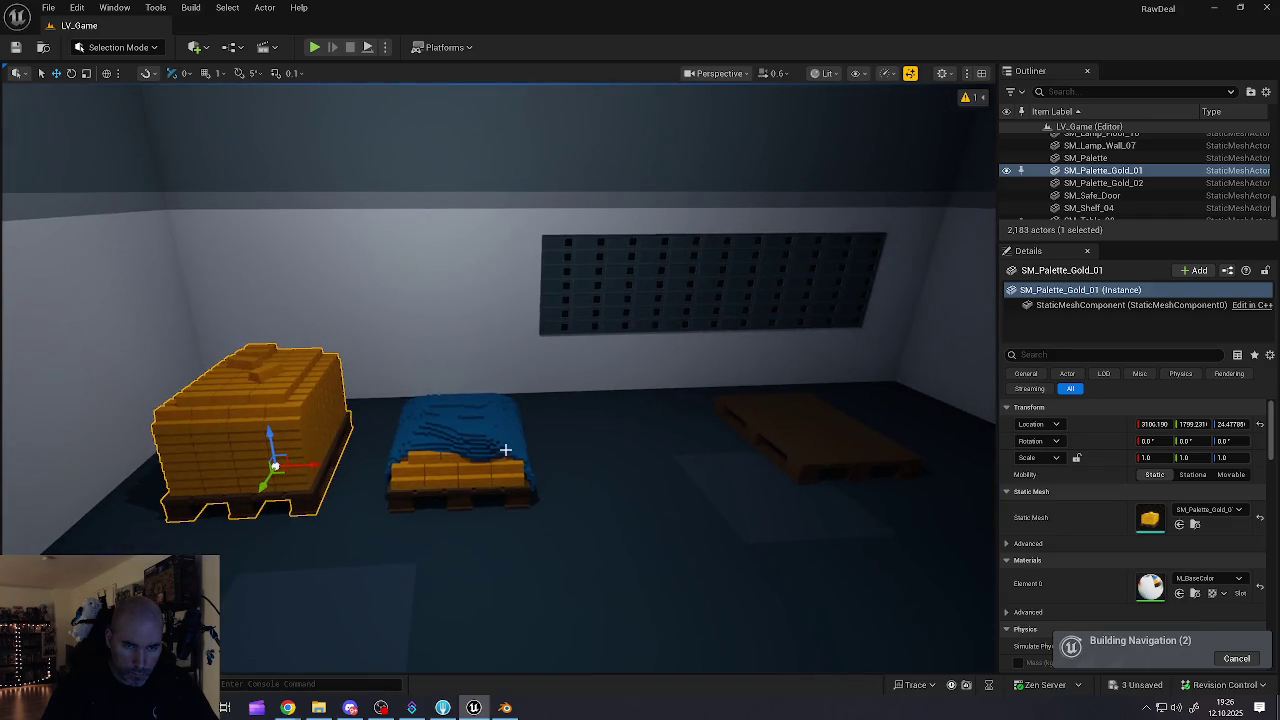
{"action": "left_click", "coordinate": [490, 468]}
{"action": "left_click_drag", "start_coordinate": [494, 461], "coordinate": [458, 457]}
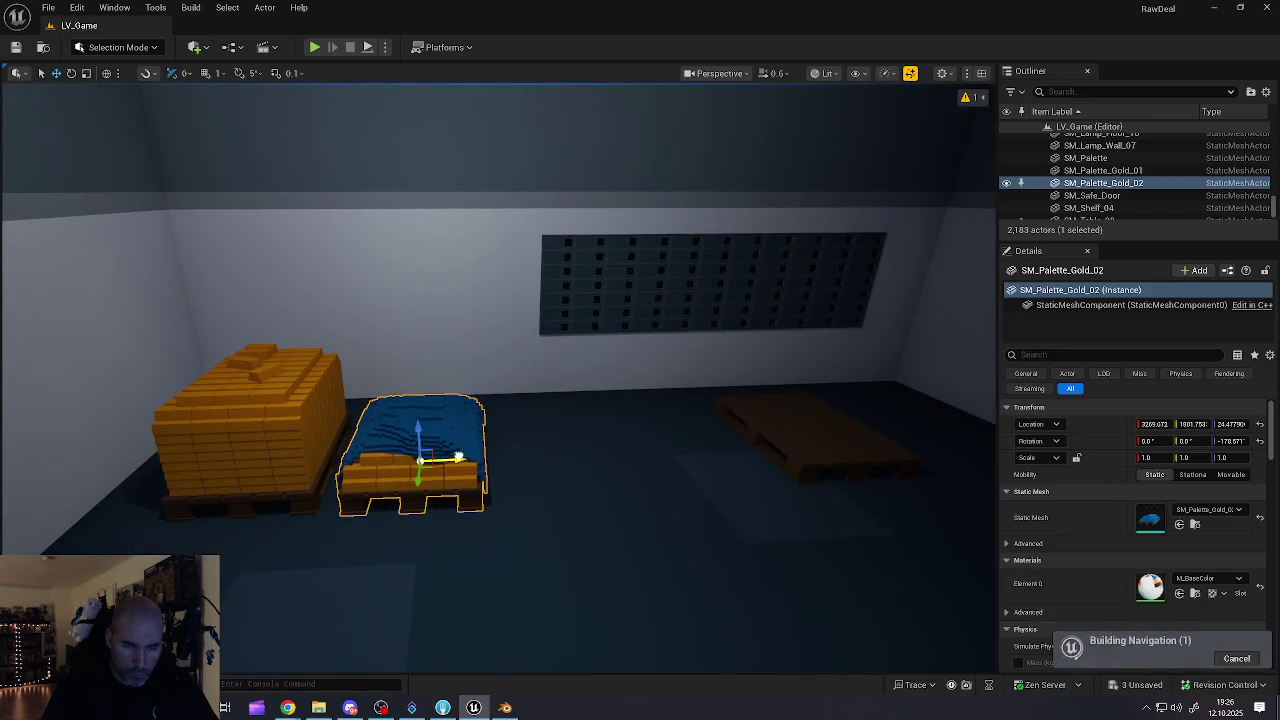
- Slide the empty SM_Palette pallet into the room's far corner
{"action": "left_click", "coordinate": [820, 440]}
{"action": "mouse_move", "coordinate": [836, 446]}
{"action": "left_mouse_down"}
{"action": "mouse_move", "coordinate": [640, 432]}
{"action": "mouse_move", "coordinate": [570, 475]}
{"action": "mouse_move", "coordinate": [700, 450]}
{"action": "left_mouse_up"}
{"action": "left_click_drag", "start_coordinate": [514, 474], "coordinate": [470, 520]}
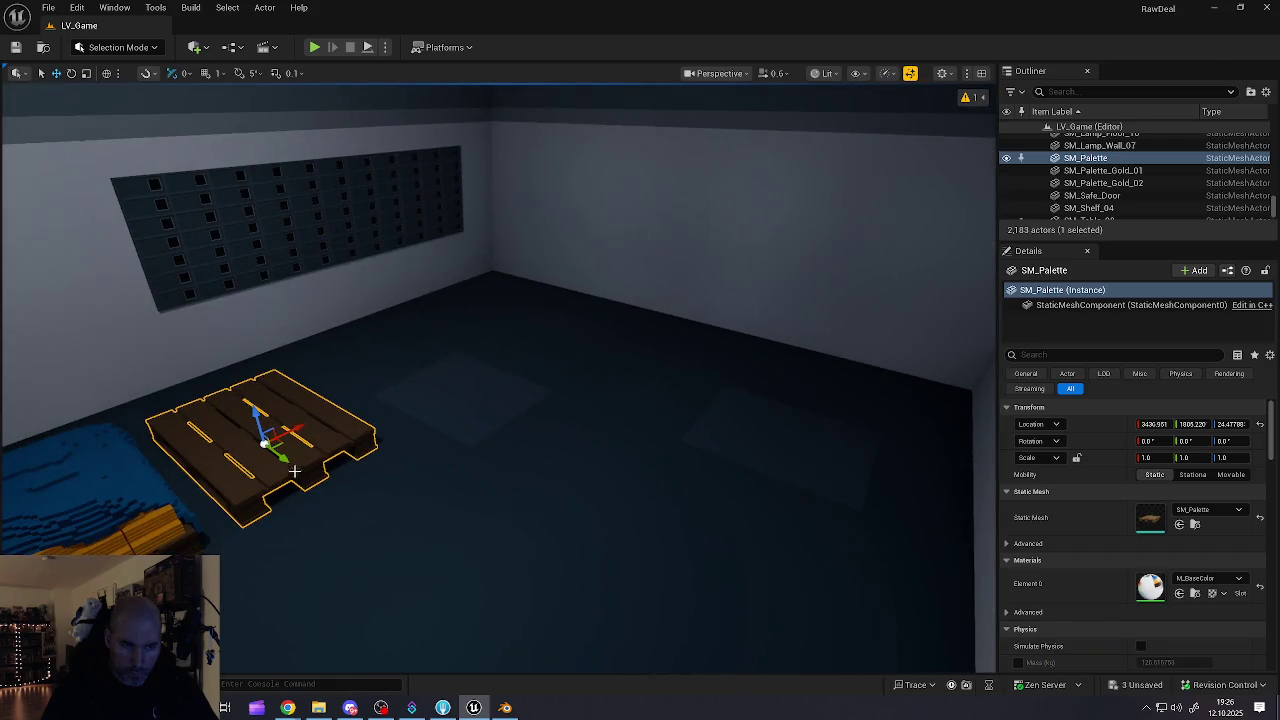
{"action": "mouse_move", "coordinate": [298, 430]}
{"action": "left_mouse_down"}
{"action": "mouse_move", "coordinate": [543, 336]}
{"action": "mouse_move", "coordinate": [808, 357]}
{"action": "mouse_move", "coordinate": [820, 392]}
{"action": "mouse_move", "coordinate": [870, 440]}
{"action": "mouse_move", "coordinate": [905, 447]}
{"action": "mouse_move", "coordinate": [920, 402]}
{"action": "mouse_move", "coordinate": [915, 437]}
{"action": "mouse_move", "coordinate": [891, 427]}
{"action": "left_mouse_up"}
{"action": "key", "text": "w"}
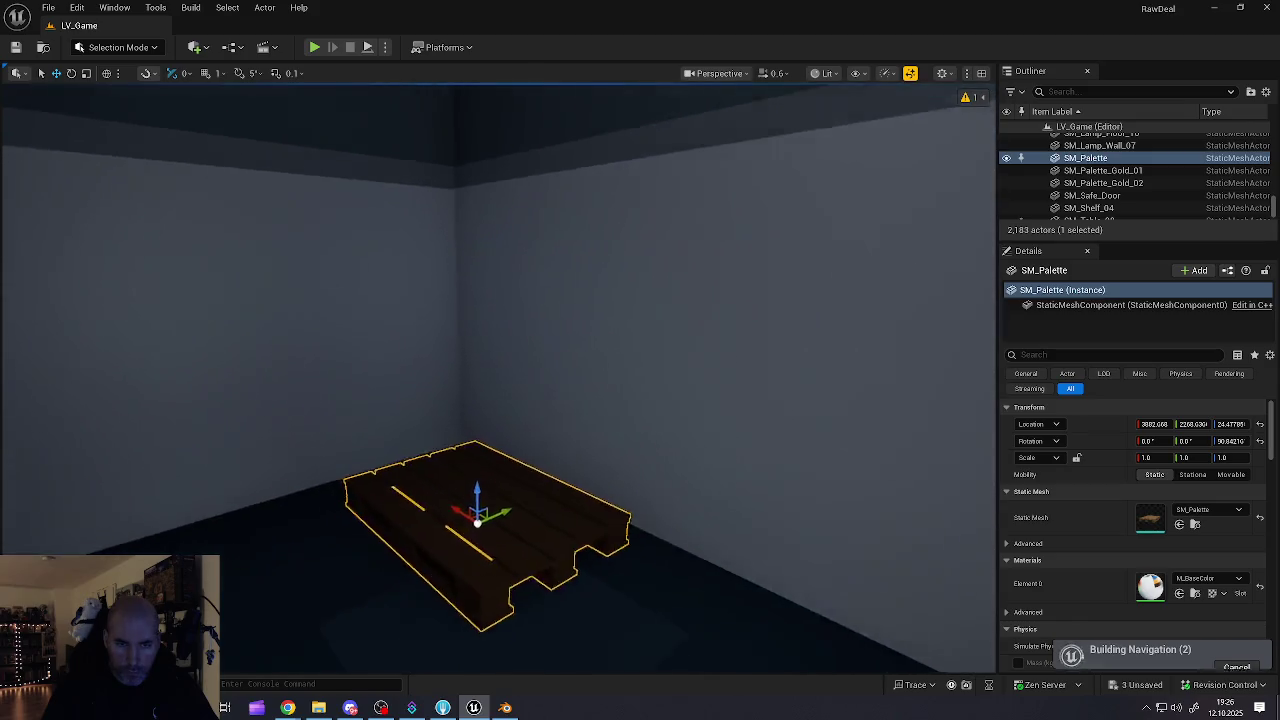
{"action": "left_click_drag", "start_coordinate": [425, 470], "coordinate": [425, 505]}
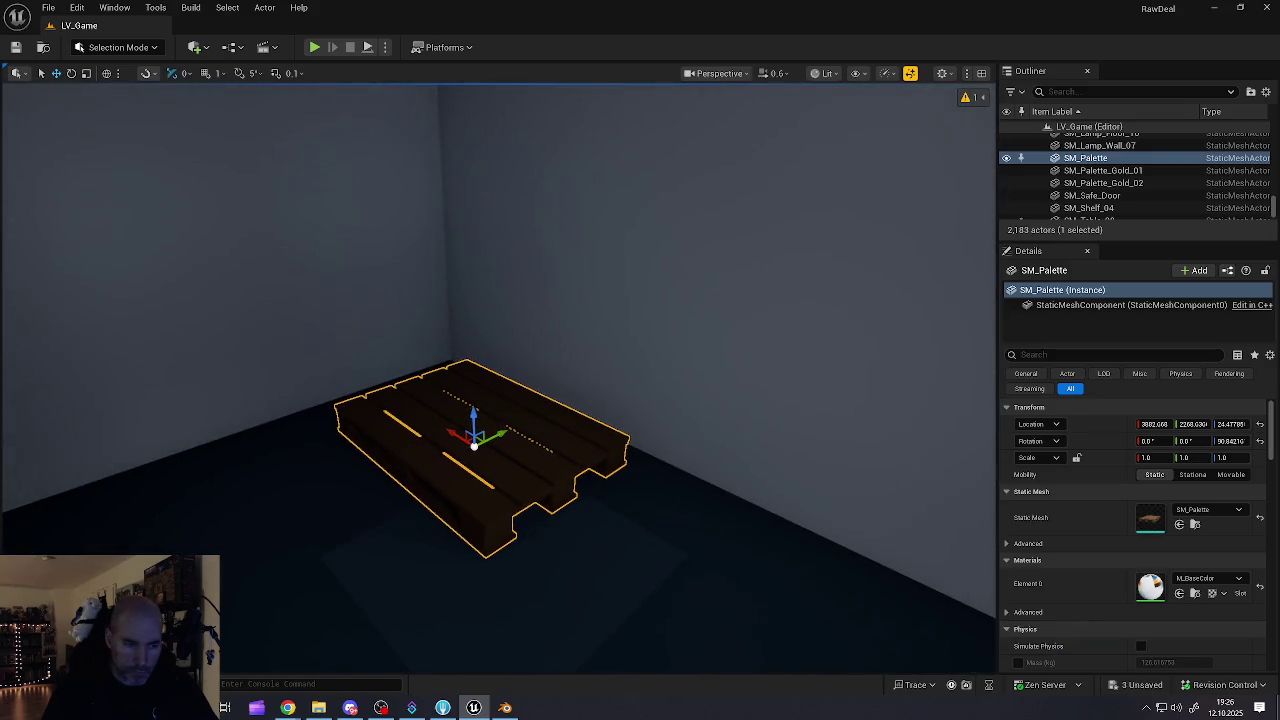
{"action": "key", "text": "ctrl+space"}
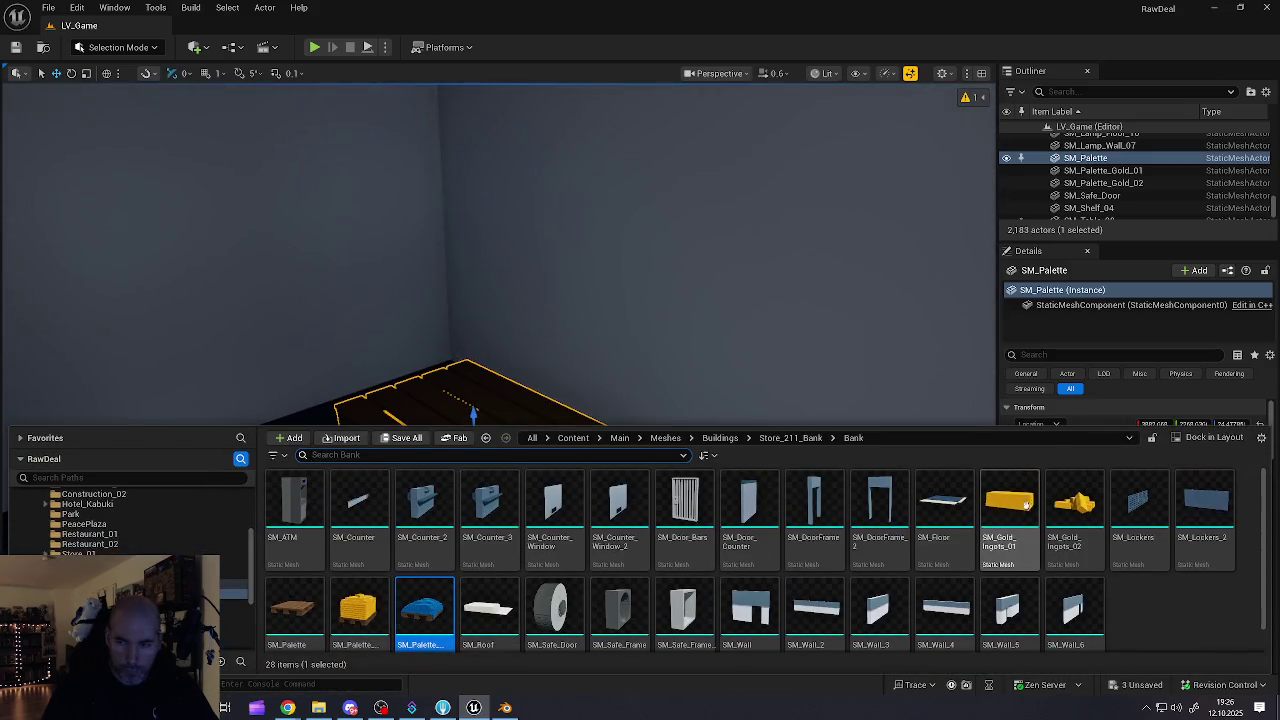
- Place SM_Gold_Ingots_02 on the pallet and an SM_Gold_Ingots_01 bar, turned 33°, on the floor
{"action": "mouse_move", "coordinate": [1072, 505]}
{"action": "left_mouse_down"}
{"action": "mouse_move", "coordinate": [720, 443]}
{"action": "mouse_move", "coordinate": [526, 424]}
{"action": "mouse_move", "coordinate": [526, 445]}
{"action": "left_mouse_up"}
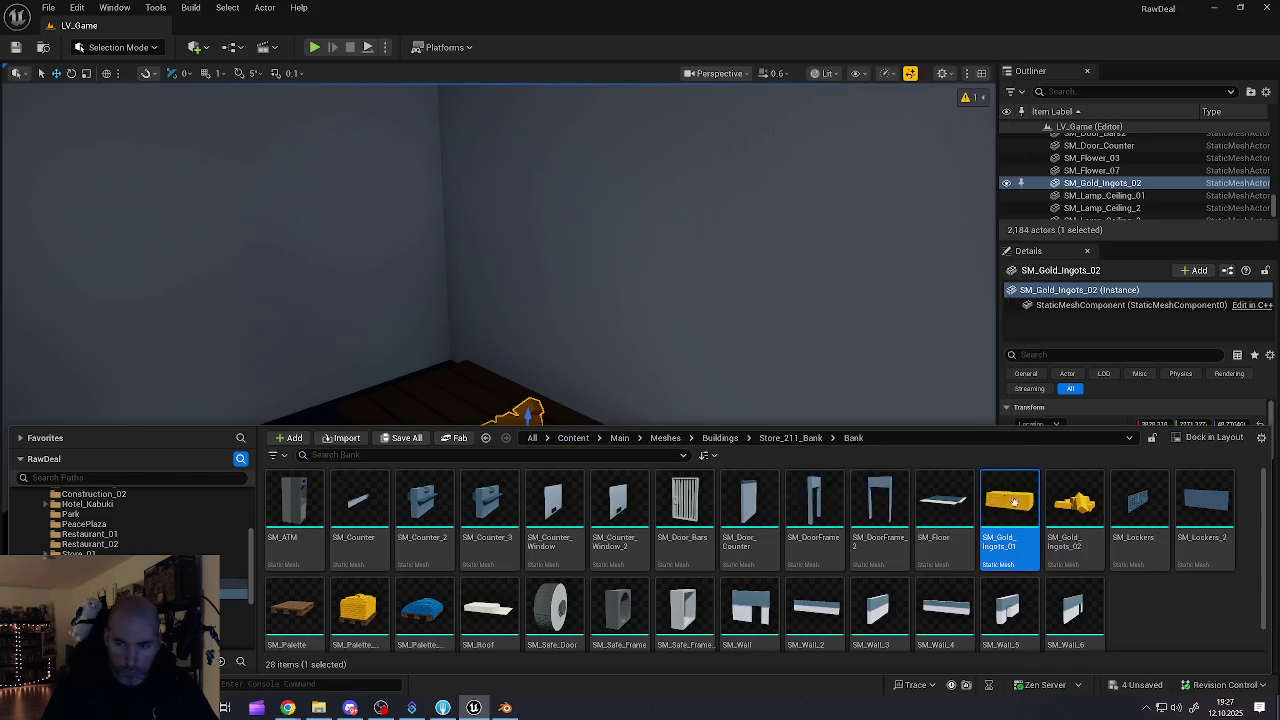
{"action": "left_click_drag", "start_coordinate": [1008, 500], "coordinate": [378, 405]}
{"action": "left_click", "coordinate": [442, 420]}
{"action": "key", "text": "e"}
{"action": "mouse_move", "coordinate": [449, 460]}
{"action": "left_mouse_down"}
{"action": "mouse_move", "coordinate": [405, 420]}
{"action": "mouse_move", "coordinate": [438, 465]}
{"action": "mouse_move", "coordinate": [366, 449]}
{"action": "mouse_move", "coordinate": [355, 478]}
{"action": "left_mouse_up"}
{"action": "key", "text": "w"}
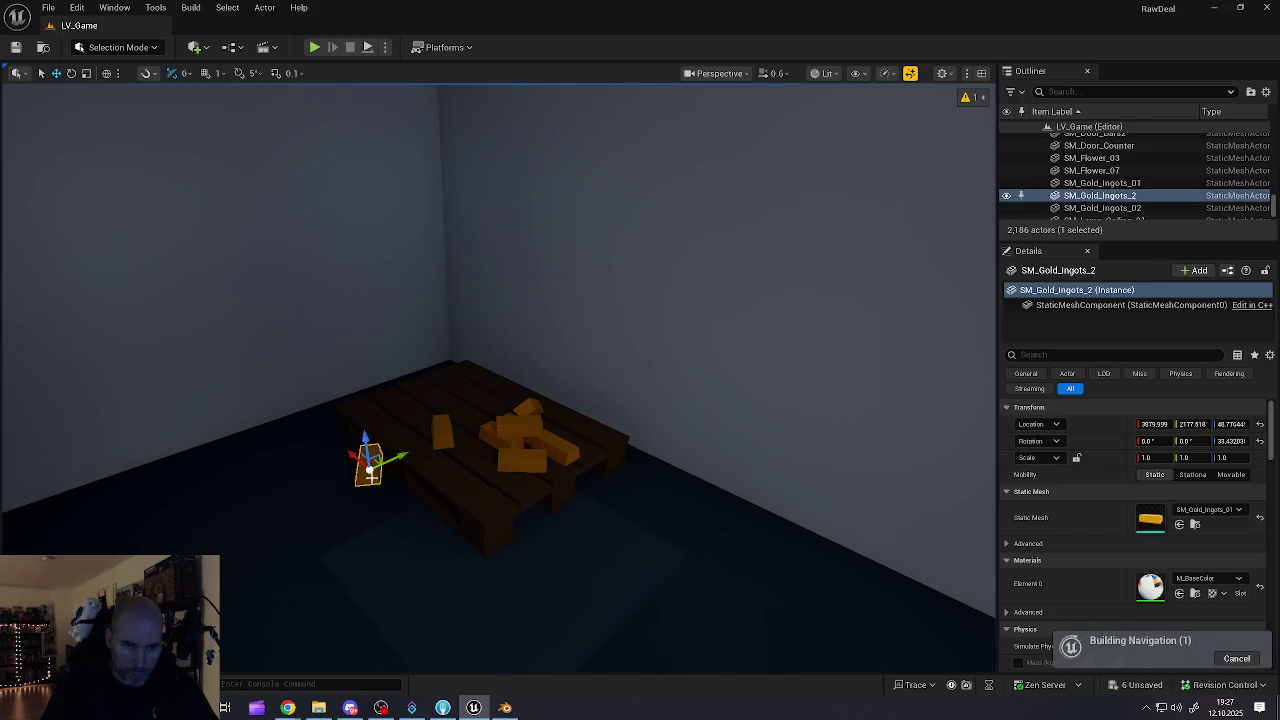
{"action": "mouse_move", "coordinate": [389, 541]}
{"action": "left_mouse_down"}
{"action": "mouse_move", "coordinate": [600, 590]}
{"action": "mouse_move", "coordinate": [665, 530]}
{"action": "left_mouse_up"}
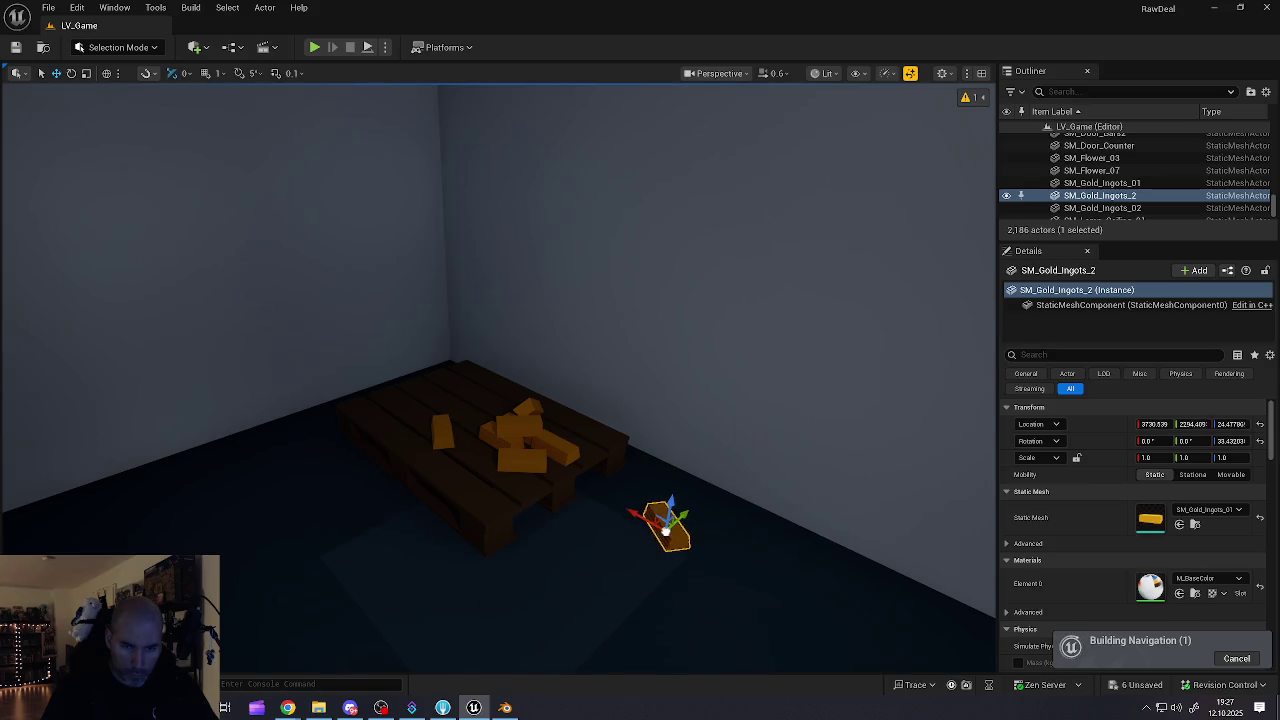
- Duplicate the loose ingot beside the original at a different angle
{"action": "key", "text": "w"}
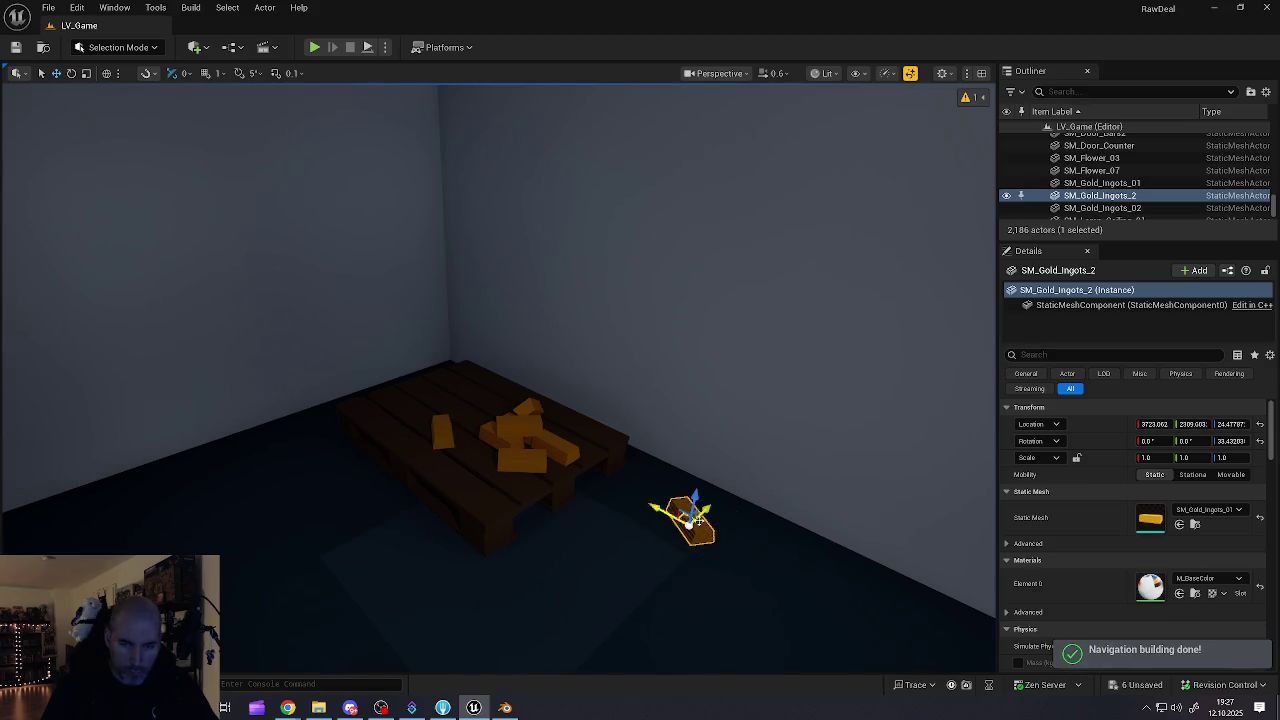
{"action": "mouse_move", "coordinate": [700, 518]}
{"action": "left_mouse_down", "text": "alt"}
{"action": "mouse_move", "coordinate": [623, 543]}
{"action": "mouse_move", "coordinate": [679, 521]}
{"action": "mouse_move", "coordinate": [648, 545]}
{"action": "mouse_move", "coordinate": [551, 497]}
{"action": "left_mouse_up", "text": "alt"}
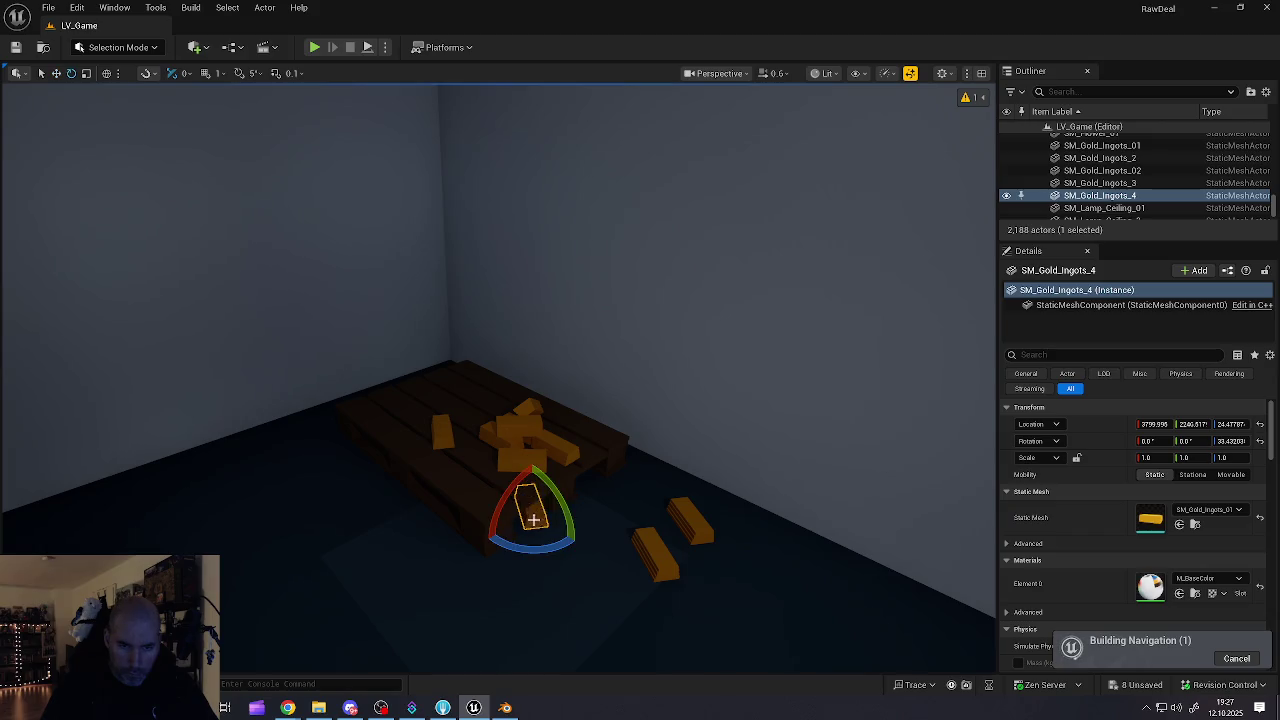
{"action": "mouse_move", "coordinate": [519, 547]}
{"action": "left_mouse_down"}
{"action": "mouse_move", "coordinate": [480, 510]}
{"action": "mouse_move", "coordinate": [490, 487]}
{"action": "left_mouse_up"}
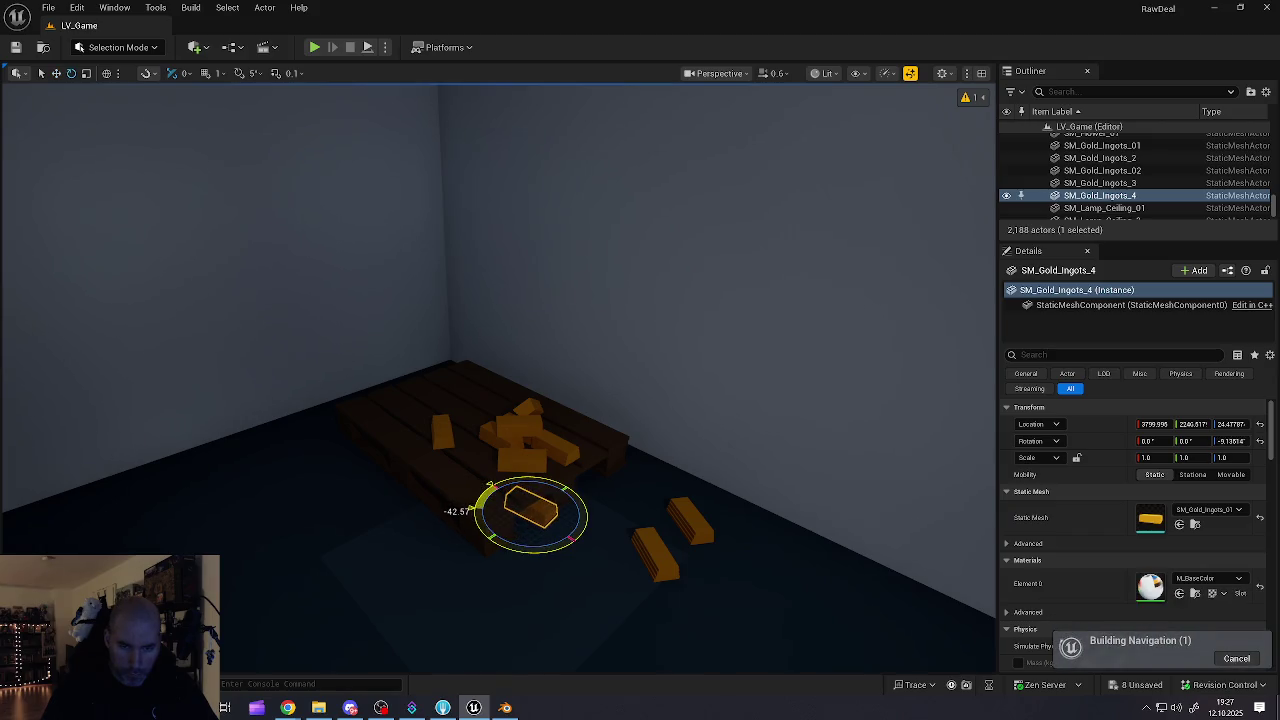
{"action": "mouse_move", "coordinate": [553, 497]}
{"action": "left_mouse_down"}
{"action": "mouse_move", "coordinate": [506, 523]}
{"action": "mouse_move", "coordinate": [449, 425]}
{"action": "left_mouse_up"}
- Turn the first loose ingot about 90° and the lower ingot to a new angle, then deselect
{"action": "left_click", "coordinate": [498, 511]}
{"action": "key", "text": "e"}
{"action": "left_click_drag", "start_coordinate": [431, 469], "coordinate": [392, 458]}
{"action": "left_click_drag", "start_coordinate": [465, 430], "coordinate": [523, 418]}
{"action": "left_click", "coordinate": [395, 545]}
{"action": "key", "text": "e"}
{"action": "mouse_move", "coordinate": [405, 565]}
{"action": "left_mouse_down"}
{"action": "mouse_move", "coordinate": [475, 540]}
{"action": "mouse_move", "coordinate": [471, 562]}
{"action": "mouse_move", "coordinate": [445, 490]}
{"action": "left_mouse_up"}
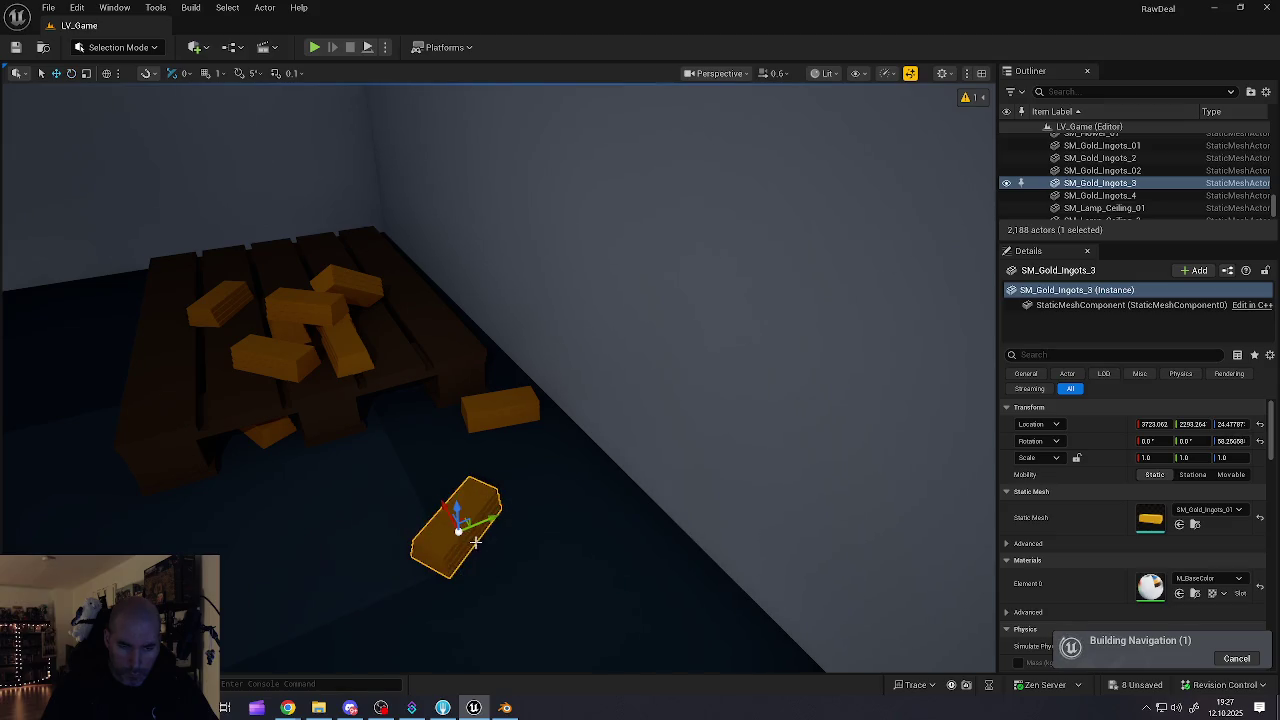
{"action": "left_click_drag", "start_coordinate": [456, 518], "coordinate": [457, 523]}
{"action": "scroll", "coordinate": [457, 523], "scroll_direction": "down", "scroll_amount": 5}
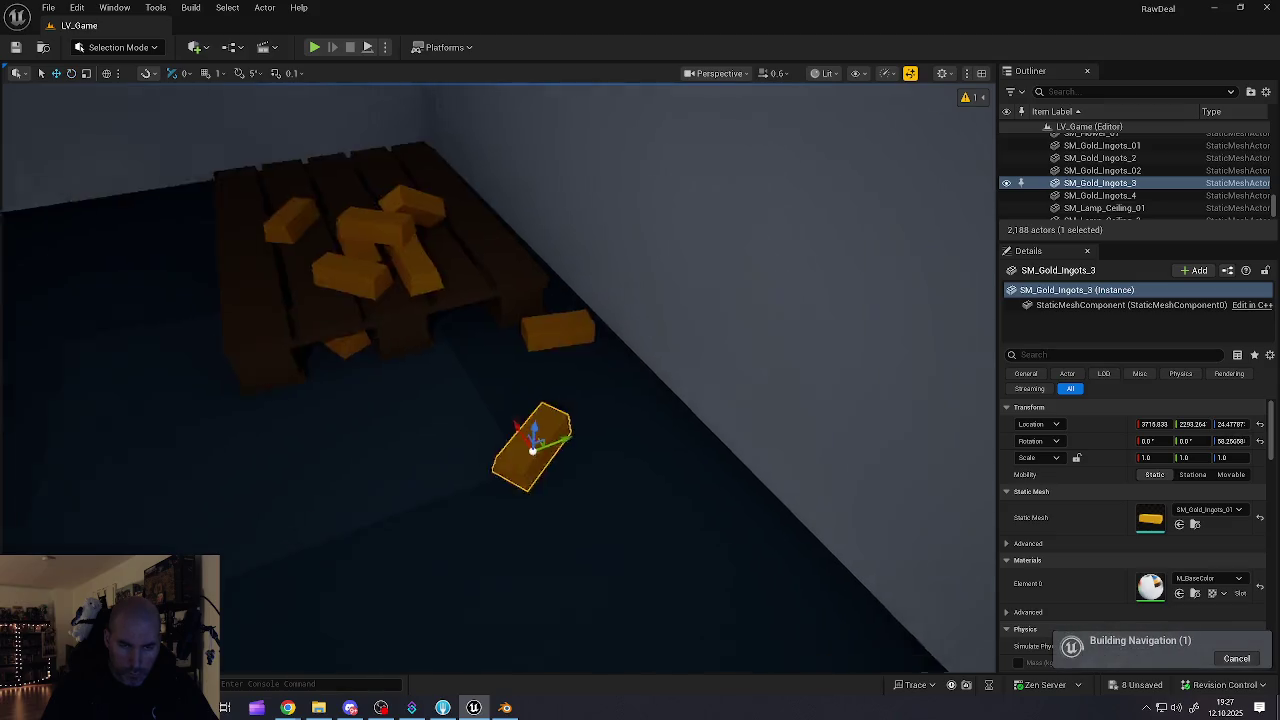
{"action": "key", "text": "Escape"}
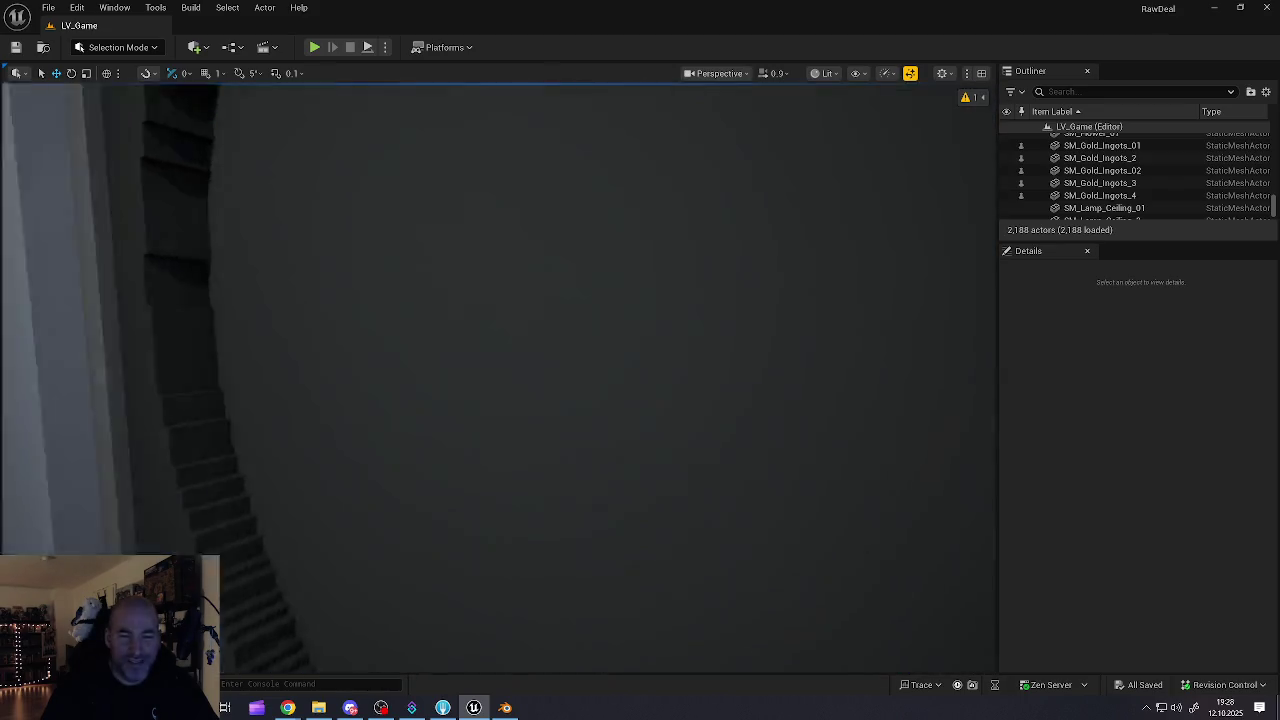
- Zoom around the city view and bring up the Store_211_Bank Bank meshes
{"action": "scroll", "coordinate": [498, 370], "scroll_direction": "up", "scroll_amount": 2}
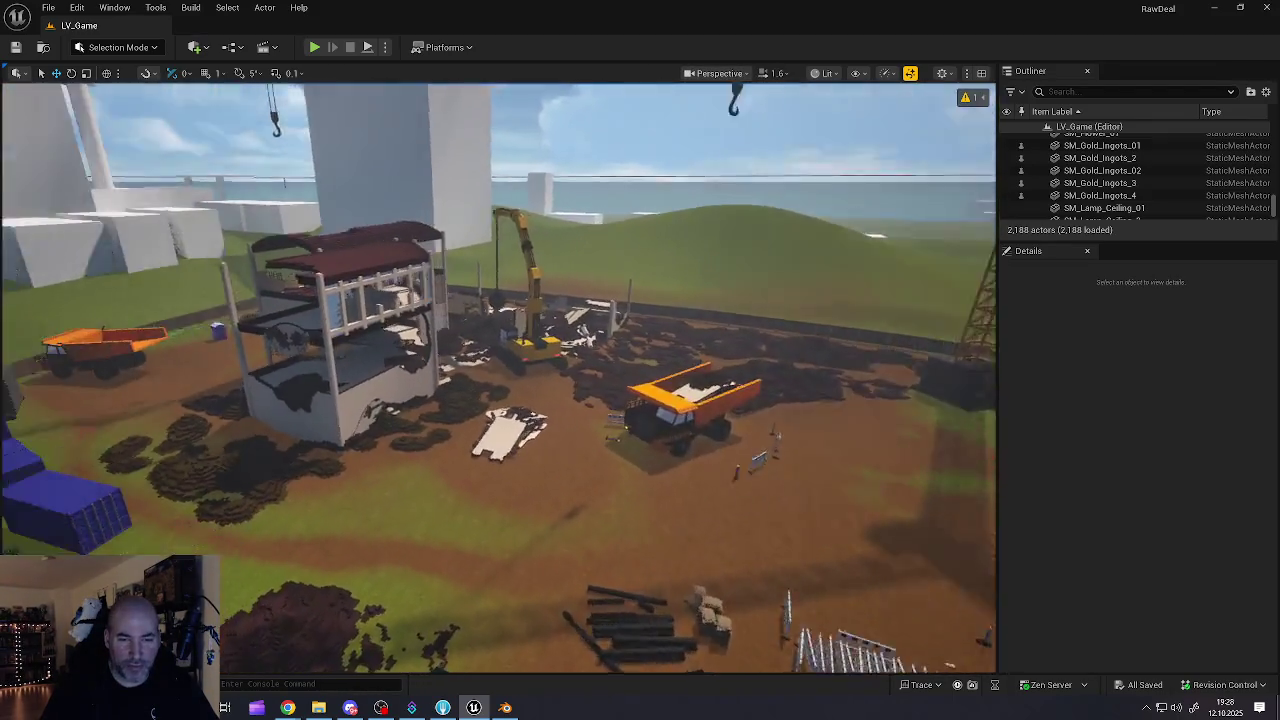
{"action": "scroll", "coordinate": [498, 377], "scroll_direction": "down", "scroll_amount": 2}
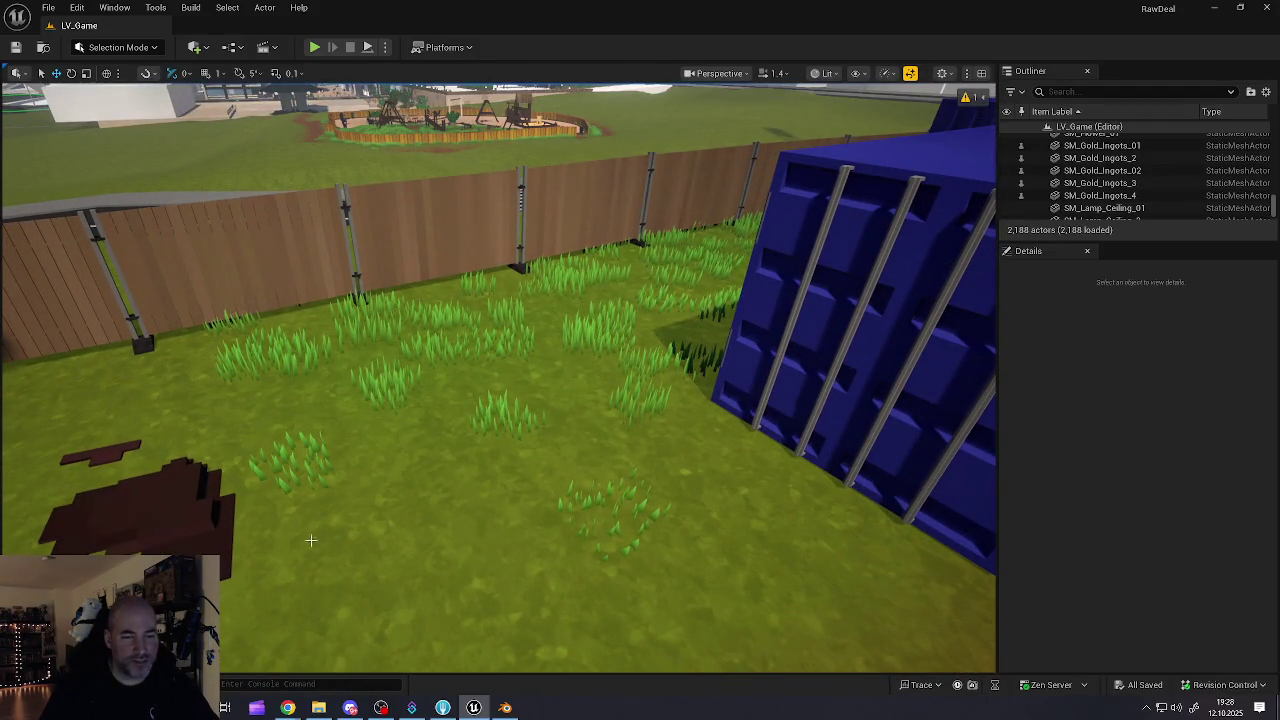
{"action": "key", "text": "ctrl+space"}
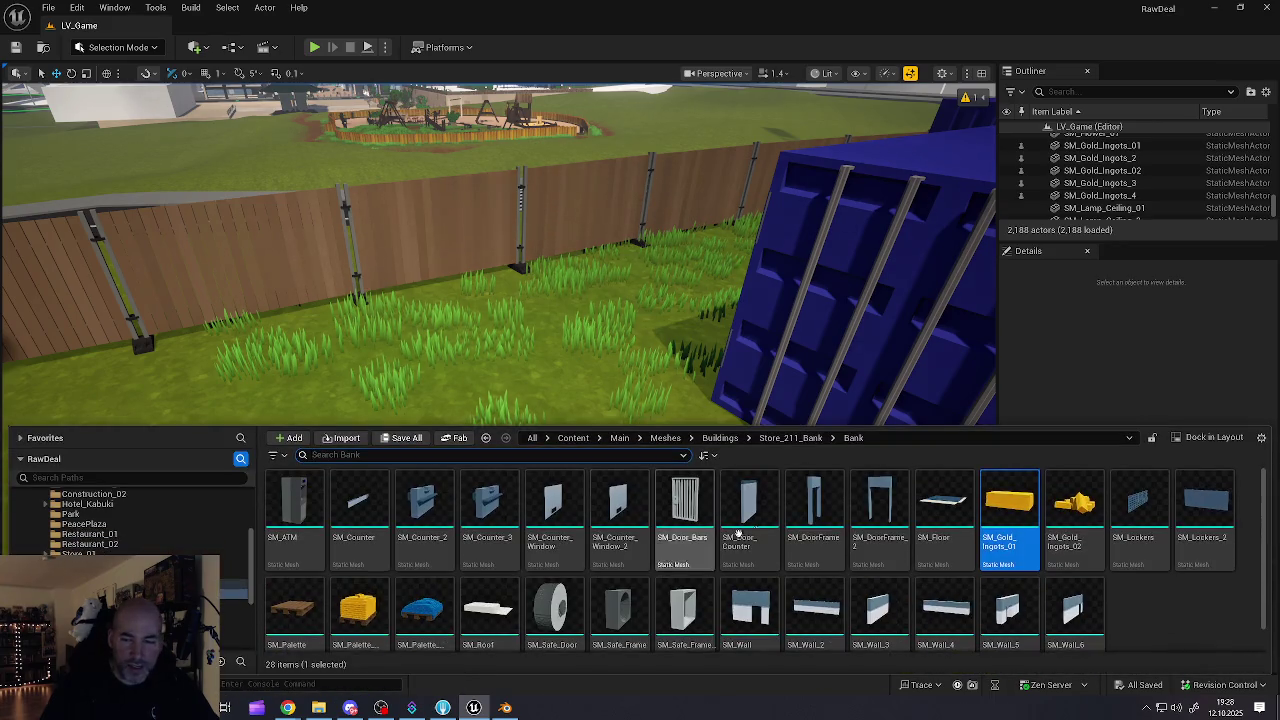
- Place a new SM_Palette on the grass, rotated about 26 degrees
{"action": "mouse_move", "coordinate": [286, 600]}
{"action": "left_mouse_down"}
{"action": "mouse_move", "coordinate": [457, 386]}
{"action": "mouse_move", "coordinate": [466, 449]}
{"action": "mouse_move", "coordinate": [441, 466]}
{"action": "left_mouse_up"}
{"action": "key", "text": "e"}
{"action": "mouse_move", "coordinate": [445, 525]}
{"action": "left_mouse_down"}
{"action": "mouse_move", "coordinate": [480, 522]}
{"action": "mouse_move", "coordinate": [510, 492]}
{"action": "mouse_move", "coordinate": [455, 455]}
{"action": "mouse_move", "coordinate": [456, 440]}
{"action": "left_mouse_up"}
{"action": "key", "text": "w"}
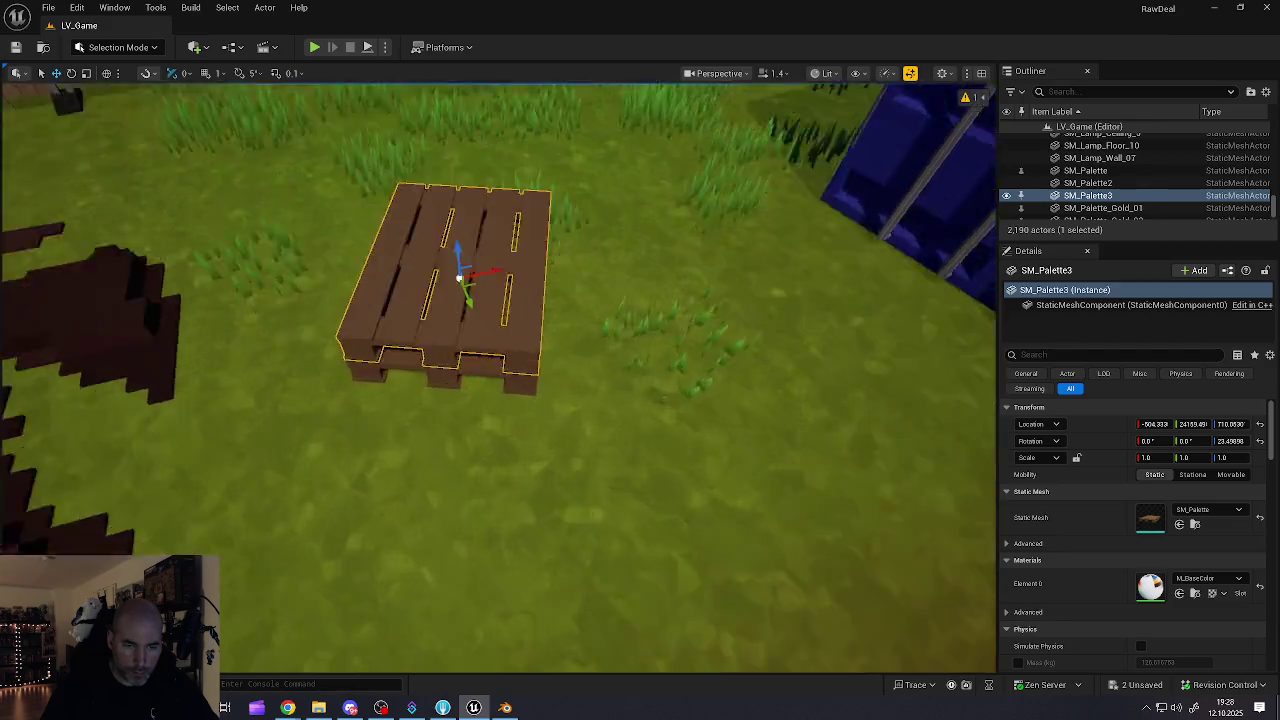
{"action": "scroll", "coordinate": [498, 377], "scroll_direction": "down", "scroll_amount": 5}
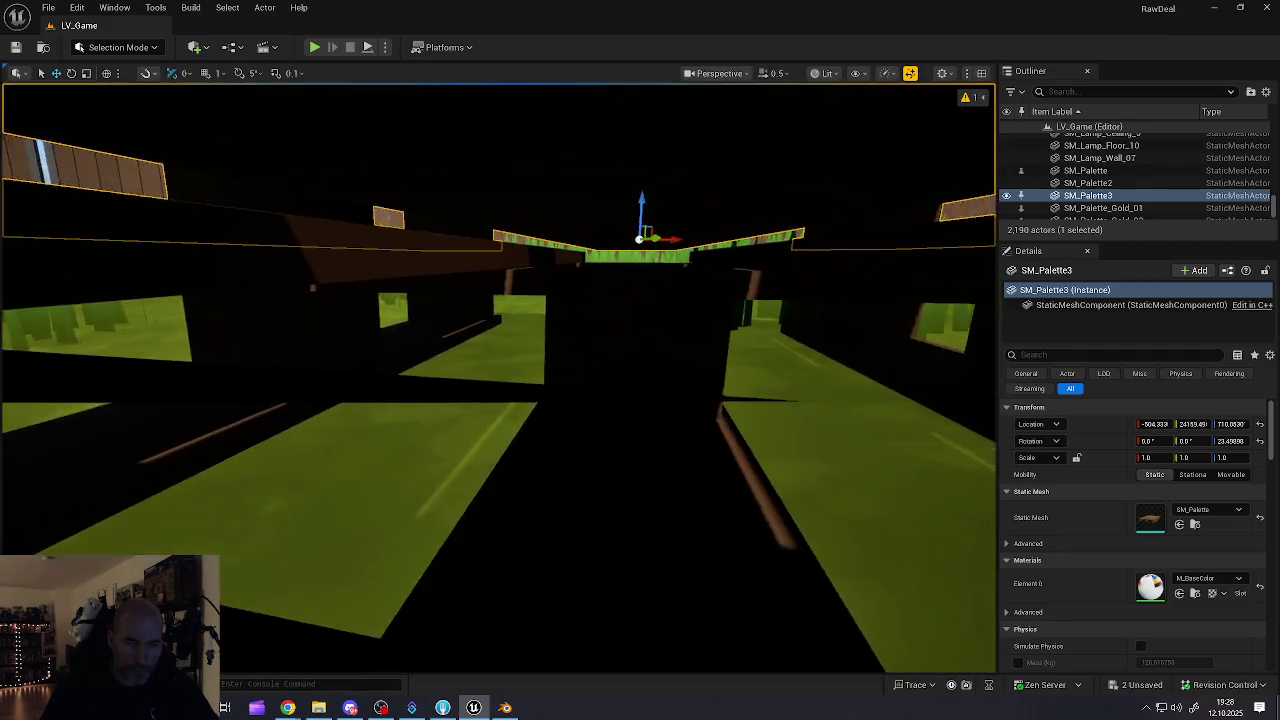
{"action": "scroll", "coordinate": [490, 468], "scroll_direction": "down", "scroll_amount": 1}
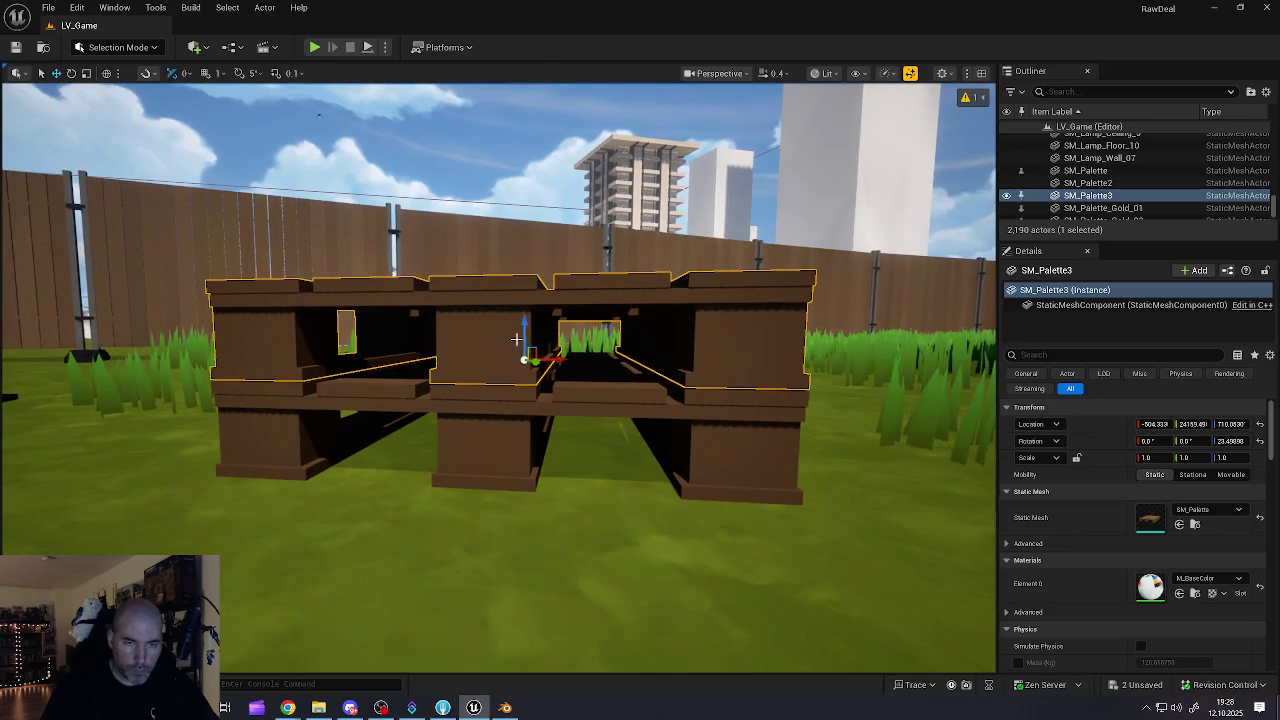
{"action": "left_click_drag", "start_coordinate": [527, 363], "coordinate": [527, 363]}
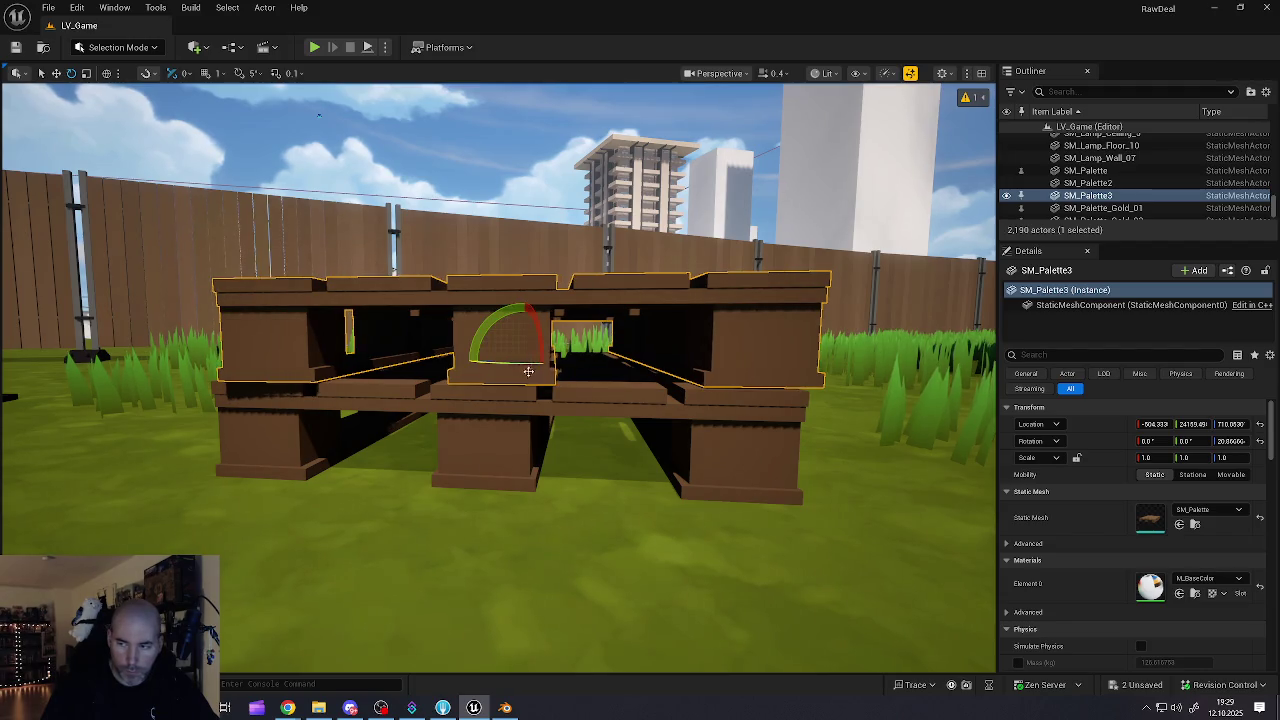
- Alt-drag both selected pallets upward to stack two copies on top
{"action": "left_click", "coordinate": [511, 418], "text": "ctrl"}
{"action": "key", "text": "w"}
{"action": "left_click_drag", "start_coordinate": [524, 388], "coordinate": [523, 262], "text": "alt"}
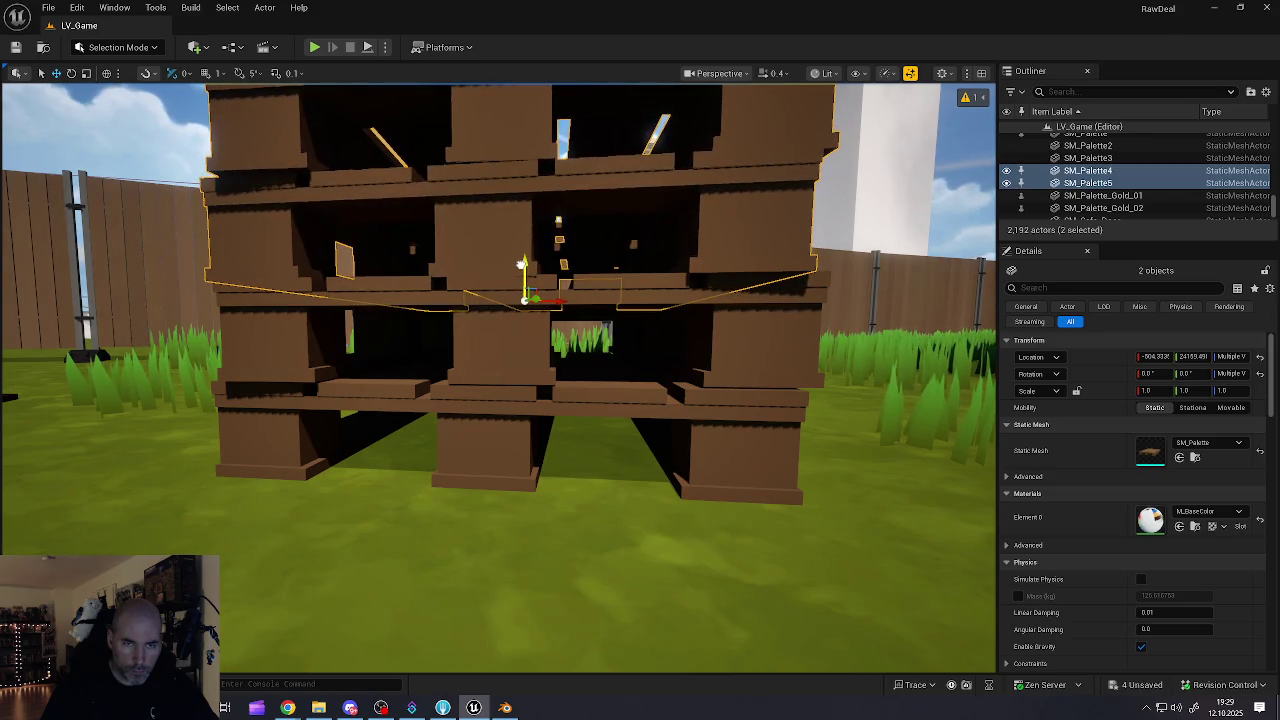
{"action": "mouse_move", "coordinate": [507, 340]}
{"action": "left_mouse_down"}
{"action": "mouse_move", "coordinate": [500, 420]}
{"action": "mouse_move", "coordinate": [484, 328]}
{"action": "left_mouse_up"}
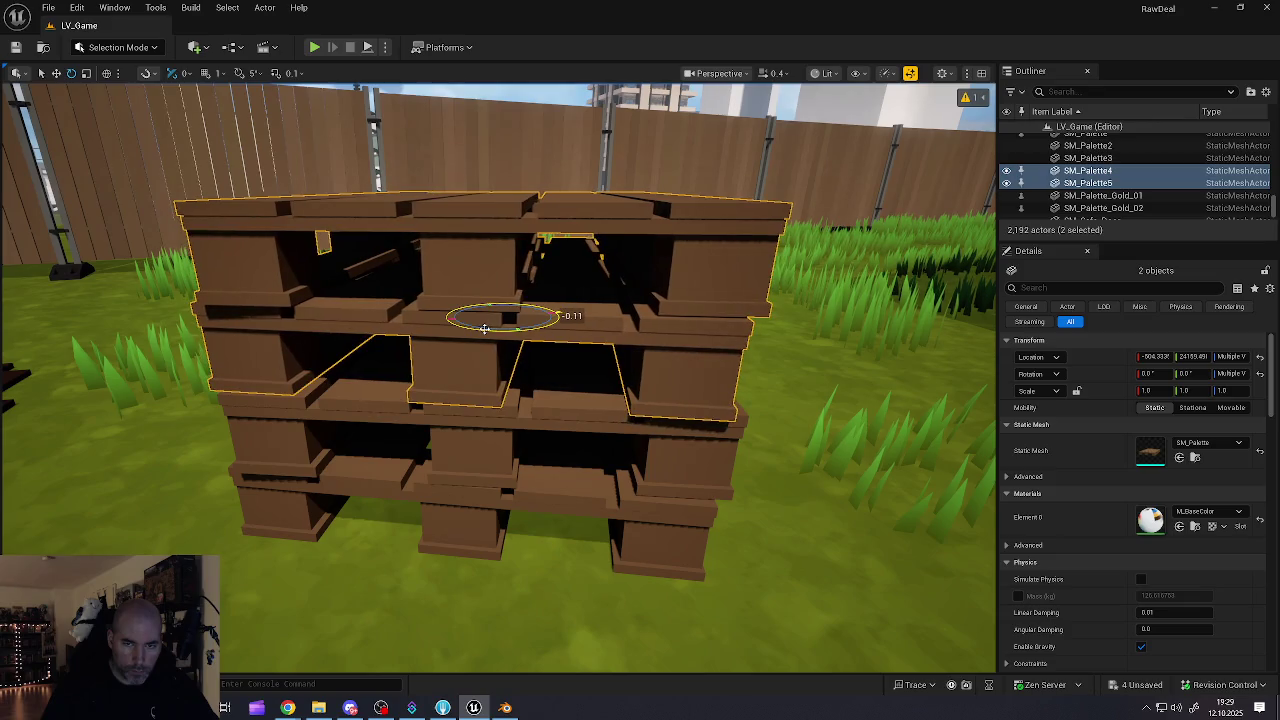
- Turn the top pallet about 23.5° and set a copy of it beside the stack
{"action": "left_click", "coordinate": [502, 314]}
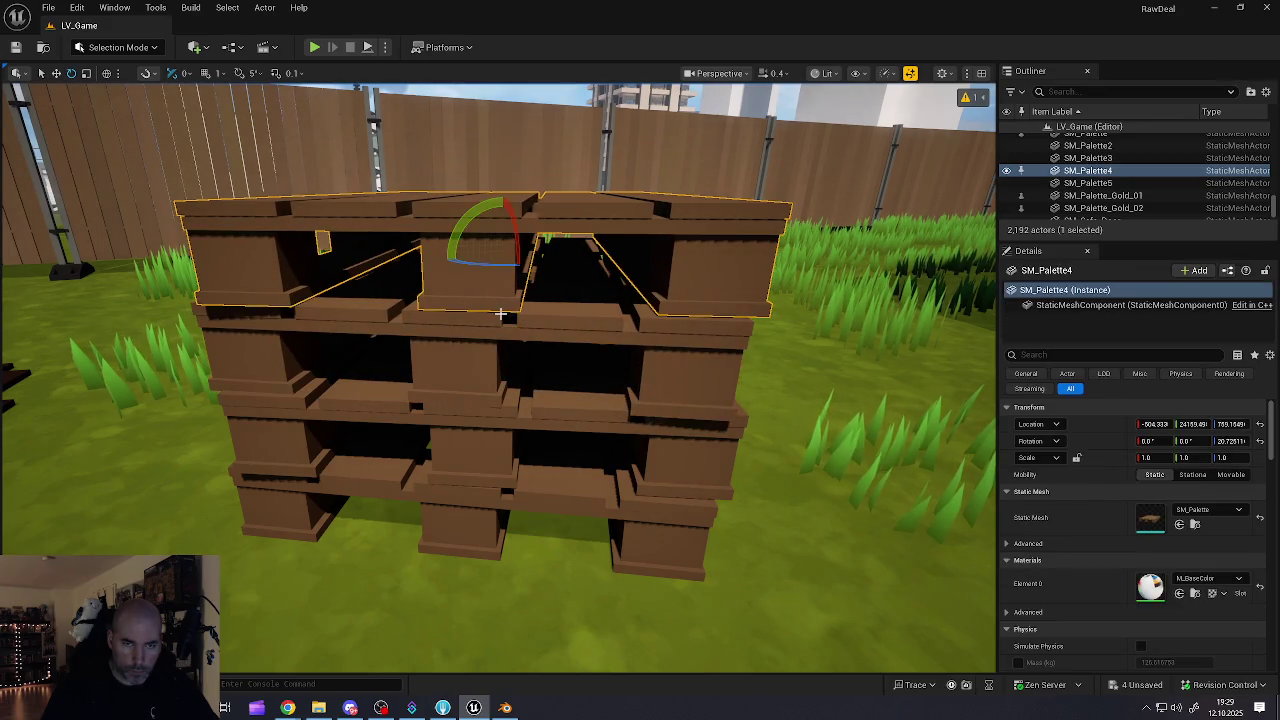
{"action": "left_click_drag", "start_coordinate": [501, 268], "coordinate": [512, 268]}
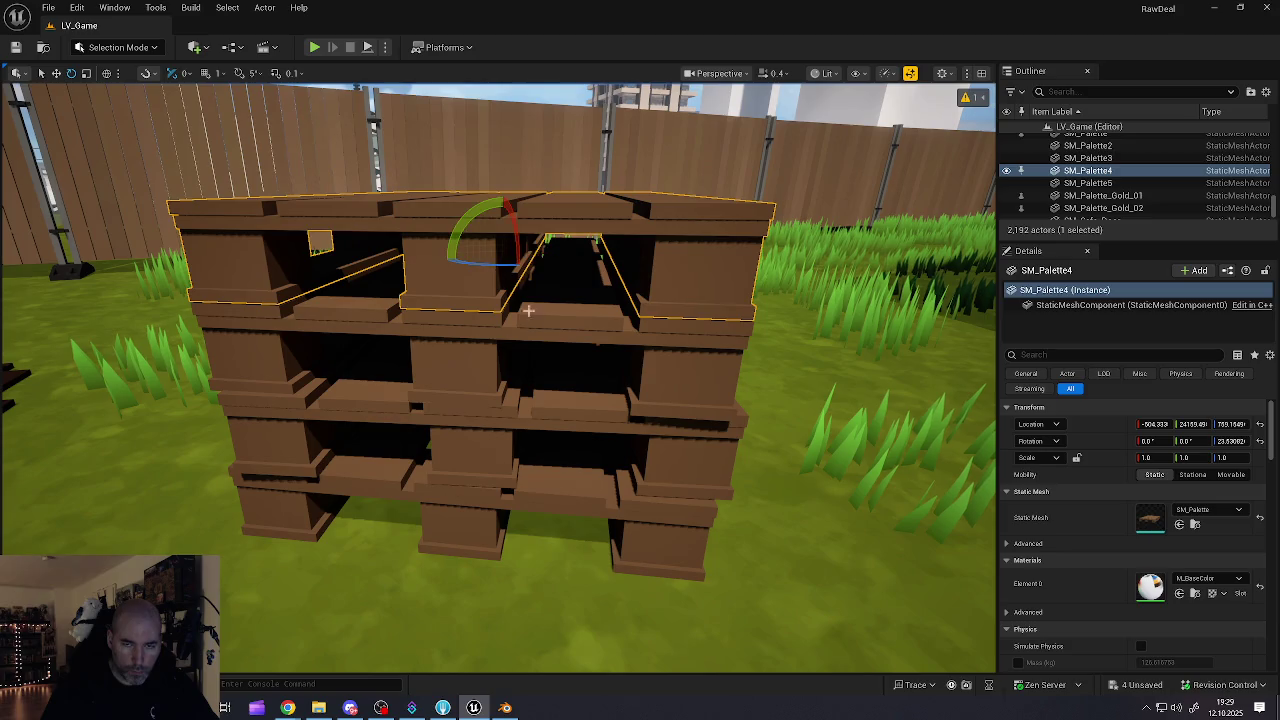
{"action": "scroll", "coordinate": [517, 293], "scroll_direction": "down", "scroll_amount": 10}
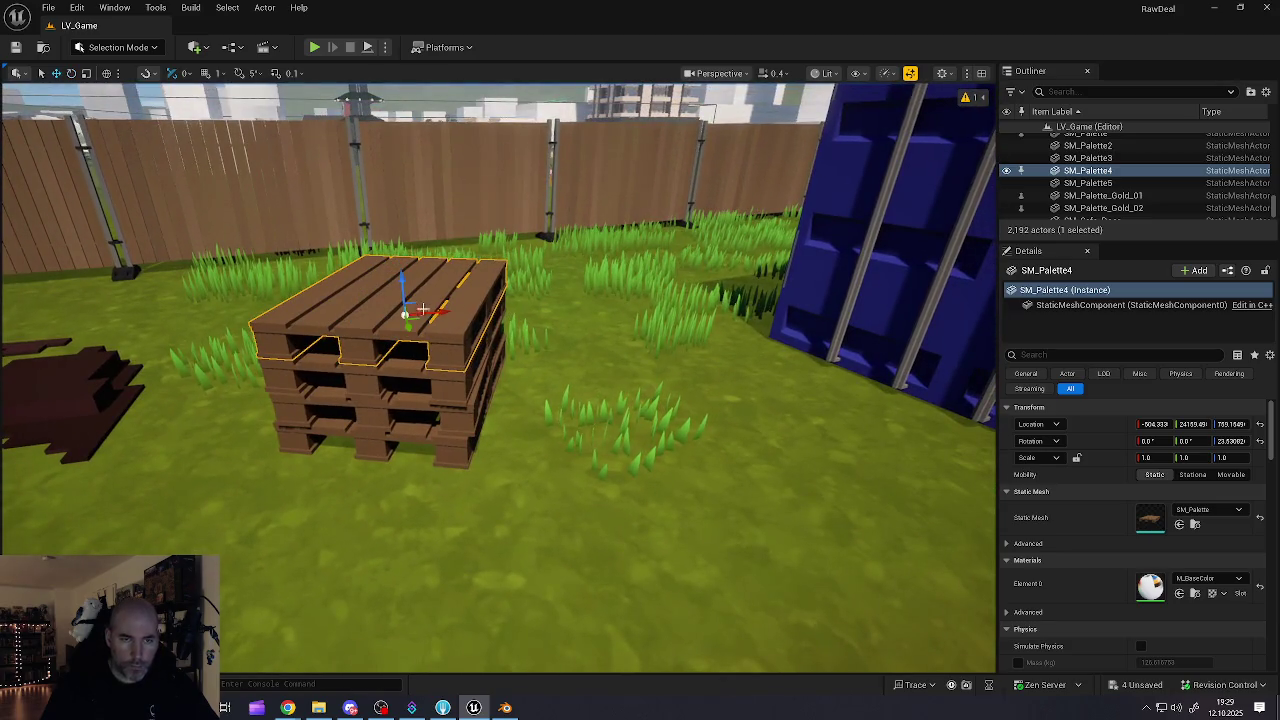
{"action": "mouse_move", "coordinate": [436, 313]}
{"action": "left_mouse_down"}
{"action": "mouse_move", "coordinate": [588, 303]}
{"action": "mouse_move", "coordinate": [603, 343]}
{"action": "left_mouse_up"}
{"action": "key", "text": "e"}
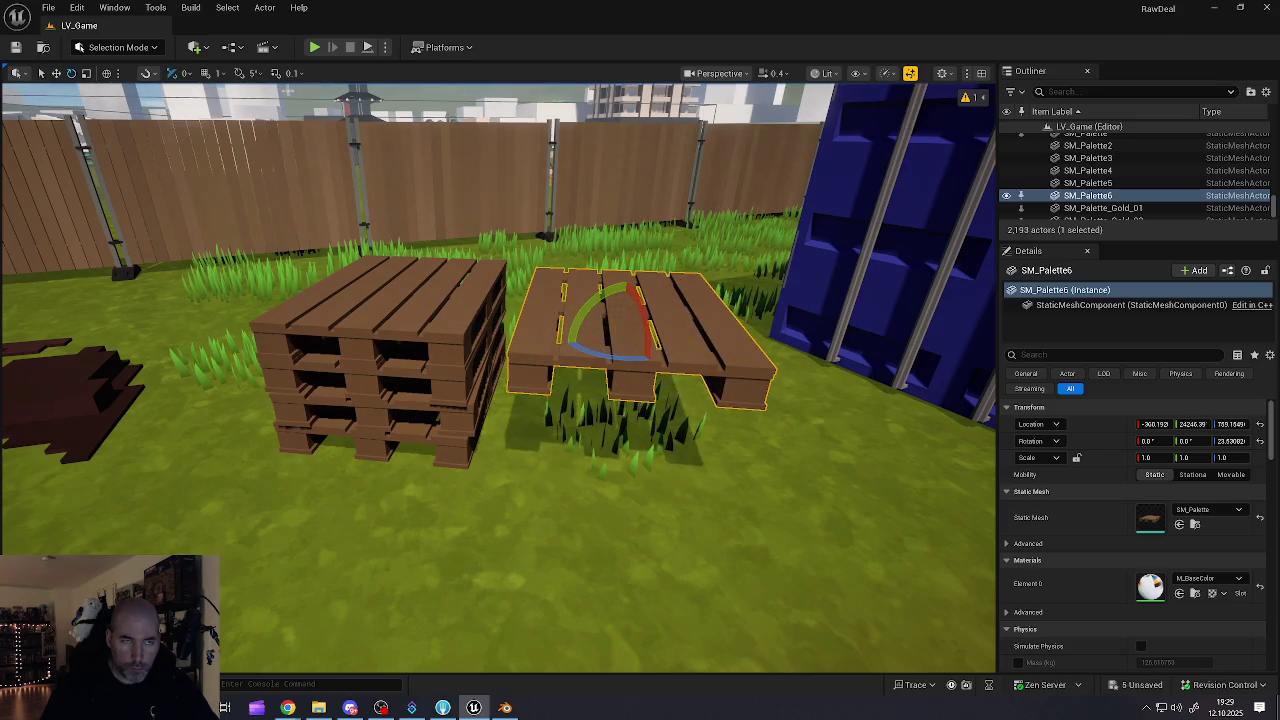
- Switch to local rotation axes and tip the loose pallet up onto its edge
{"action": "mouse_move", "coordinate": [187, 130]}
{"action": "left_mouse_down"}
{"action": "mouse_move", "coordinate": [500, 327]}
{"action": "mouse_move", "coordinate": [430, 320]}
{"action": "mouse_move", "coordinate": [456, 335]}
{"action": "left_mouse_up"}
{"action": "left_click_drag", "start_coordinate": [408, 250], "coordinate": [127, 25]}
{"action": "left_click", "coordinate": [120, 48]}
{"action": "left_click", "coordinate": [123, 48]}
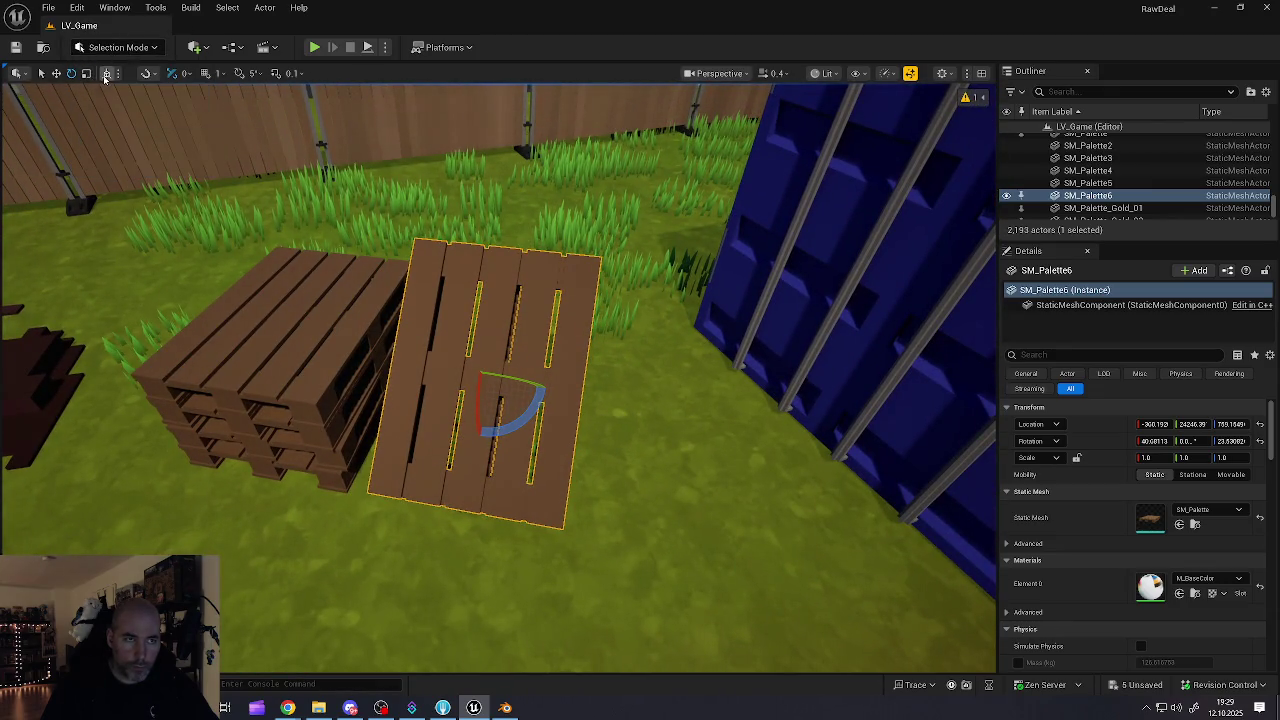
{"action": "left_click", "coordinate": [107, 73]}
{"action": "left_click_drag", "start_coordinate": [546, 374], "coordinate": [546, 300]}
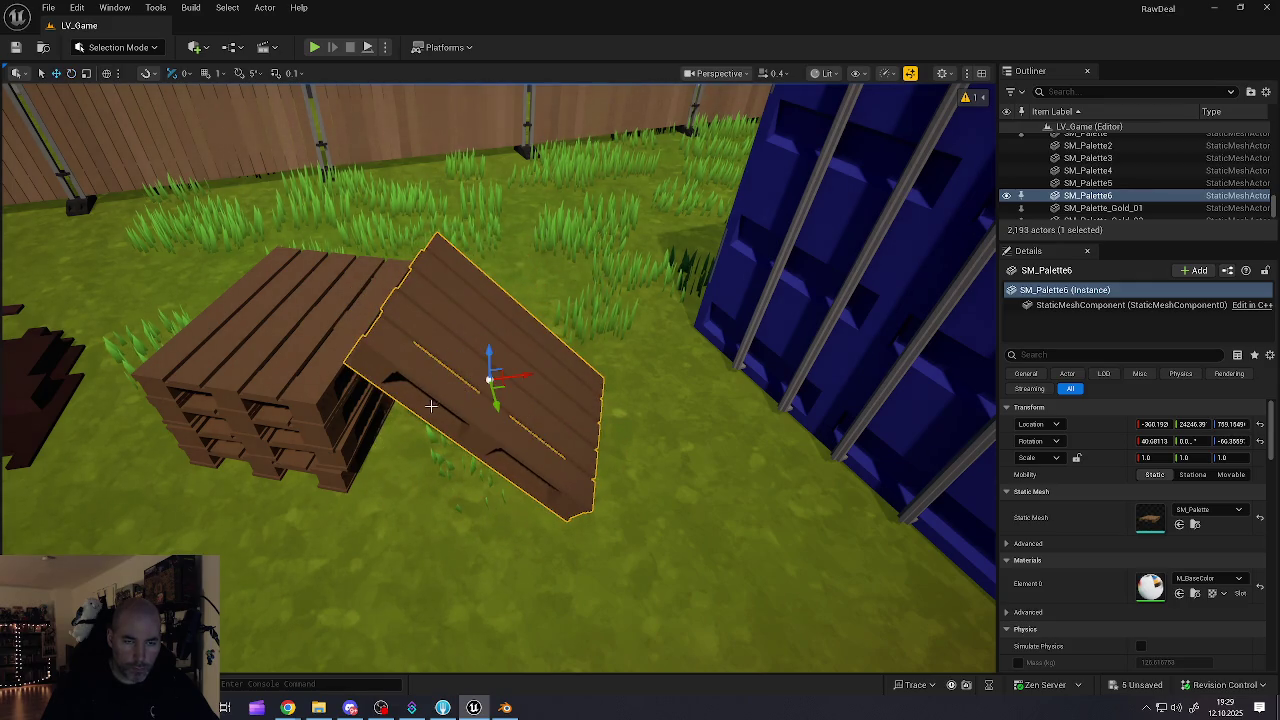
- Slide the upright pallet so it leans at about 40.7° against the stack, then inspect it
{"action": "key", "text": "a"}
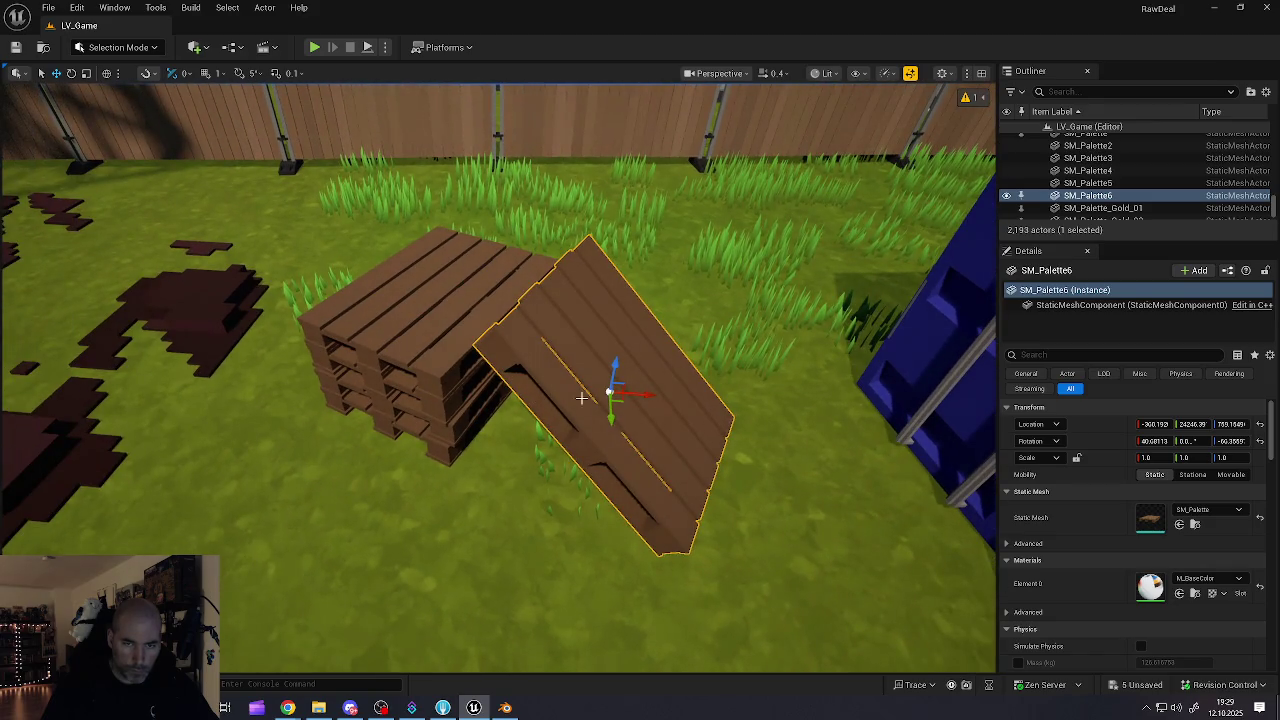
{"action": "mouse_move", "coordinate": [641, 397]}
{"action": "left_mouse_down"}
{"action": "mouse_move", "coordinate": [590, 381]}
{"action": "mouse_move", "coordinate": [575, 390]}
{"action": "mouse_move", "coordinate": [575, 418]}
{"action": "mouse_move", "coordinate": [568, 378]}
{"action": "mouse_move", "coordinate": [544, 410]}
{"action": "mouse_move", "coordinate": [567, 437]}
{"action": "mouse_move", "coordinate": [526, 427]}
{"action": "mouse_move", "coordinate": [544, 436]}
{"action": "left_mouse_up"}
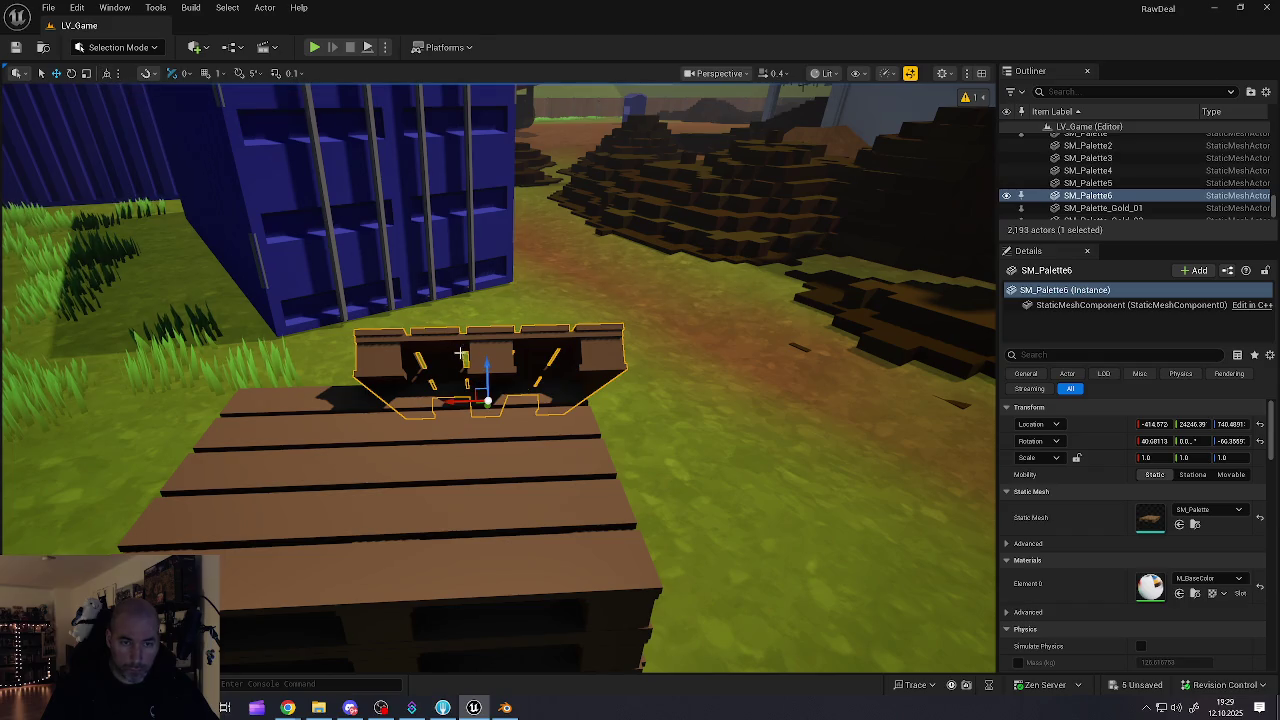
{"action": "left_click_drag", "start_coordinate": [390, 400], "coordinate": [329, 261]}
{"action": "key", "text": "f"}
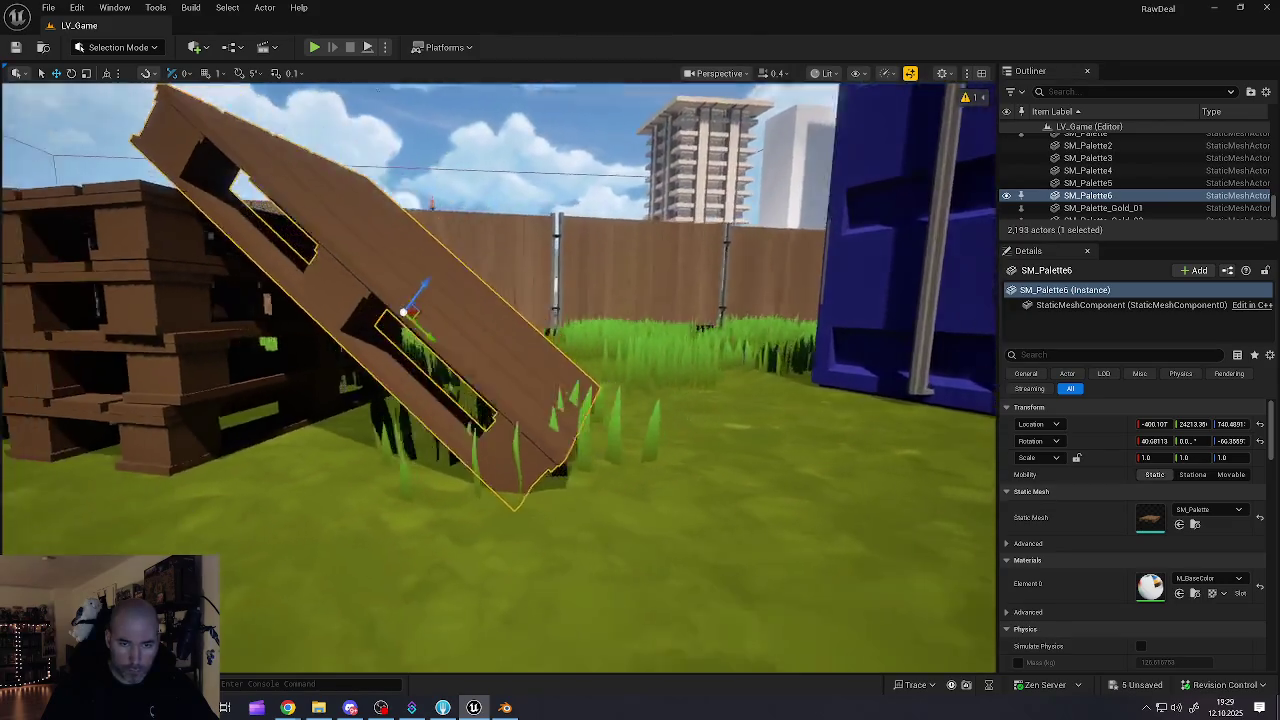
{"action": "mouse_move", "coordinate": [443, 388]}
{"action": "left_mouse_down"}
{"action": "mouse_move", "coordinate": [412, 296]}
{"action": "mouse_move", "coordinate": [420, 380]}
{"action": "mouse_move", "coordinate": [570, 374]}
{"action": "mouse_move", "coordinate": [425, 410]}
{"action": "mouse_move", "coordinate": [425, 388]}
{"action": "left_mouse_up"}
{"action": "key", "text": "Escape"}
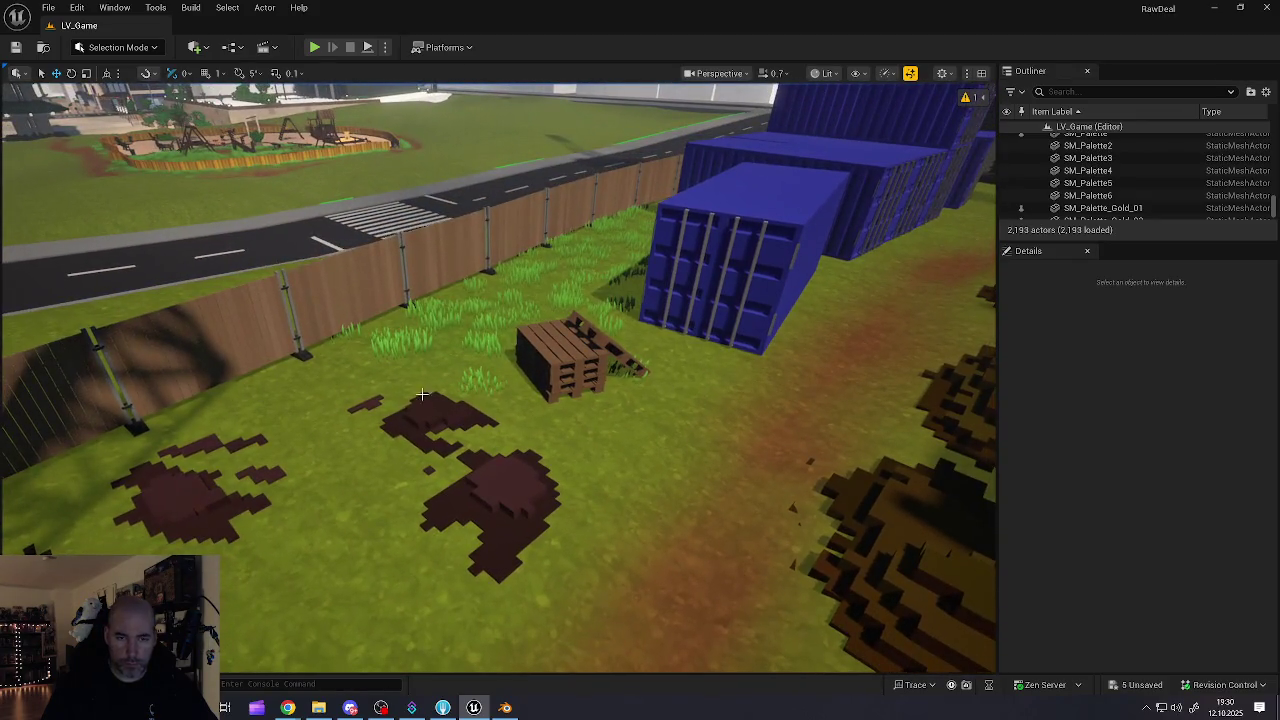
- Drag an SM_Palette pallet onto the grass by the fence, then fly over to the dumpster area
{"action": "key", "text": "ctrl+space"}
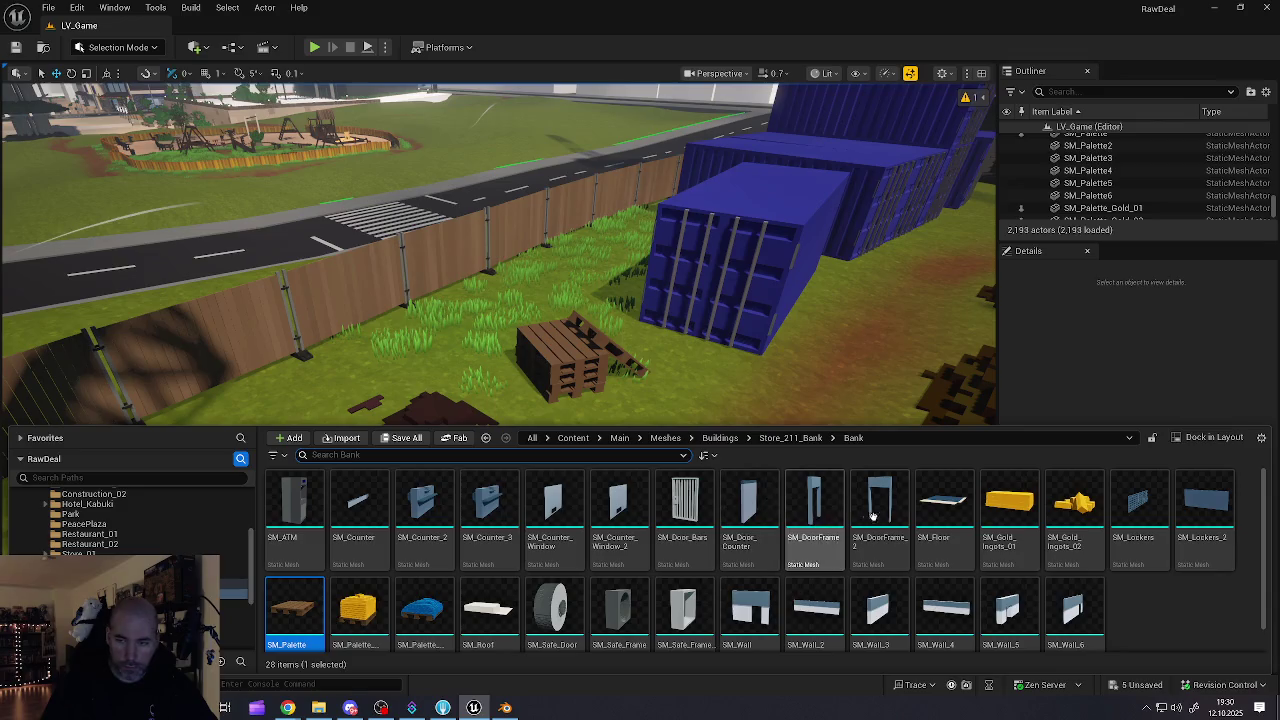
{"action": "left_click_drag", "start_coordinate": [407, 447], "coordinate": [454, 338]}
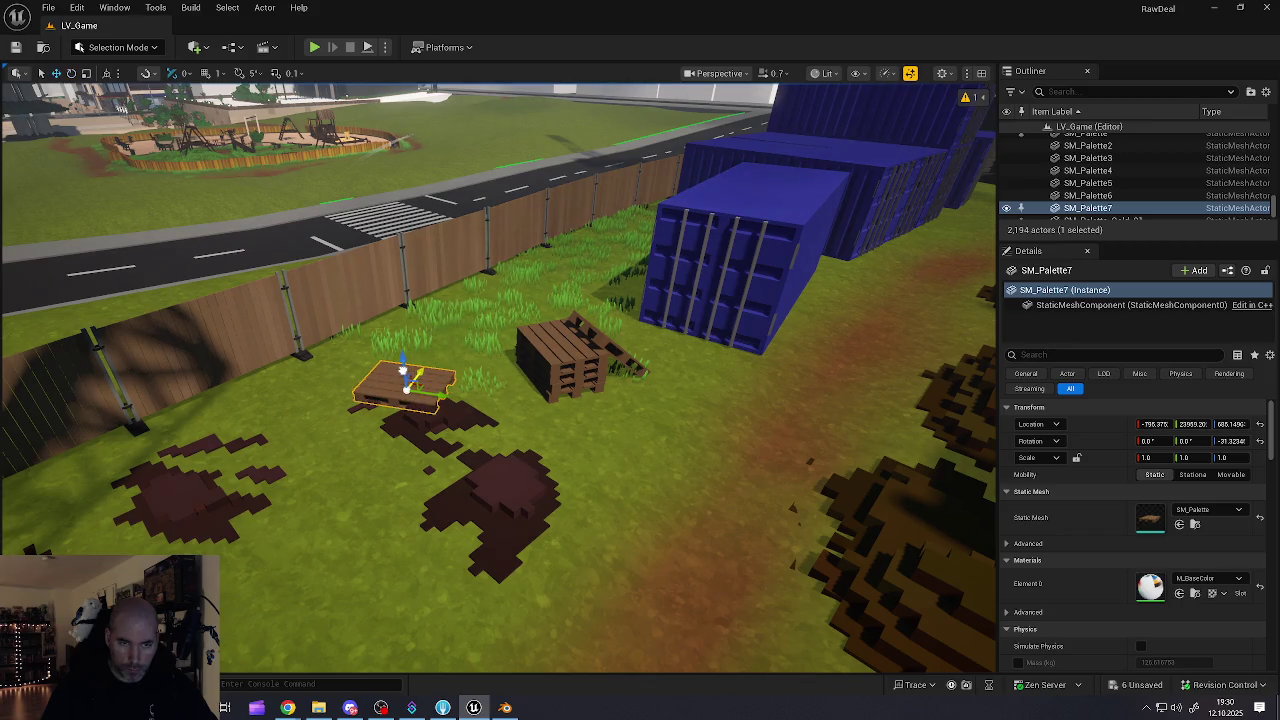
{"action": "scroll", "coordinate": [395, 398], "scroll_direction": "up", "scroll_amount": 4}
{"action": "key", "text": "w"}
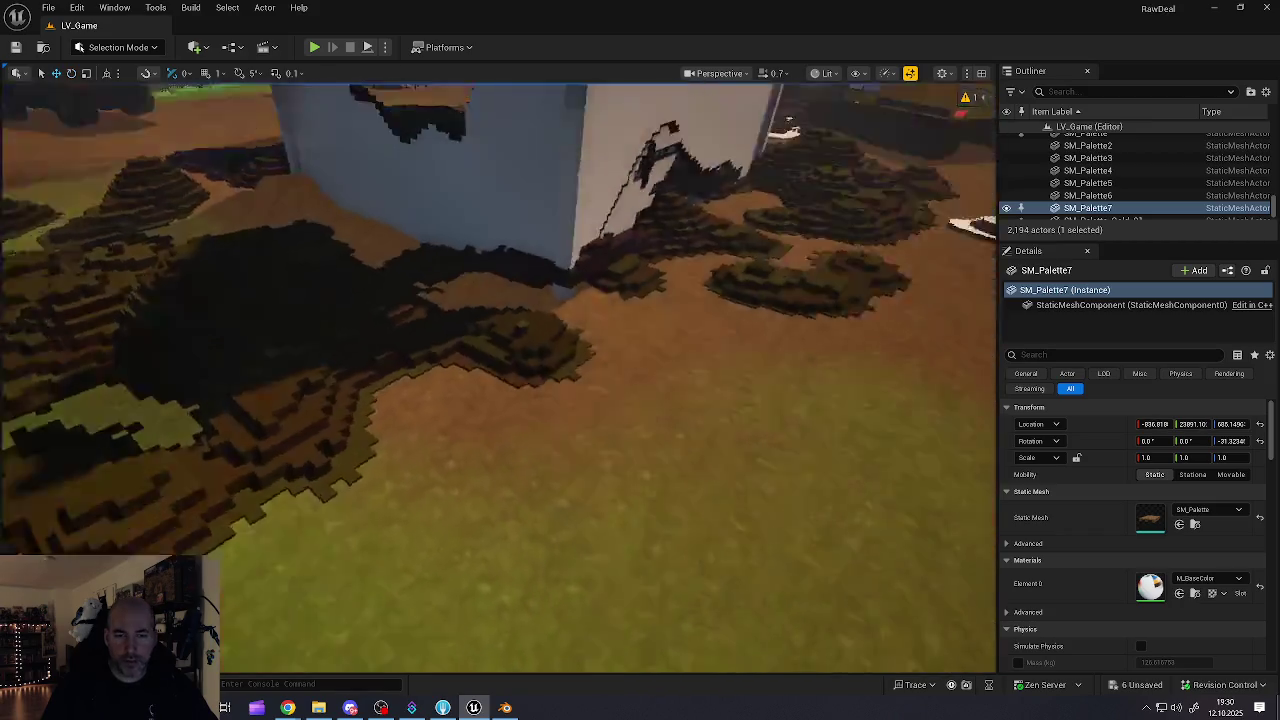
{"action": "key", "text": "w"}
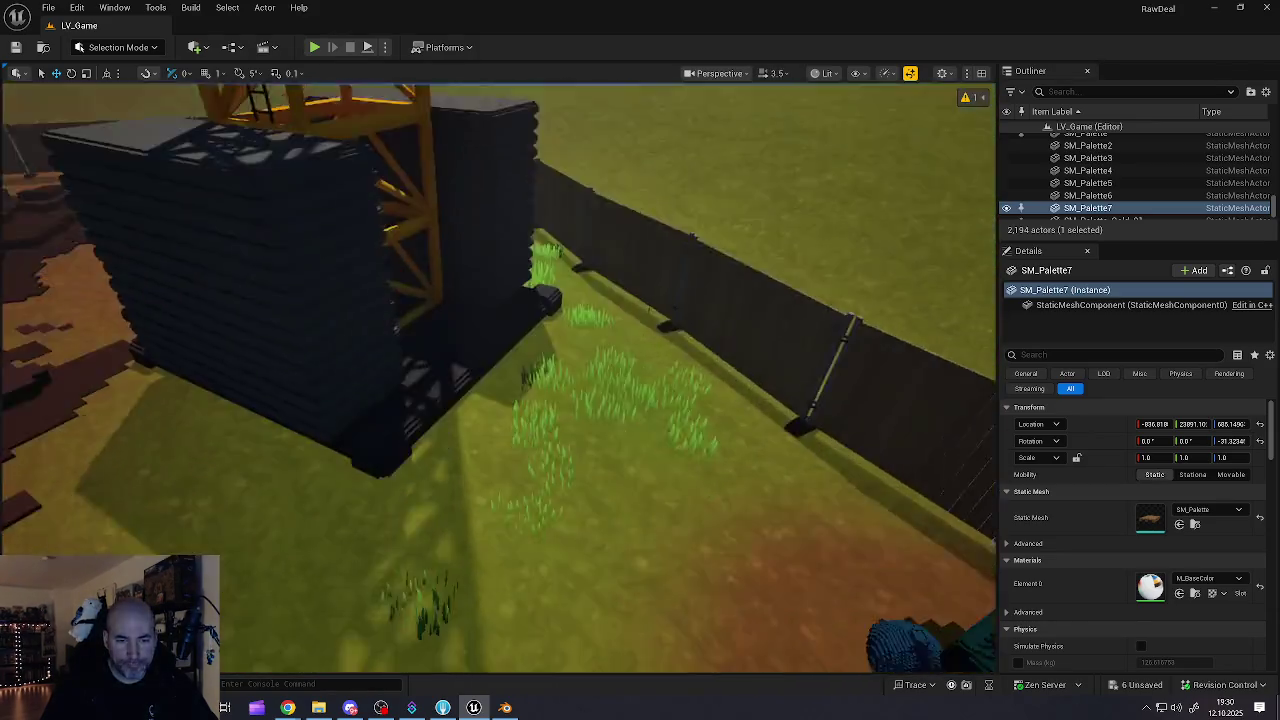
{"action": "key", "text": "f"}
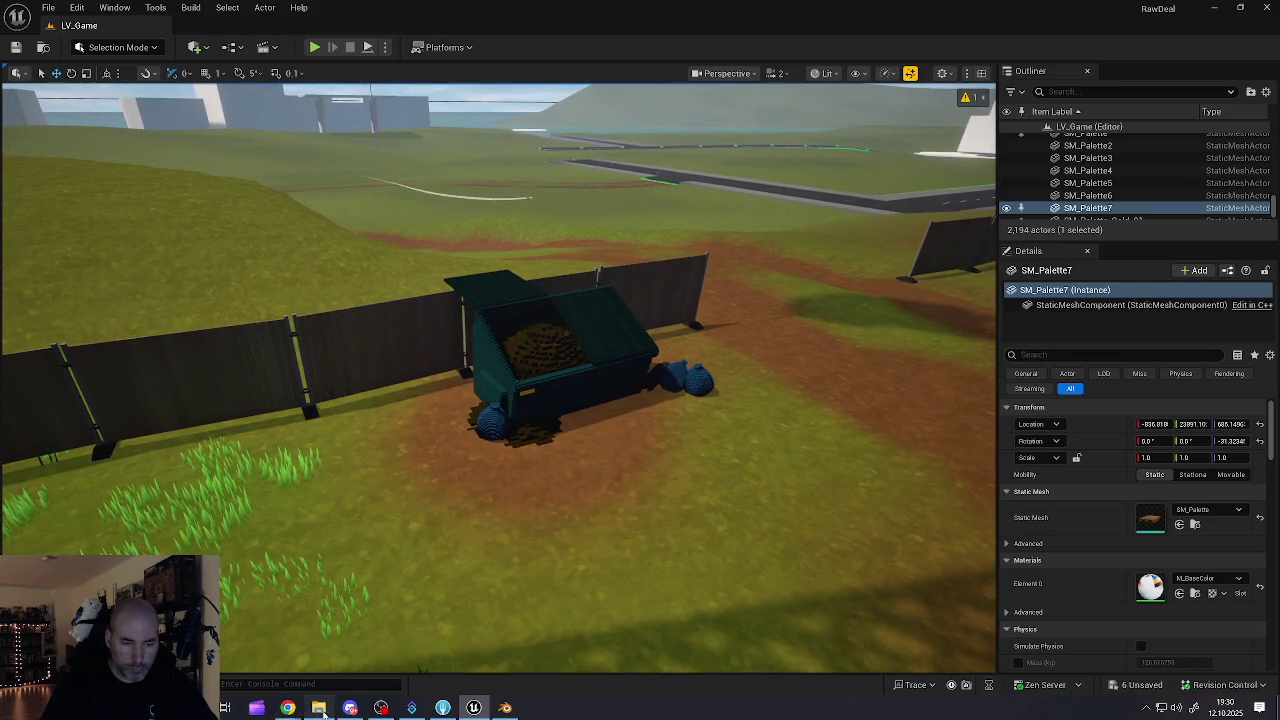
- Close the file browser and place another SM_Palette pallet on the ground beside the dumpster
{"action": "left_click", "coordinate": [320, 710]}
{"action": "left_click", "coordinate": [318, 707]}
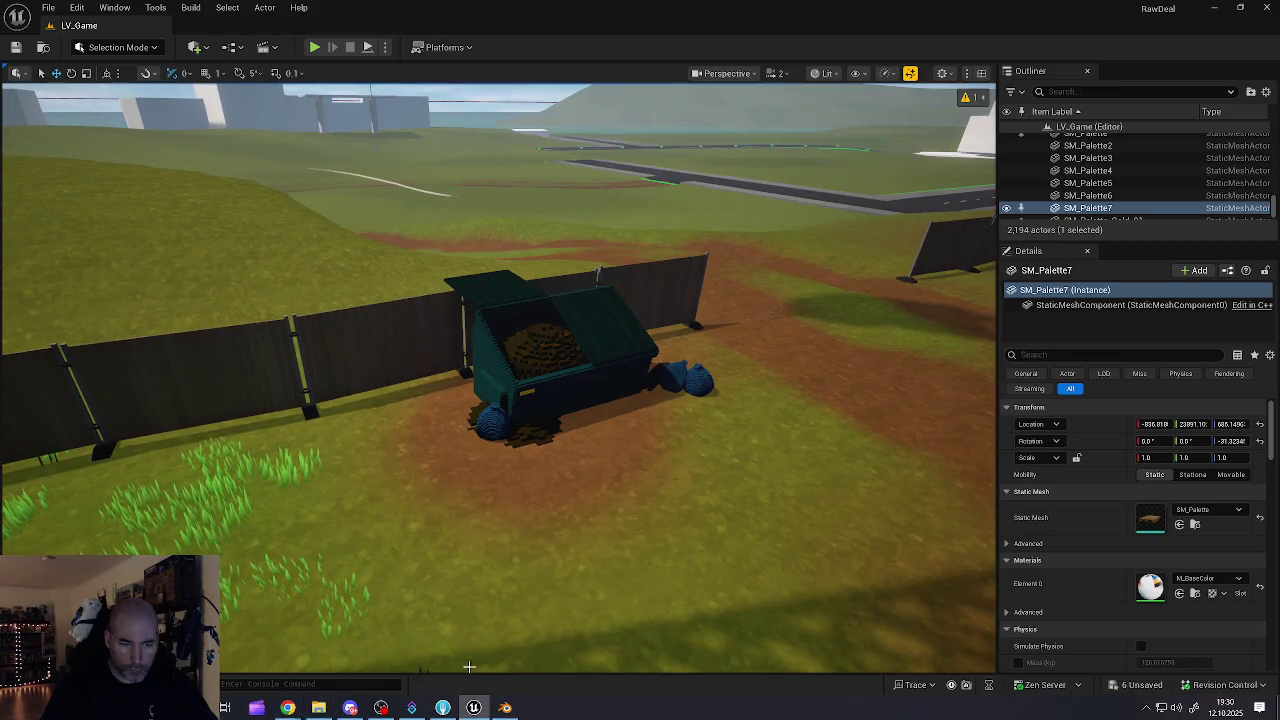
{"action": "key", "text": "ctrl+space"}
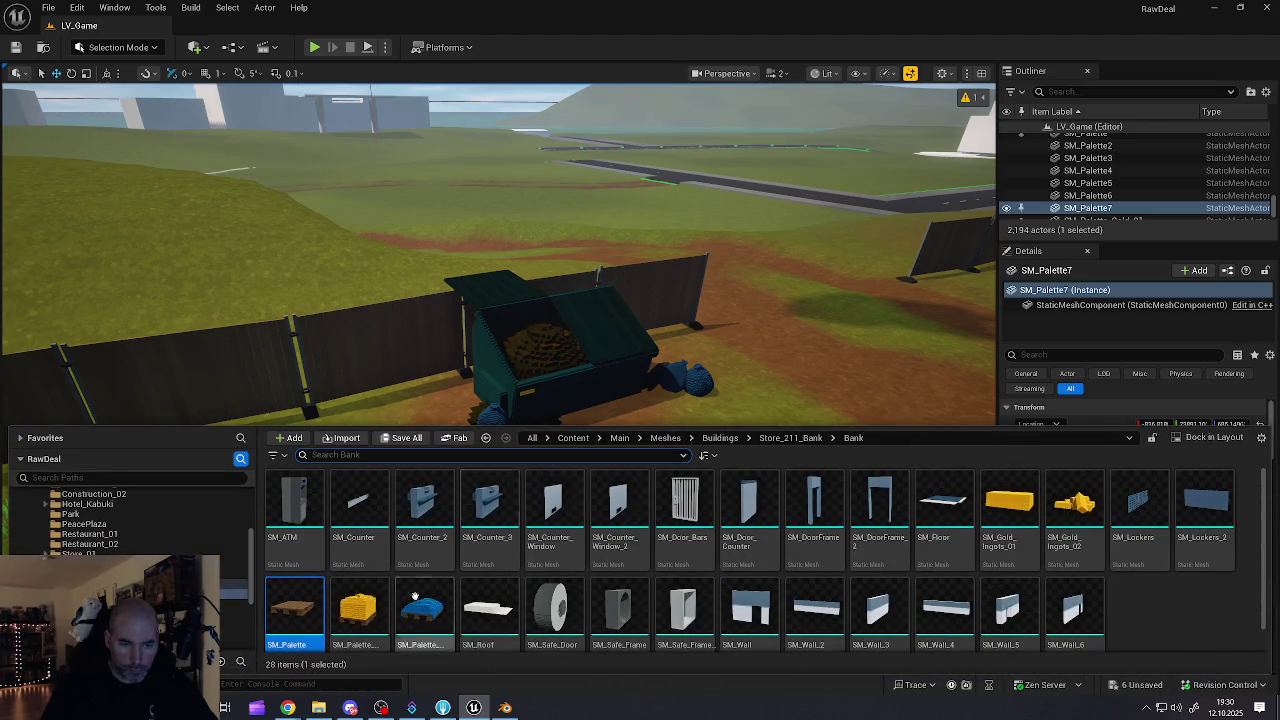
{"action": "mouse_move", "coordinate": [311, 608]}
{"action": "left_mouse_down"}
{"action": "mouse_move", "coordinate": [360, 478]}
{"action": "mouse_move", "coordinate": [388, 440]}
{"action": "mouse_move", "coordinate": [403, 470]}
{"action": "mouse_move", "coordinate": [362, 488]}
{"action": "mouse_move", "coordinate": [420, 455]}
{"action": "mouse_move", "coordinate": [390, 450]}
{"action": "mouse_move", "coordinate": [410, 421]}
{"action": "left_mouse_up"}
{"action": "key", "text": "w"}
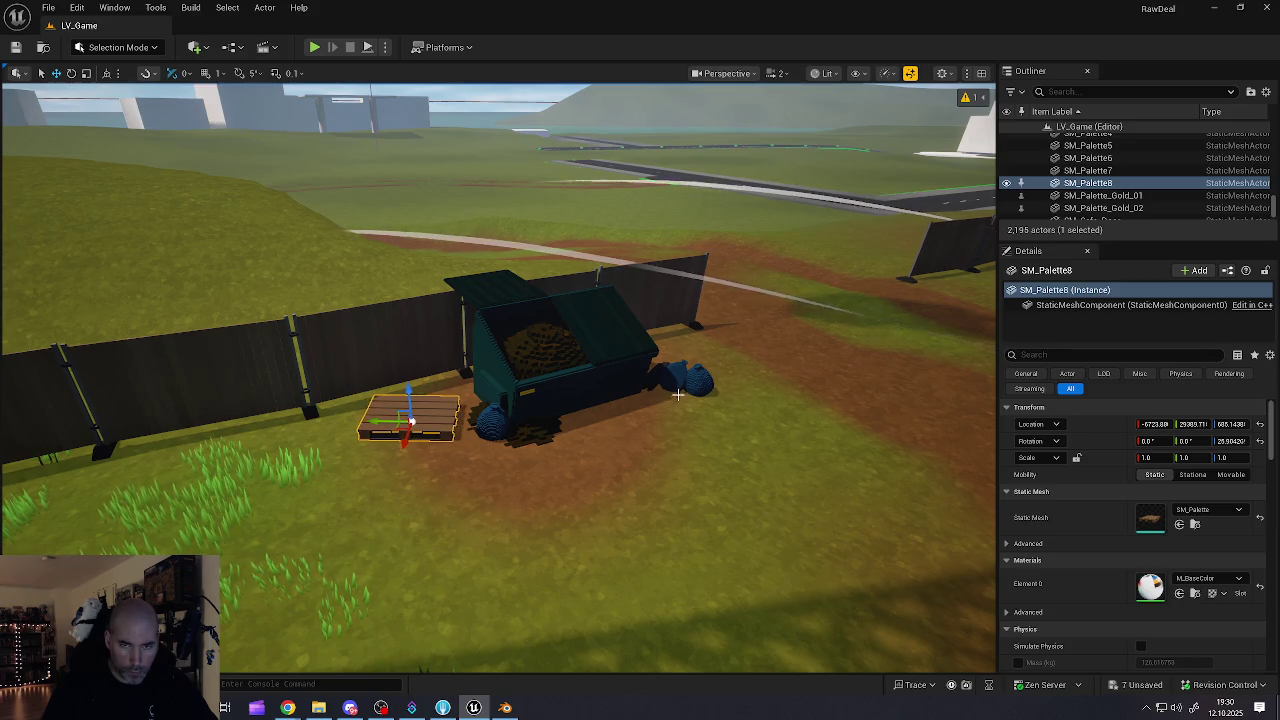
{"action": "left_click", "coordinate": [695, 388]}
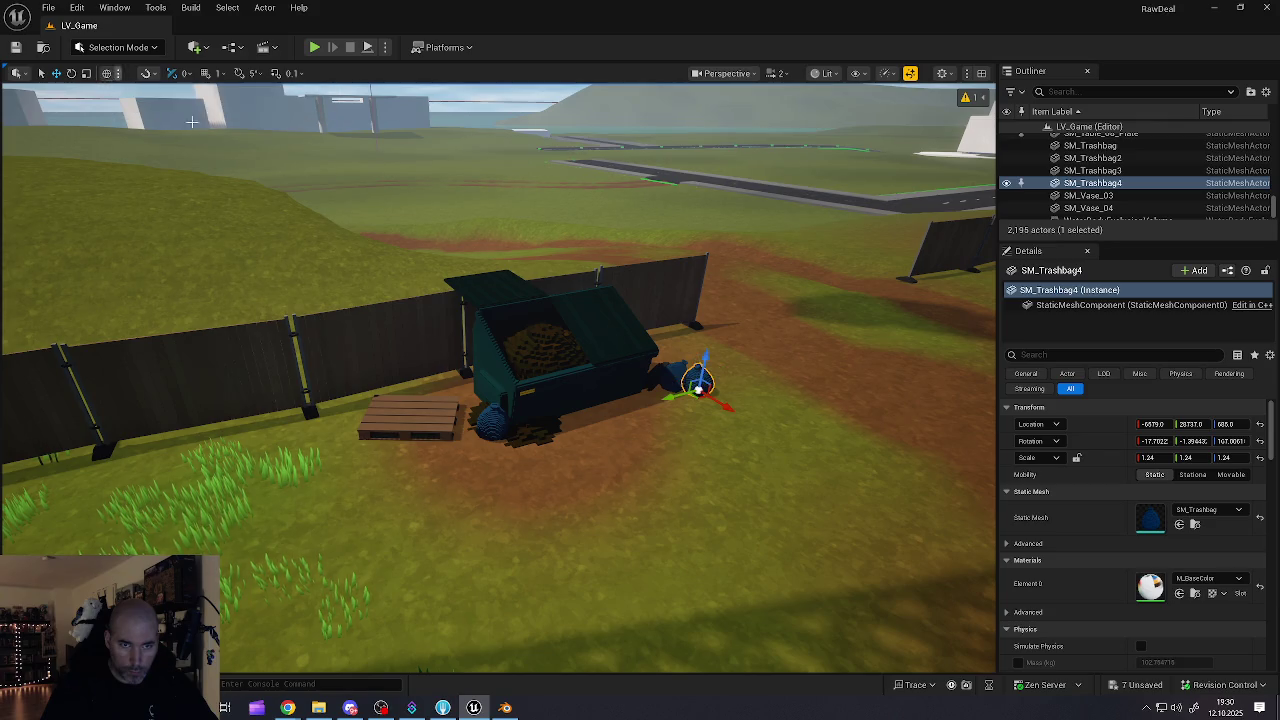
{"action": "left_click", "coordinate": [454, 420]}
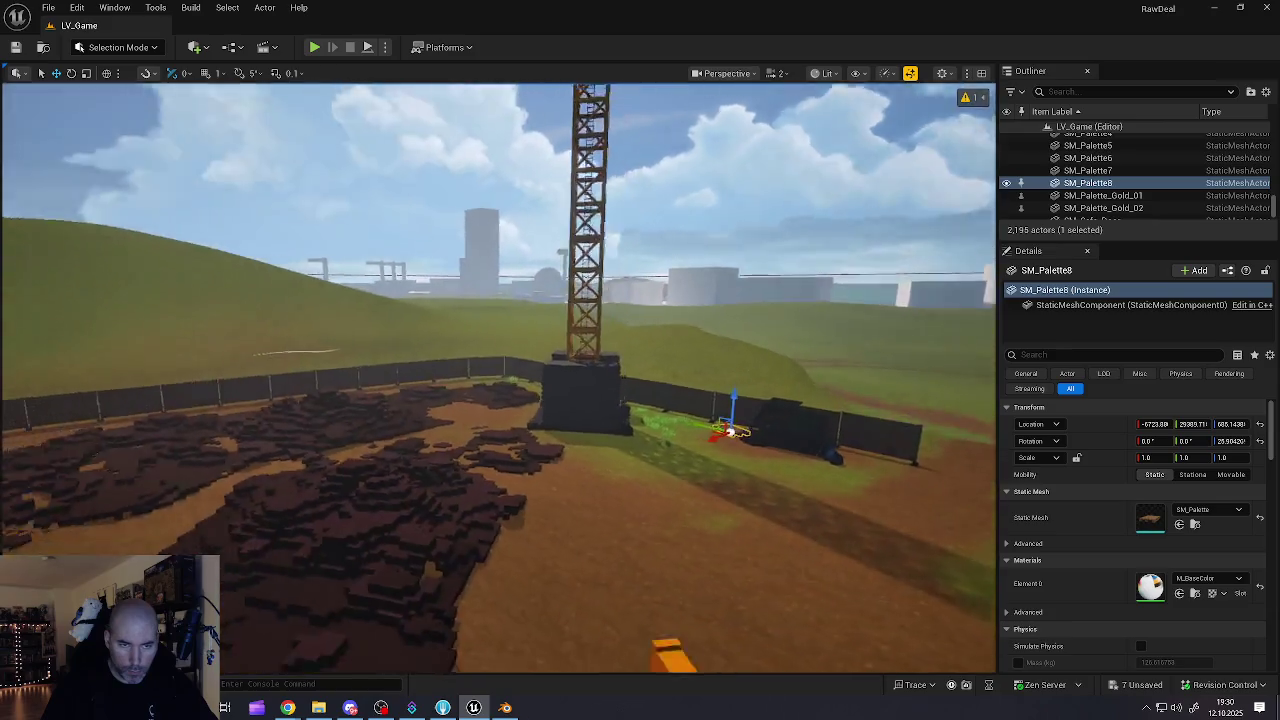
- Alt-drag a copy of the pallet into the dump truck bed and rotate it to about -184°
{"action": "left_click_drag", "start_coordinate": [623, 437], "coordinate": [623, 437]}
{"action": "left_click_drag", "start_coordinate": [703, 394], "coordinate": [257, 380], "text": "alt"}
{"action": "key", "text": "f"}
{"action": "left_click_drag", "start_coordinate": [690, 497], "coordinate": [690, 497]}
{"action": "mouse_move", "coordinate": [768, 470]}
{"action": "left_mouse_down"}
{"action": "mouse_move", "coordinate": [390, 312]}
{"action": "mouse_move", "coordinate": [315, 342]}
{"action": "left_mouse_up"}
{"action": "key", "text": "e"}
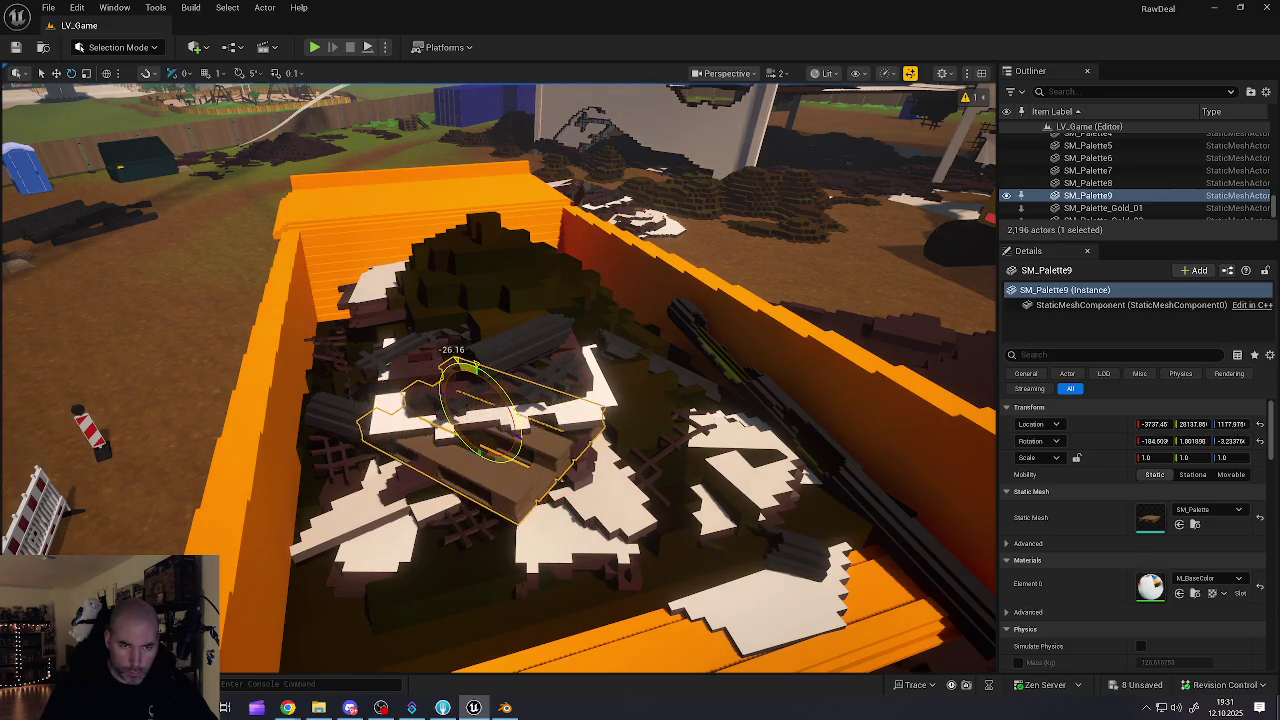
{"action": "scroll", "coordinate": [533, 473], "scroll_direction": "down", "scroll_amount": 5}
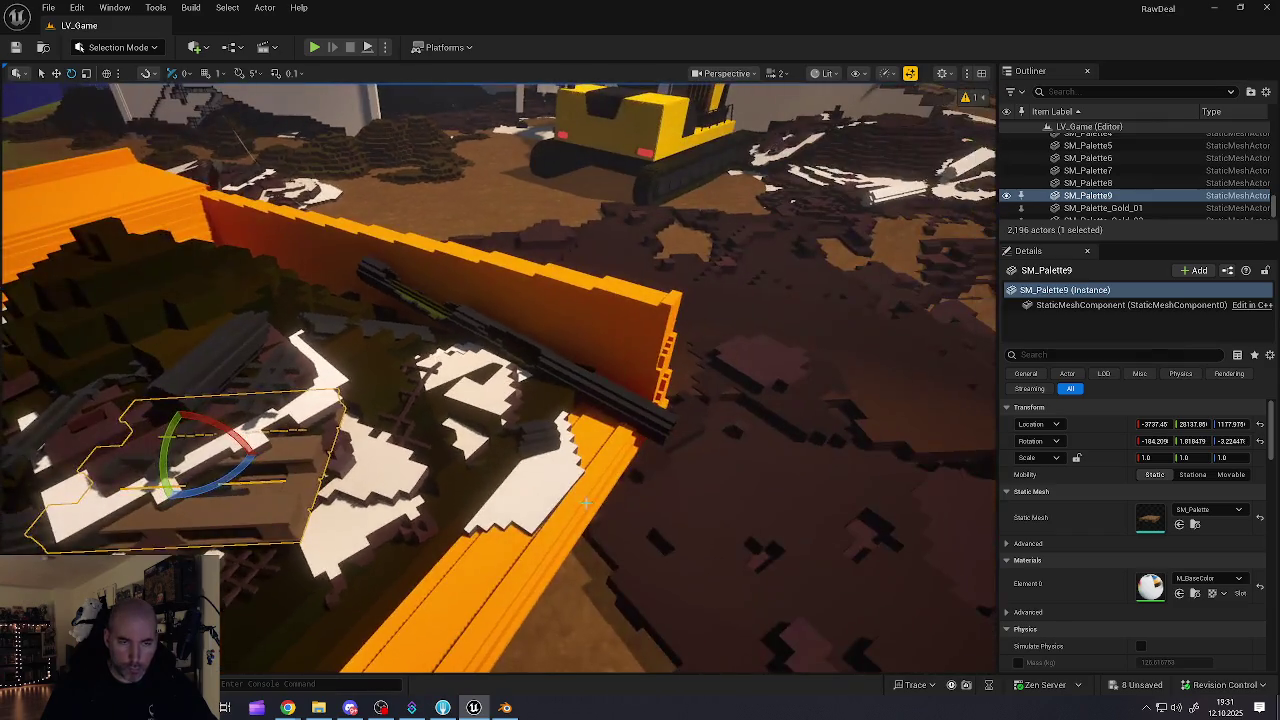
- Paste another pallet near the building wall, nudge it left and orbit around it
{"action": "key", "text": "Escape"}
{"action": "key", "text": "ctrl+v"}
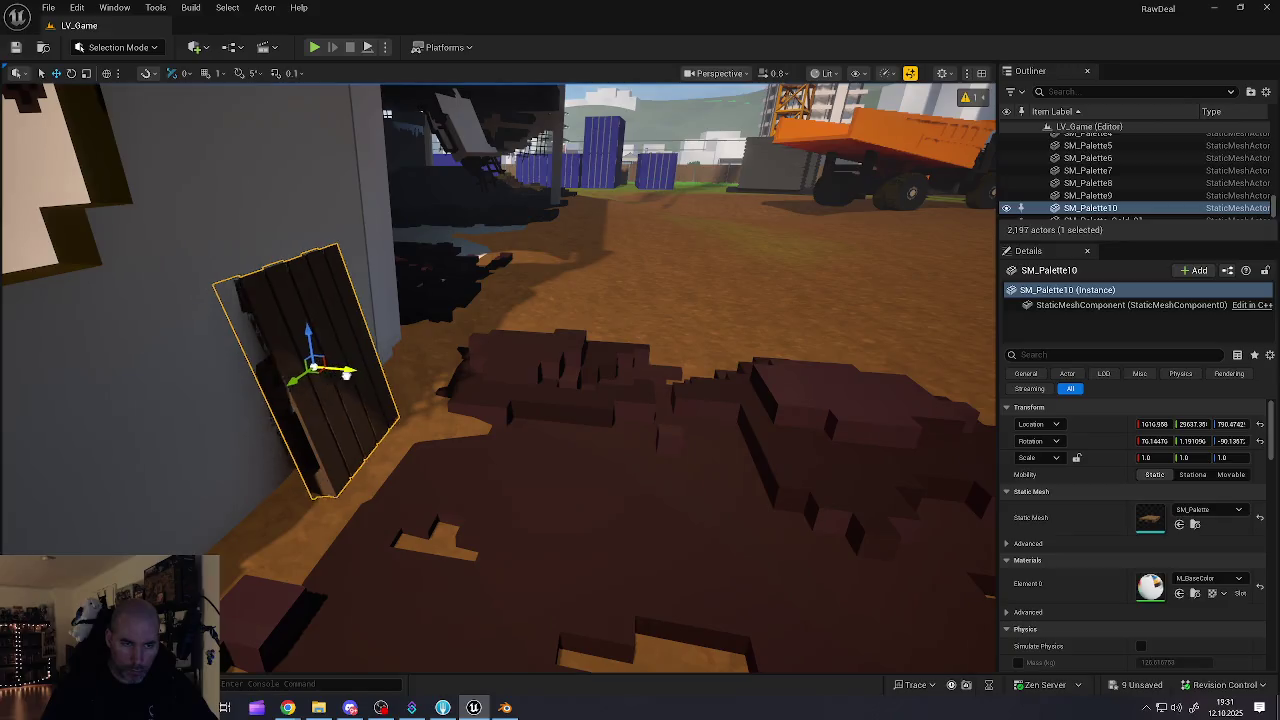
{"action": "left_click_drag", "start_coordinate": [370, 383], "coordinate": [364, 381]}
{"action": "left_click_drag", "start_coordinate": [500, 380], "coordinate": [770, 396]}
{"action": "left_click_drag", "start_coordinate": [436, 458], "coordinate": [464, 460]}
{"action": "left_click_drag", "start_coordinate": [507, 421], "coordinate": [526, 416]}
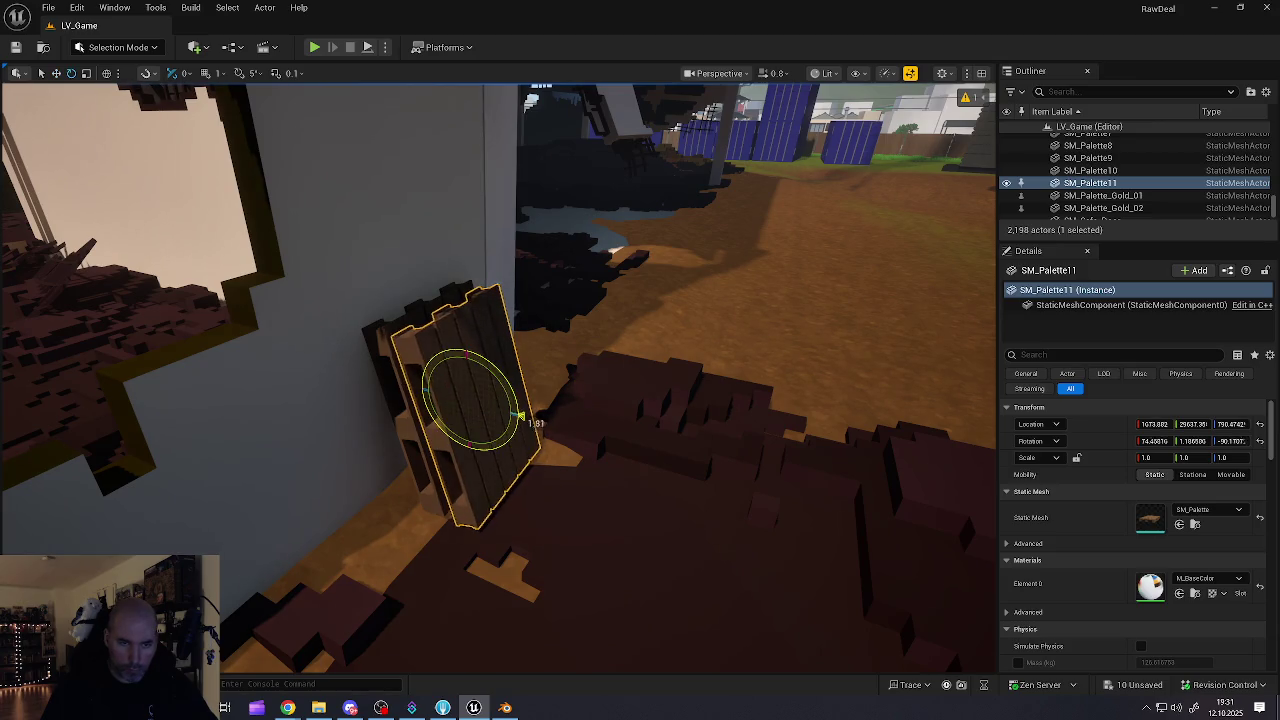
{"action": "mouse_move", "coordinate": [479, 377]}
{"action": "left_mouse_down"}
{"action": "mouse_move", "coordinate": [476, 398]}
{"action": "mouse_move", "coordinate": [630, 422]}
{"action": "left_mouse_up"}
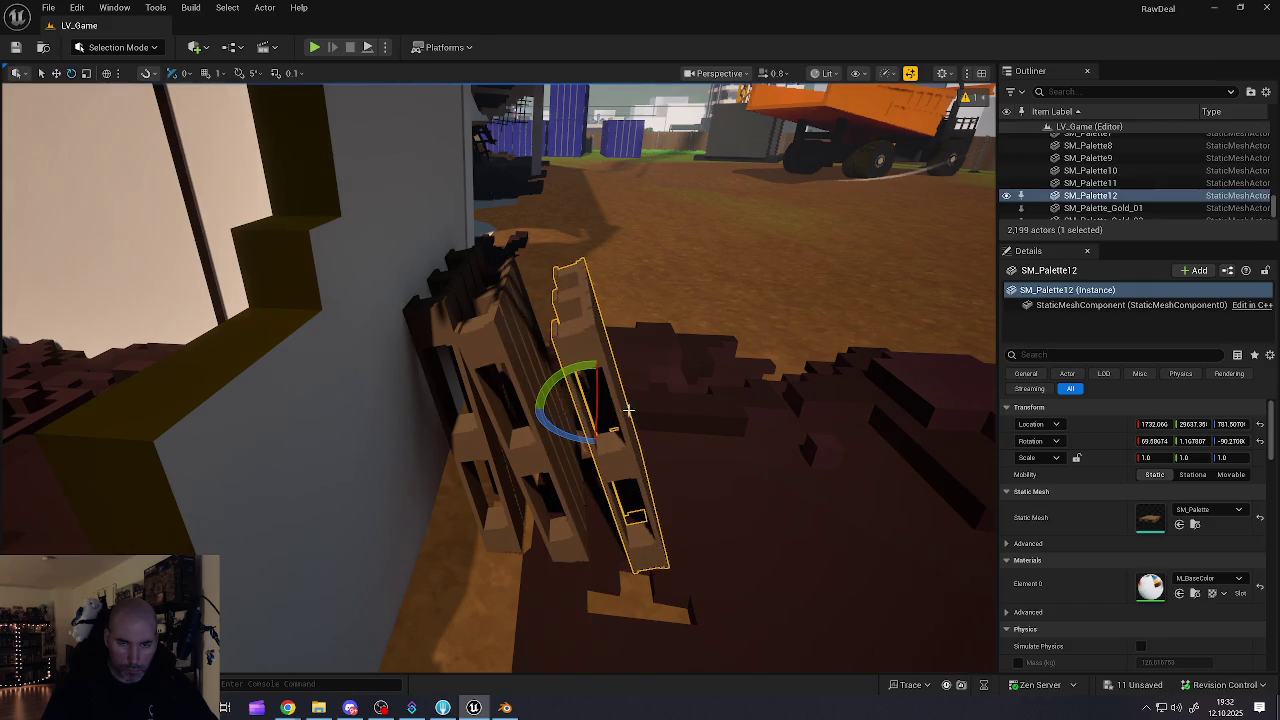
- Move the leaning pallet away from the wall, lay it flat and turn it slightly
{"action": "mouse_move", "coordinate": [581, 372]}
{"action": "left_mouse_down"}
{"action": "mouse_move", "coordinate": [657, 405]}
{"action": "mouse_move", "coordinate": [655, 380]}
{"action": "mouse_move", "coordinate": [629, 418]}
{"action": "left_mouse_up"}
{"action": "key", "text": "w"}
{"action": "left_click_drag", "start_coordinate": [502, 403], "coordinate": [587, 411]}
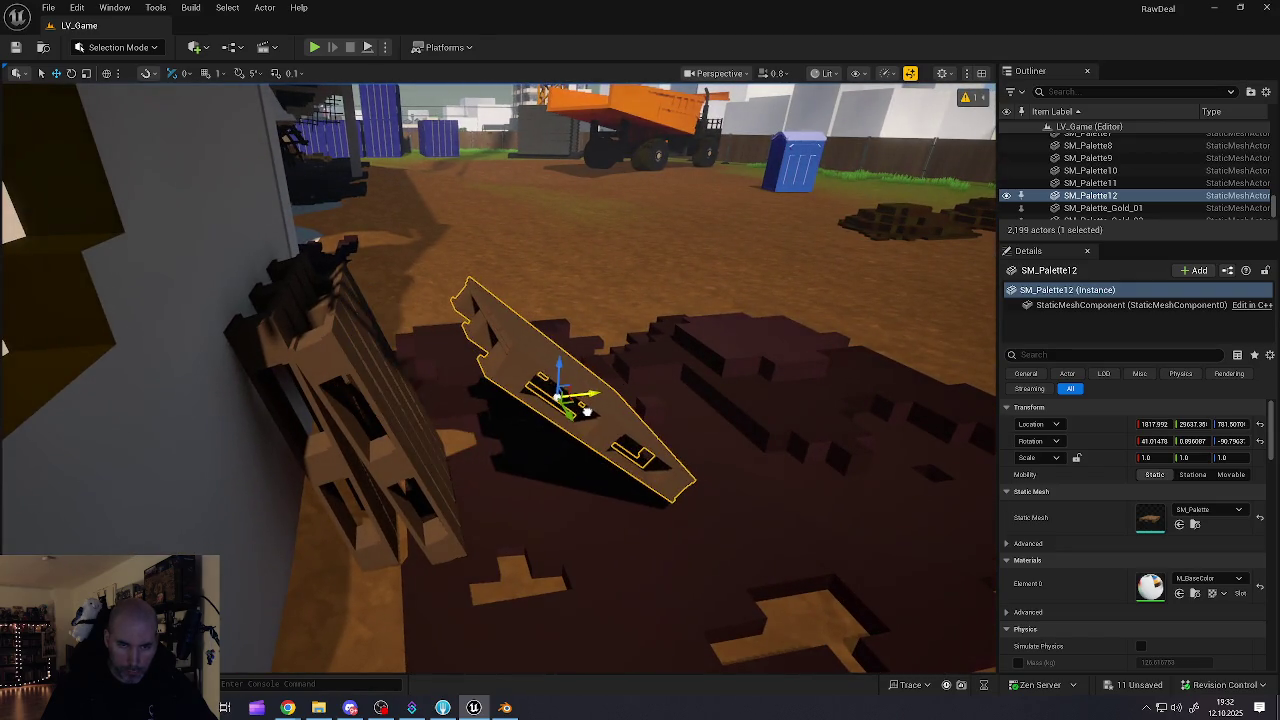
{"action": "mouse_move", "coordinate": [541, 362]}
{"action": "left_mouse_down"}
{"action": "mouse_move", "coordinate": [570, 384]}
{"action": "mouse_move", "coordinate": [538, 362]}
{"action": "mouse_move", "coordinate": [565, 370]}
{"action": "mouse_move", "coordinate": [566, 452]}
{"action": "mouse_move", "coordinate": [607, 470]}
{"action": "left_mouse_up"}
{"action": "left_click_drag", "start_coordinate": [573, 514], "coordinate": [622, 468]}
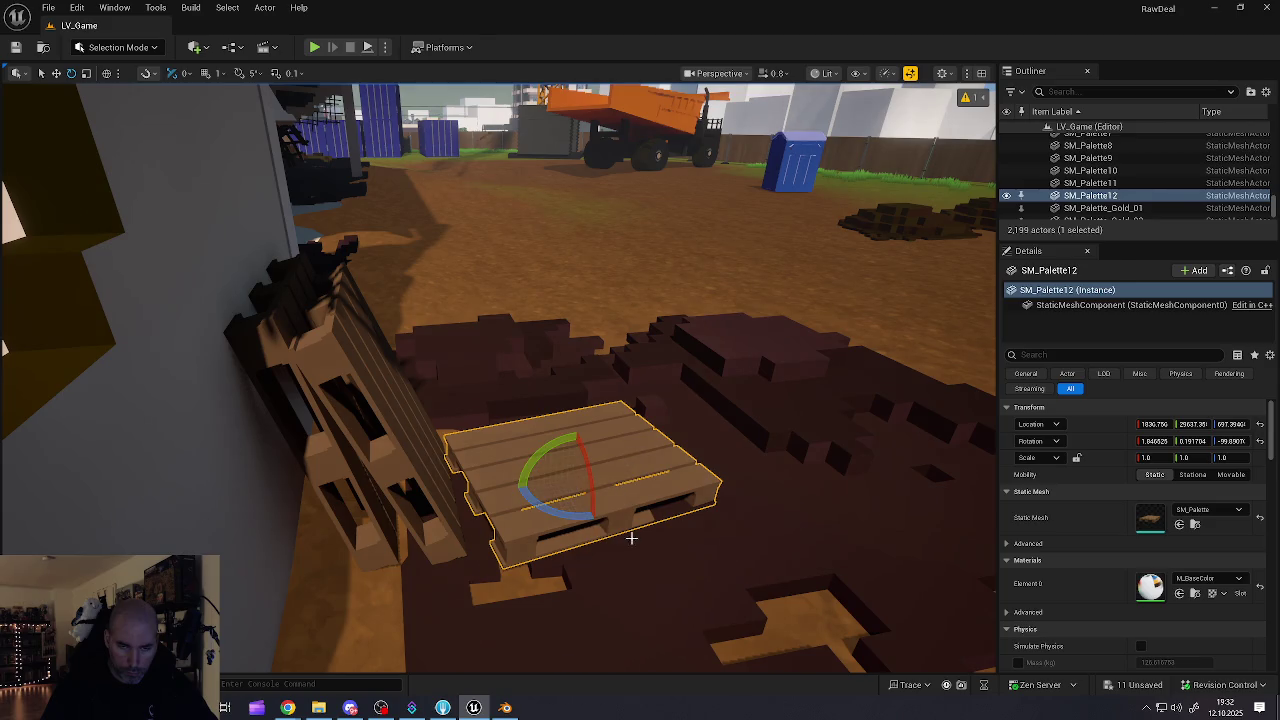
- Lower SM_Palette12 slightly and level its tilt so it lies flat among the debris
{"action": "left_click", "coordinate": [631, 541]}
{"action": "key", "text": "f"}
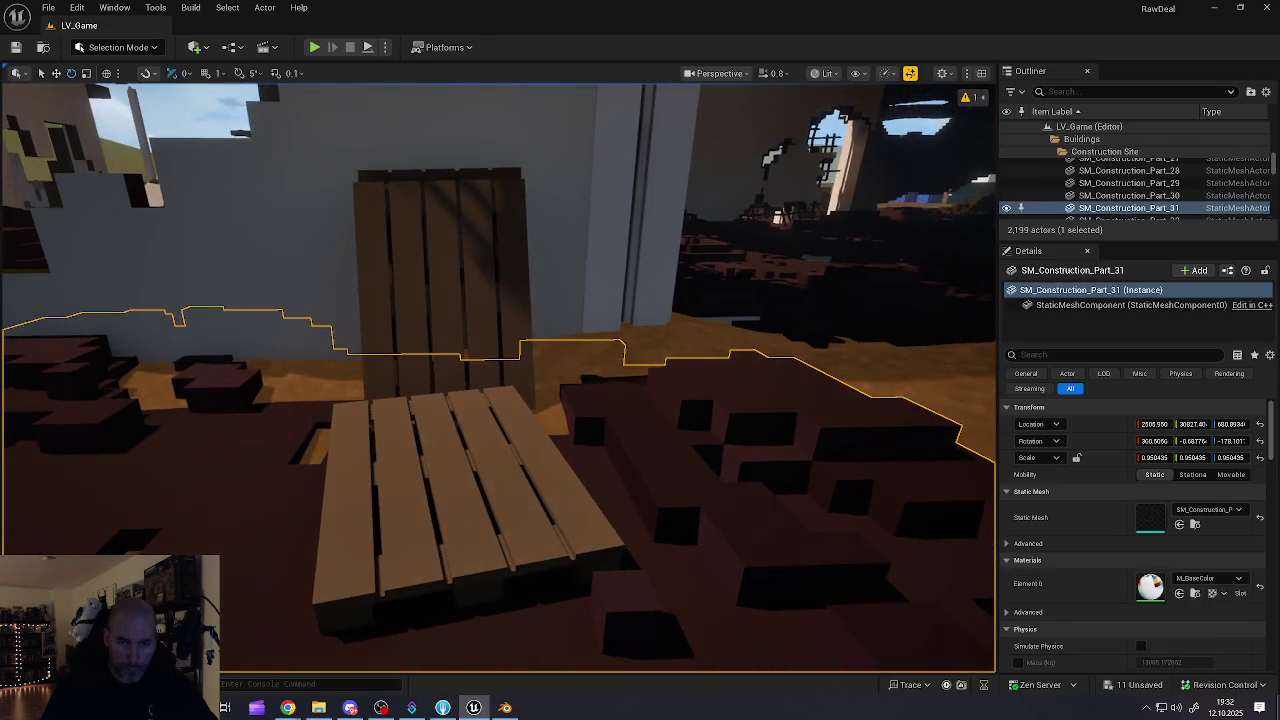
{"action": "left_click", "coordinate": [497, 472]}
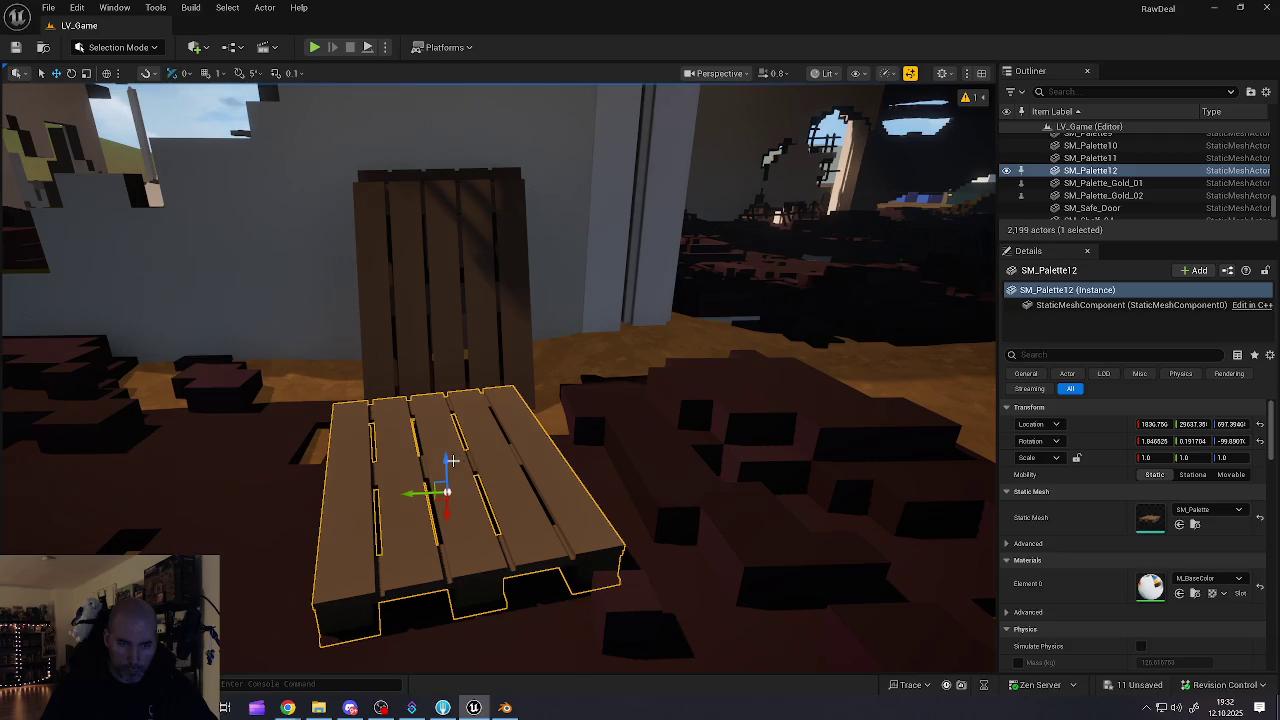
{"action": "mouse_move", "coordinate": [446, 457]}
{"action": "left_mouse_down"}
{"action": "mouse_move", "coordinate": [383, 443]}
{"action": "mouse_move", "coordinate": [430, 440]}
{"action": "mouse_move", "coordinate": [395, 443]}
{"action": "mouse_move", "coordinate": [476, 383]}
{"action": "left_mouse_up"}
{"action": "key", "text": "e"}
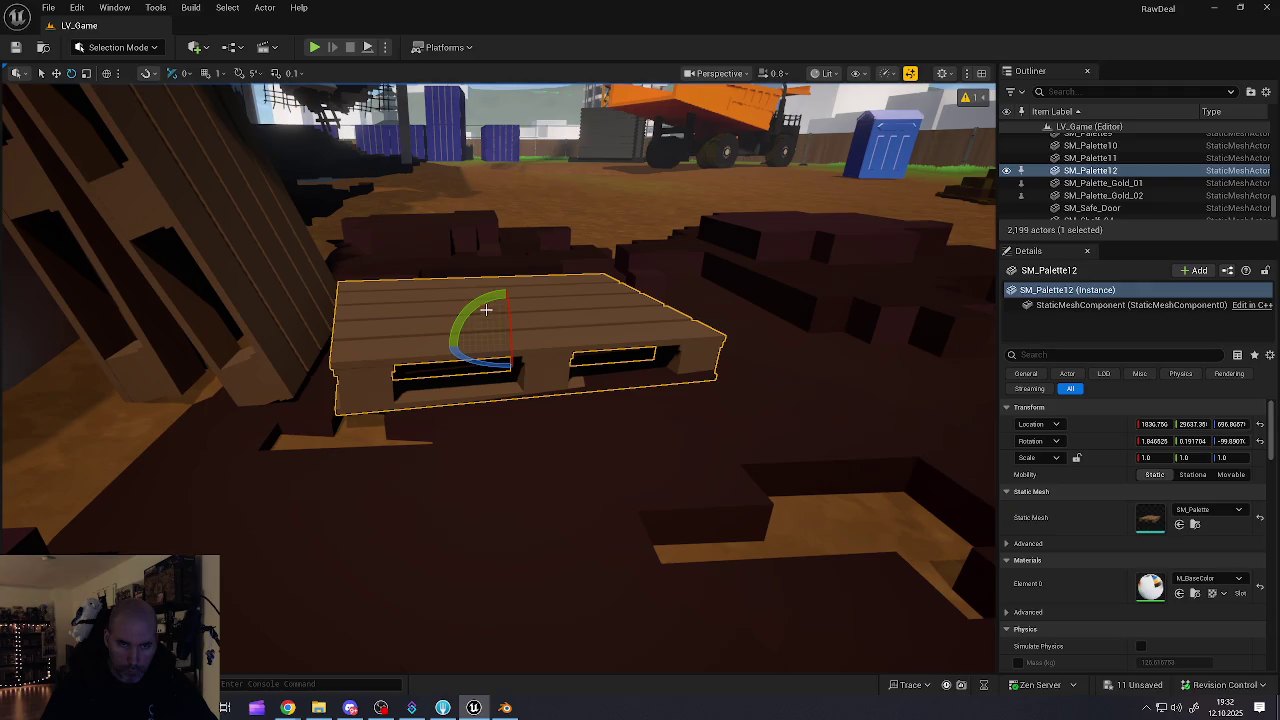
{"action": "mouse_move", "coordinate": [476, 383]}
{"action": "left_mouse_down"}
{"action": "mouse_move", "coordinate": [440, 388]}
{"action": "mouse_move", "coordinate": [520, 390]}
{"action": "mouse_move", "coordinate": [450, 400]}
{"action": "mouse_move", "coordinate": [480, 400]}
{"action": "left_mouse_up"}
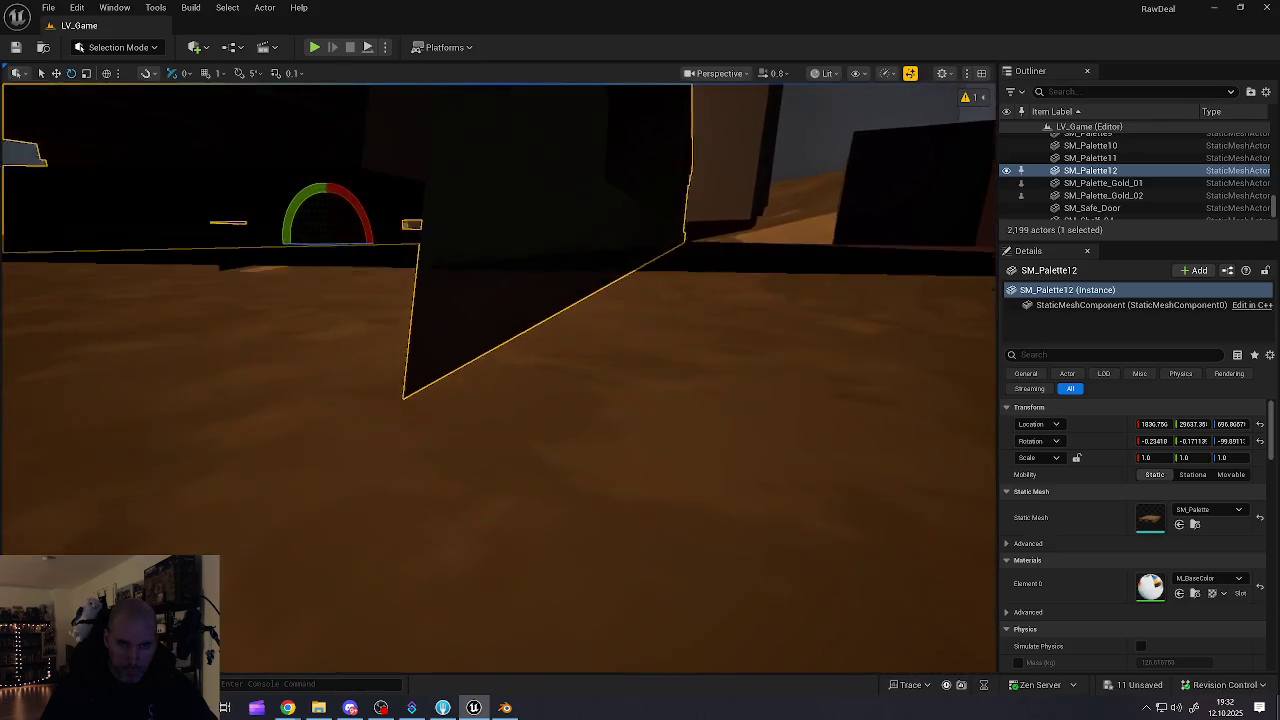
{"action": "mouse_move", "coordinate": [480, 400]}
{"action": "left_mouse_down"}
{"action": "mouse_move", "coordinate": [519, 375]}
{"action": "mouse_move", "coordinate": [519, 395]}
{"action": "mouse_move", "coordinate": [535, 370]}
{"action": "mouse_move", "coordinate": [450, 384]}
{"action": "mouse_move", "coordinate": [445, 412]}
{"action": "left_mouse_up"}
{"action": "key", "text": "Escape"}
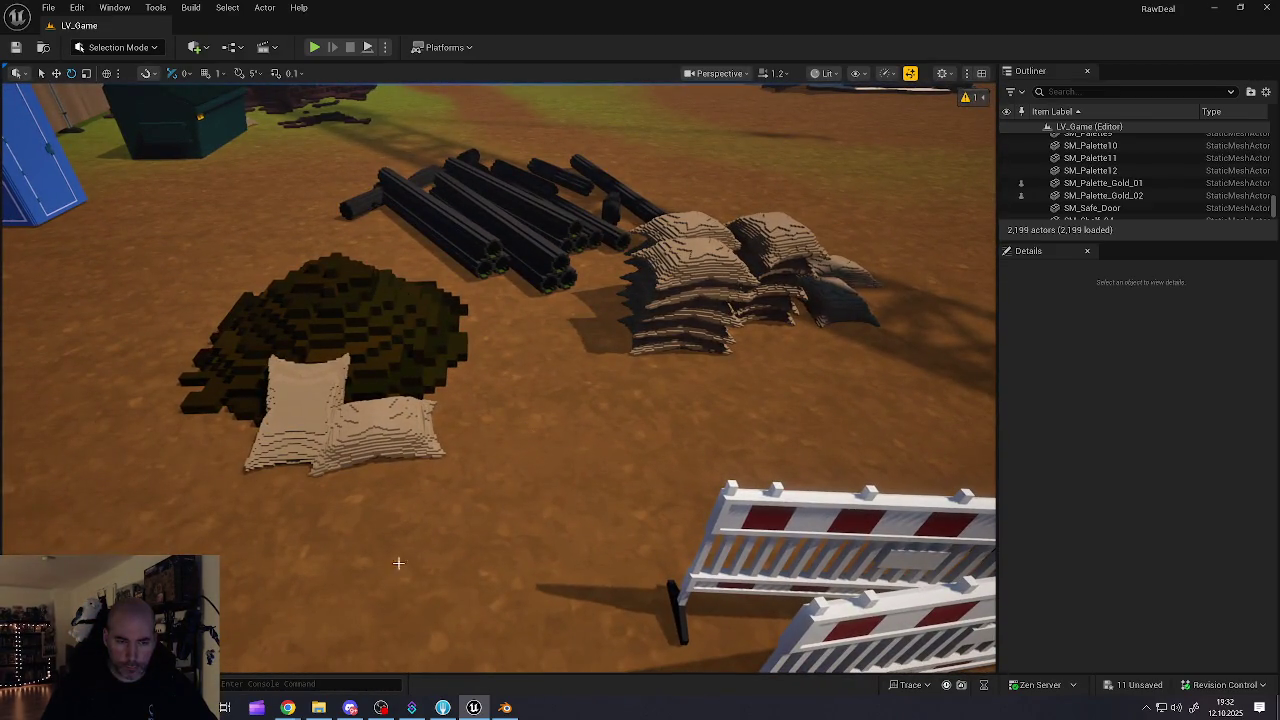
- Place a new SM_Palette pallet, SM_Palette13, on the dirt beside the sacks
{"action": "key", "text": "ctrl+space"}
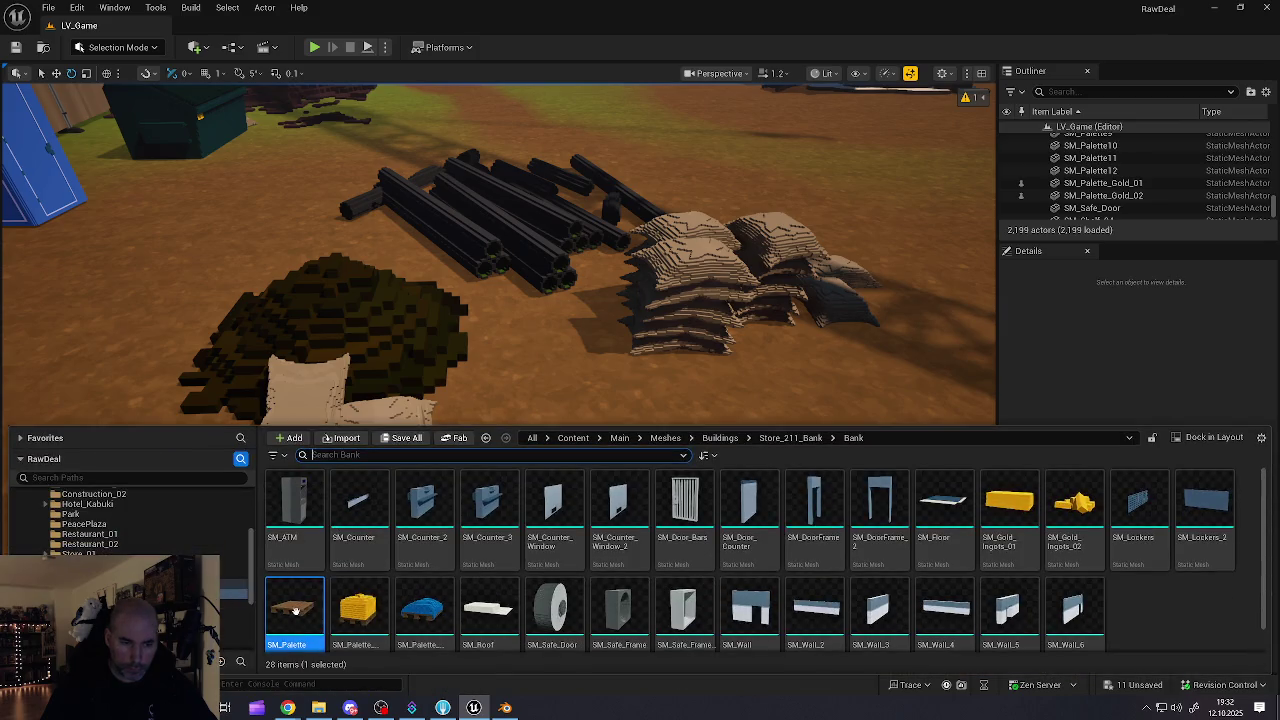
{"action": "left_click_drag", "start_coordinate": [471, 452], "coordinate": [540, 391]}
{"action": "left_click", "coordinate": [575, 395]}
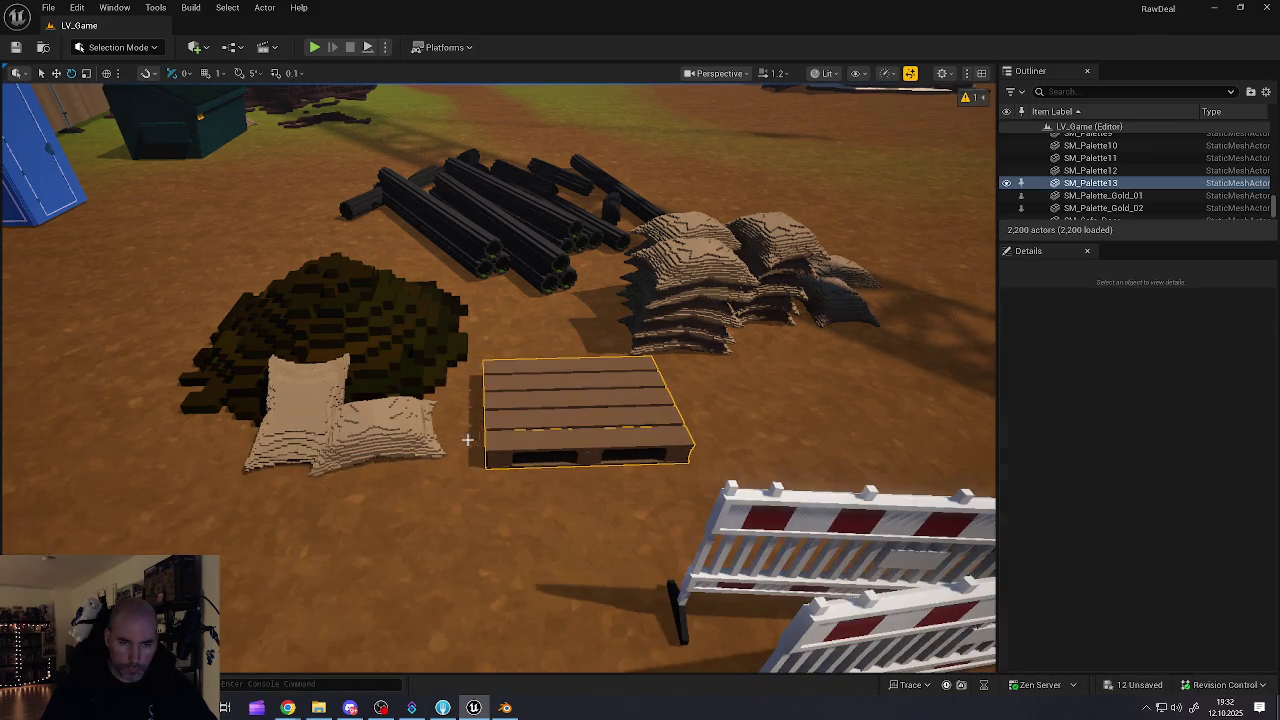
- Alt-drag a copy of the Store_ReisSack_Stapel5 sack stack onto the new pallet and rotate it
{"action": "left_click", "coordinate": [660, 340]}
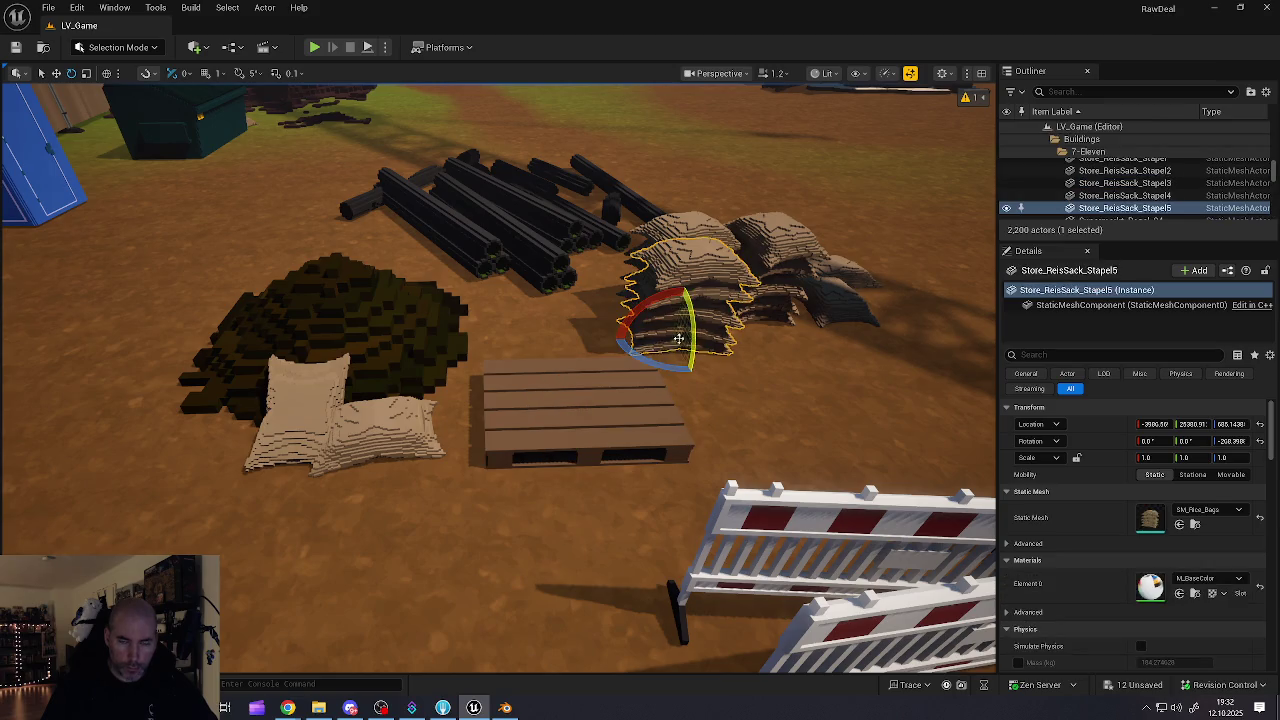
{"action": "left_click_drag", "start_coordinate": [672, 336], "coordinate": [529, 343]}
{"action": "scroll", "coordinate": [447, 397], "scroll_direction": "up", "scroll_amount": 2}
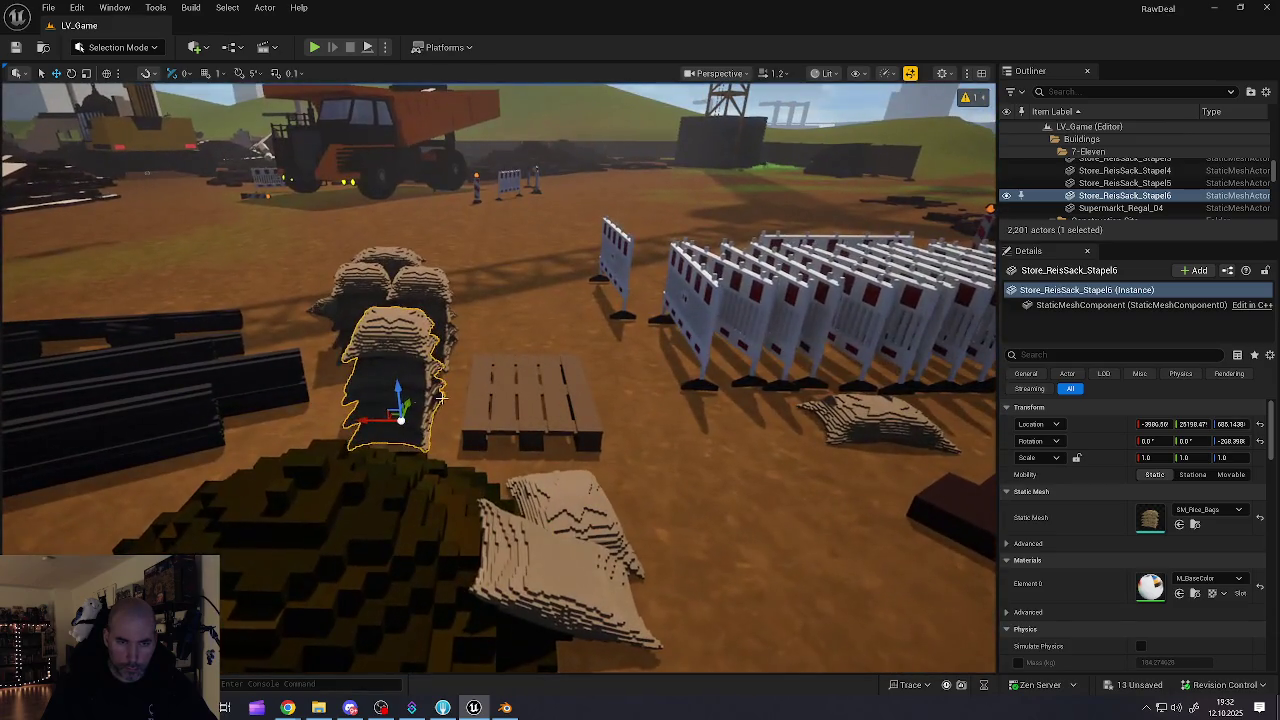
{"action": "mouse_move", "coordinate": [366, 421]}
{"action": "left_mouse_down"}
{"action": "mouse_move", "coordinate": [527, 427]}
{"action": "mouse_move", "coordinate": [495, 452]}
{"action": "mouse_move", "coordinate": [600, 380]}
{"action": "left_mouse_up"}
{"action": "key", "text": "e"}
{"action": "key", "text": "w"}
{"action": "mouse_move", "coordinate": [724, 298]}
{"action": "left_mouse_down"}
{"action": "mouse_move", "coordinate": [600, 400]}
{"action": "mouse_move", "coordinate": [447, 478]}
{"action": "mouse_move", "coordinate": [398, 440]}
{"action": "mouse_move", "coordinate": [408, 425]}
{"action": "left_mouse_up"}
- Stack single rice-sack copies Store_ReisSack_Single13 to Single15 on the pallet, rotating each
{"action": "left_click", "coordinate": [213, 483]}
{"action": "left_click_drag", "start_coordinate": [133, 500], "coordinate": [564, 492]}
{"action": "key", "text": "e"}
{"action": "mouse_move", "coordinate": [507, 521]}
{"action": "left_mouse_down"}
{"action": "mouse_move", "coordinate": [548, 530]}
{"action": "mouse_move", "coordinate": [515, 540]}
{"action": "mouse_move", "coordinate": [470, 594]}
{"action": "mouse_move", "coordinate": [479, 568]}
{"action": "mouse_move", "coordinate": [461, 510]}
{"action": "mouse_move", "coordinate": [490, 540]}
{"action": "mouse_move", "coordinate": [517, 527]}
{"action": "left_mouse_up"}
{"action": "key", "text": "e"}
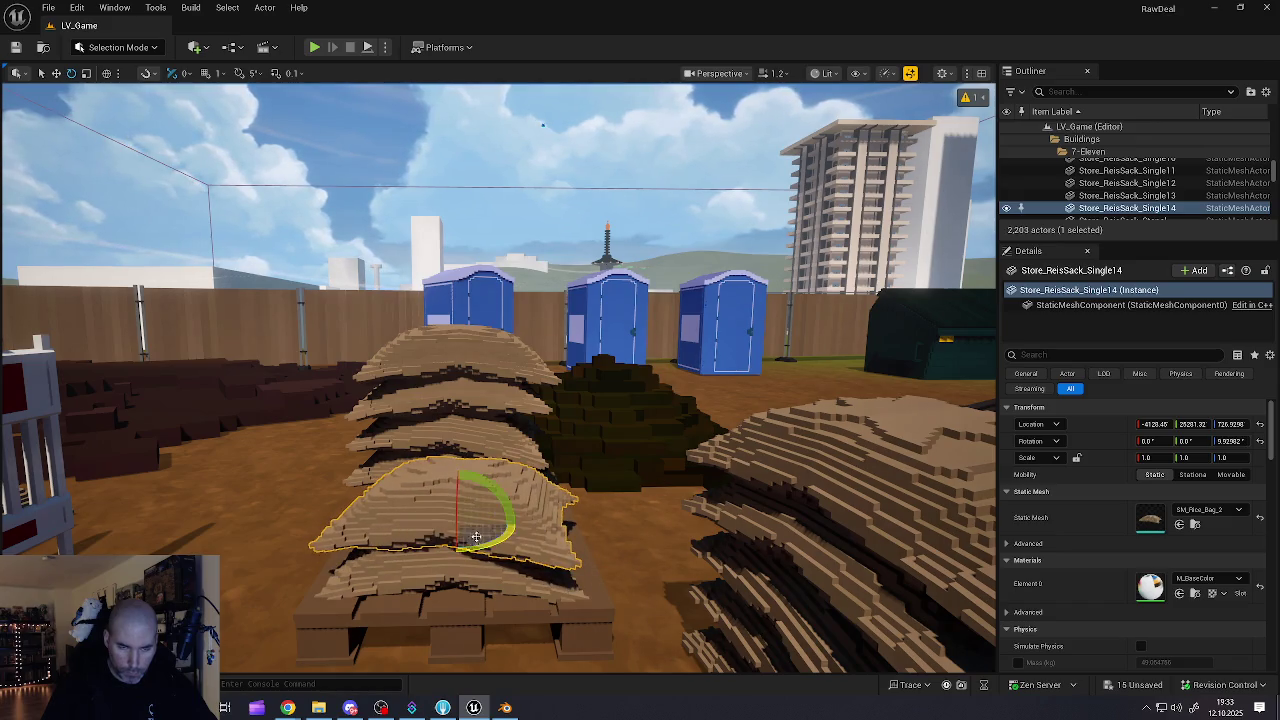
{"action": "left_click_drag", "start_coordinate": [460, 495], "coordinate": [463, 497]}
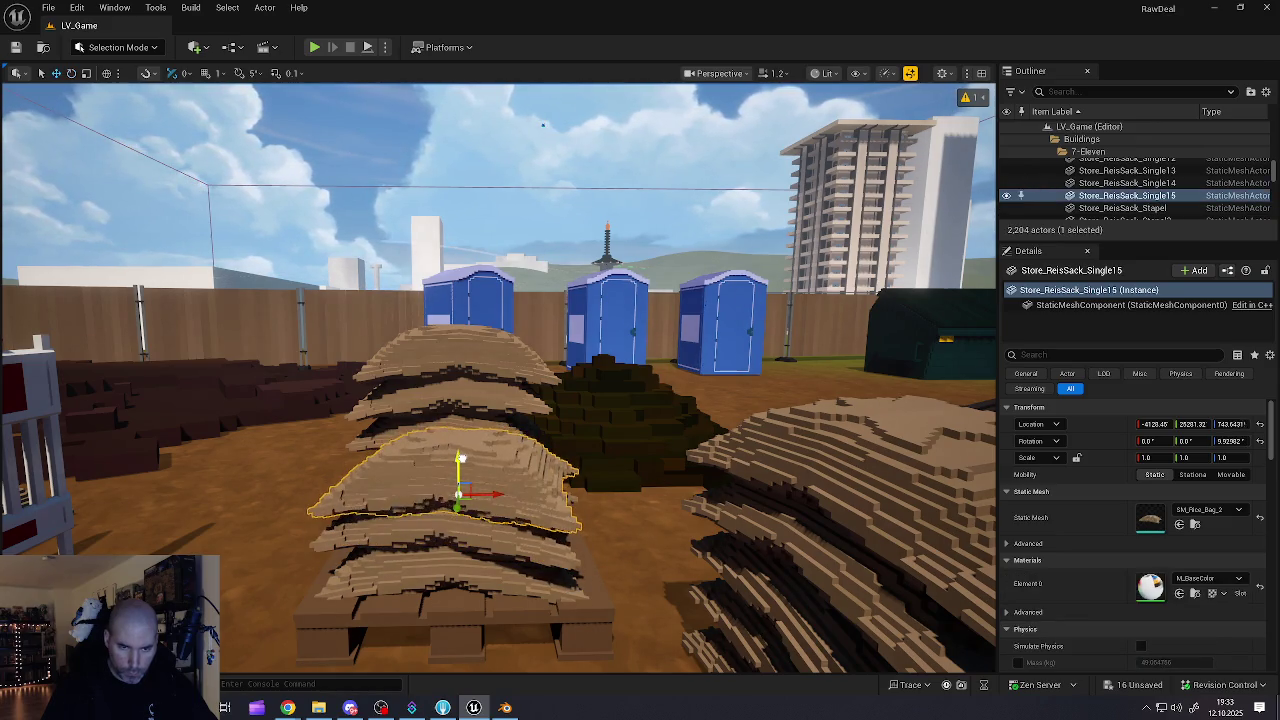
{"action": "left_click_drag", "start_coordinate": [517, 497], "coordinate": [515, 496]}
{"action": "scroll", "coordinate": [475, 516], "scroll_direction": "down", "scroll_amount": 10}
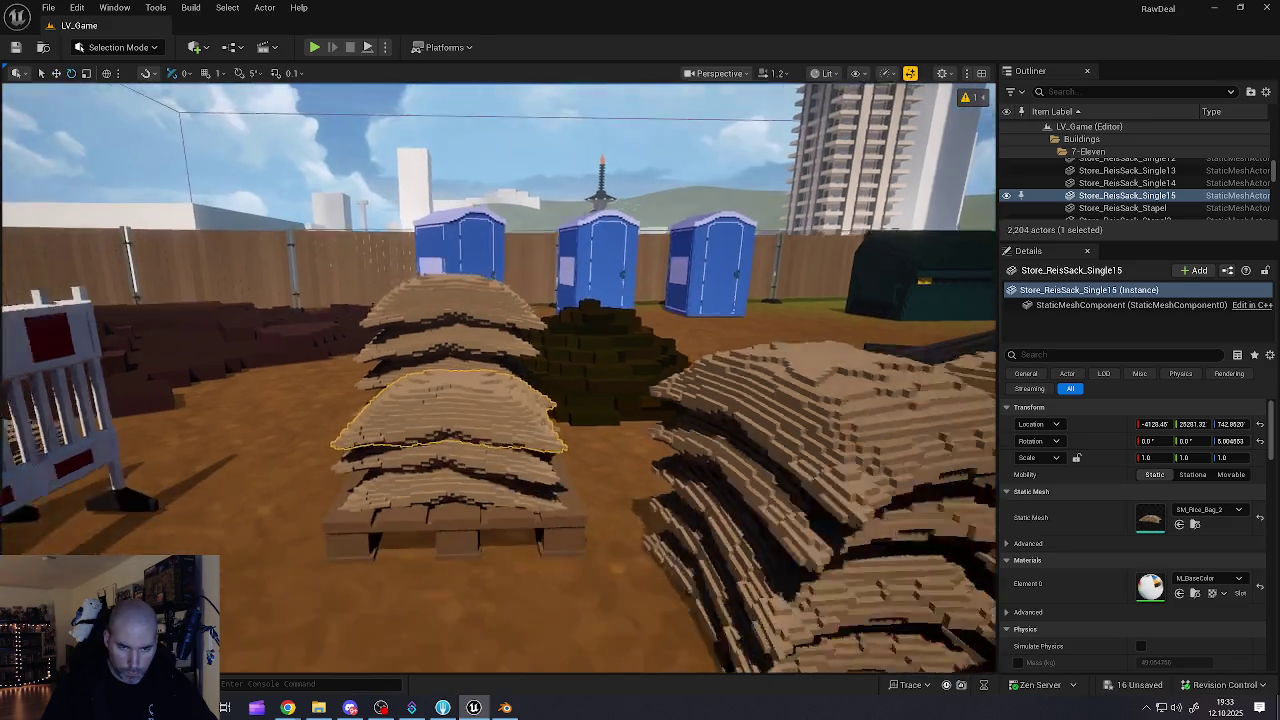
{"action": "key", "text": "Escape"}
{"action": "scroll", "coordinate": [519, 477], "scroll_direction": "up", "scroll_amount": 5}
{"action": "mouse_move", "coordinate": [519, 477]}
{"action": "left_mouse_down"}
{"action": "mouse_move", "coordinate": [530, 440]}
{"action": "mouse_move", "coordinate": [545, 500]}
{"action": "mouse_move", "coordinate": [559, 478]}
{"action": "left_mouse_up"}
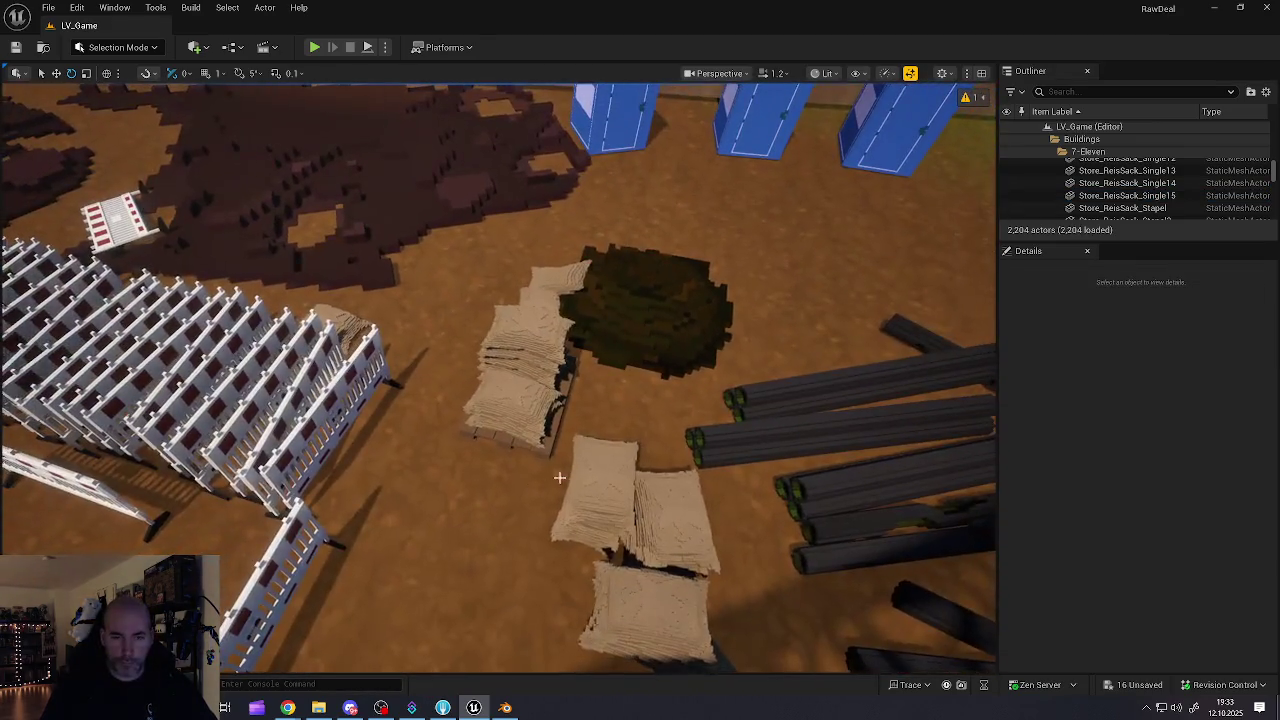
- Ctrl-select the pallet, sack stack and single sacks, then move the group left beside the traffic cones
{"action": "left_click", "coordinate": [536, 426]}
{"action": "scroll", "coordinate": [536, 426], "scroll_direction": "down", "scroll_amount": 2}
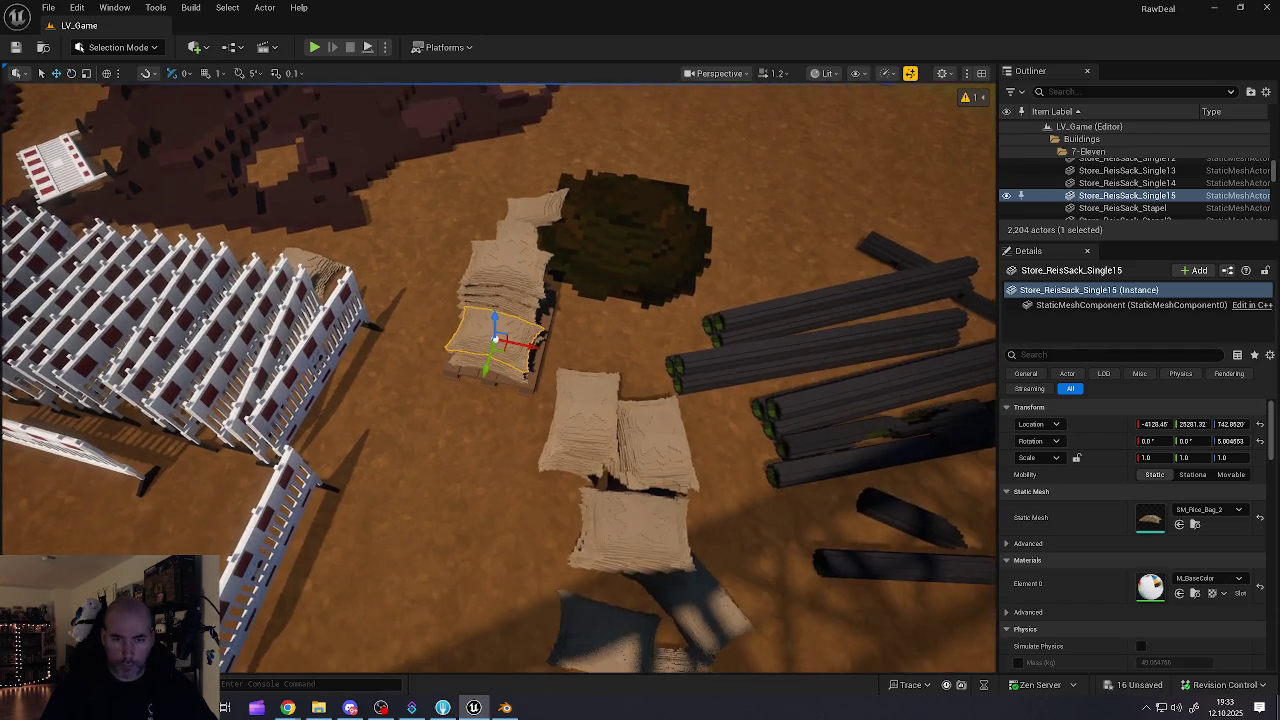
{"action": "scroll", "coordinate": [543, 417], "scroll_direction": "up", "scroll_amount": 3}
{"action": "left_click", "coordinate": [543, 392], "text": "ctrl"}
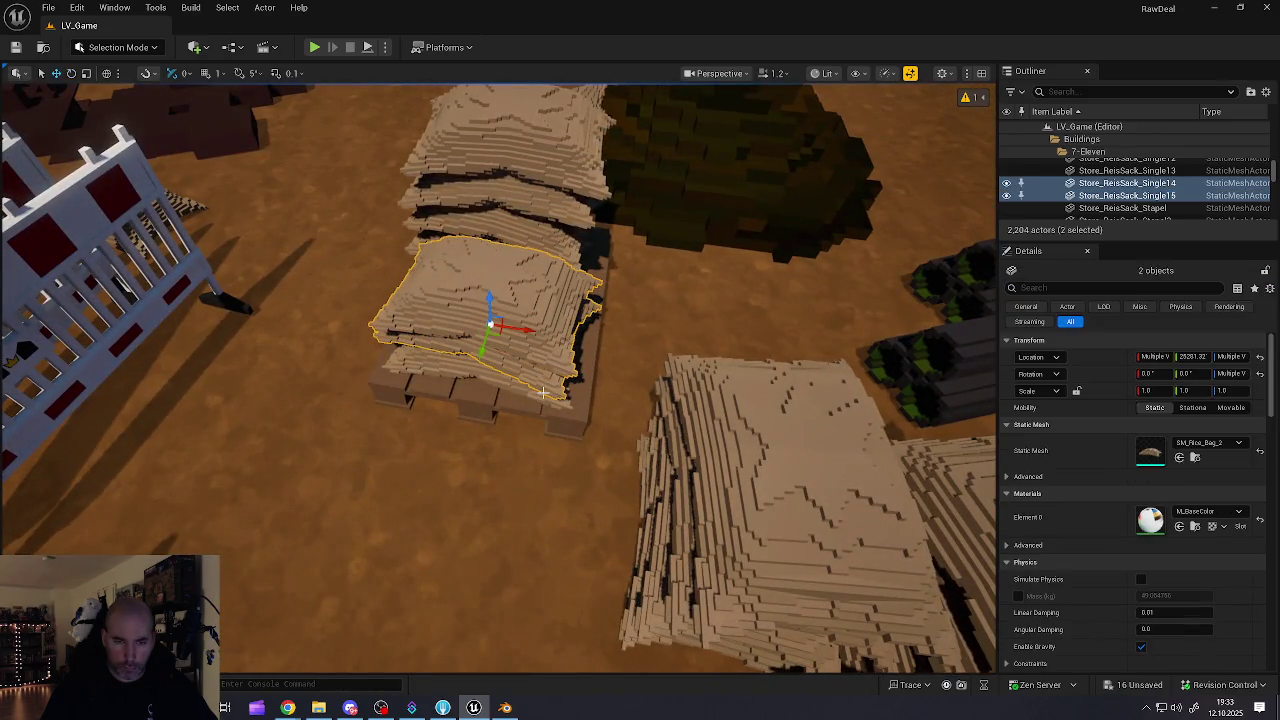
{"action": "left_click", "coordinate": [536, 402], "text": "ctrl"}
{"action": "left_click", "coordinate": [559, 299], "text": "ctrl"}
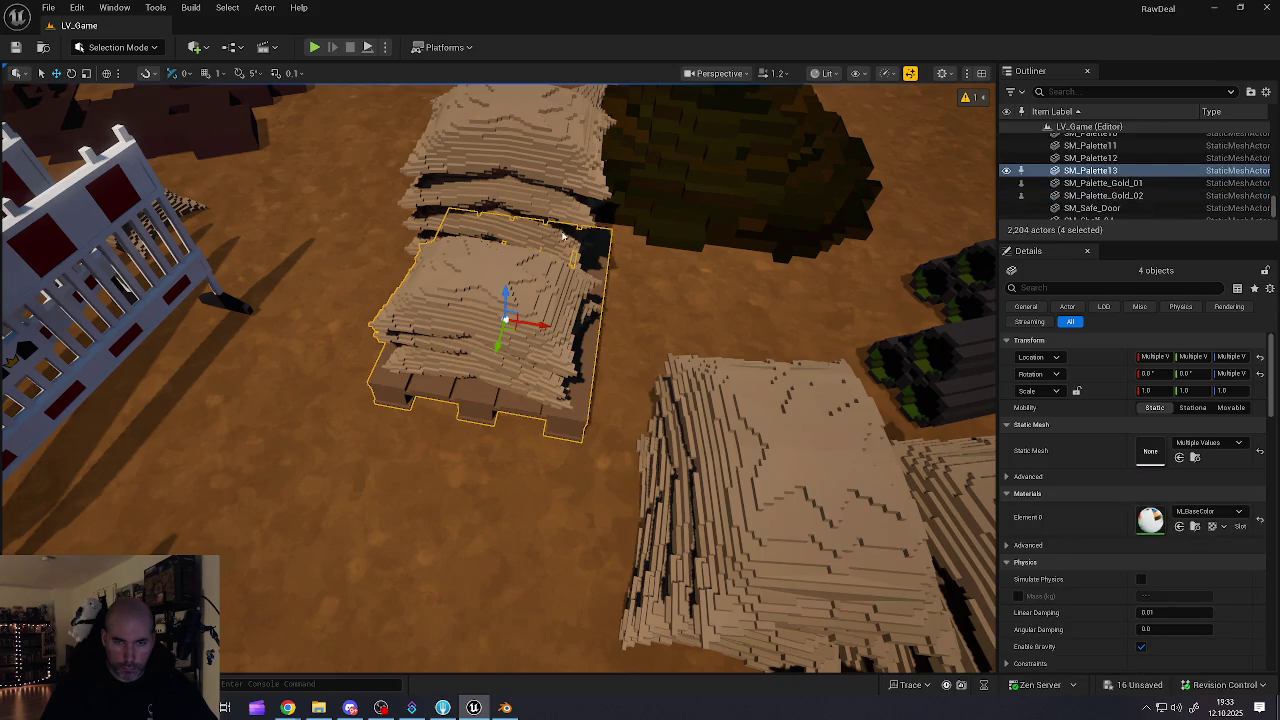
{"action": "left_click", "coordinate": [563, 235], "text": "ctrl"}
{"action": "scroll", "coordinate": [563, 235], "scroll_direction": "down", "scroll_amount": 10}
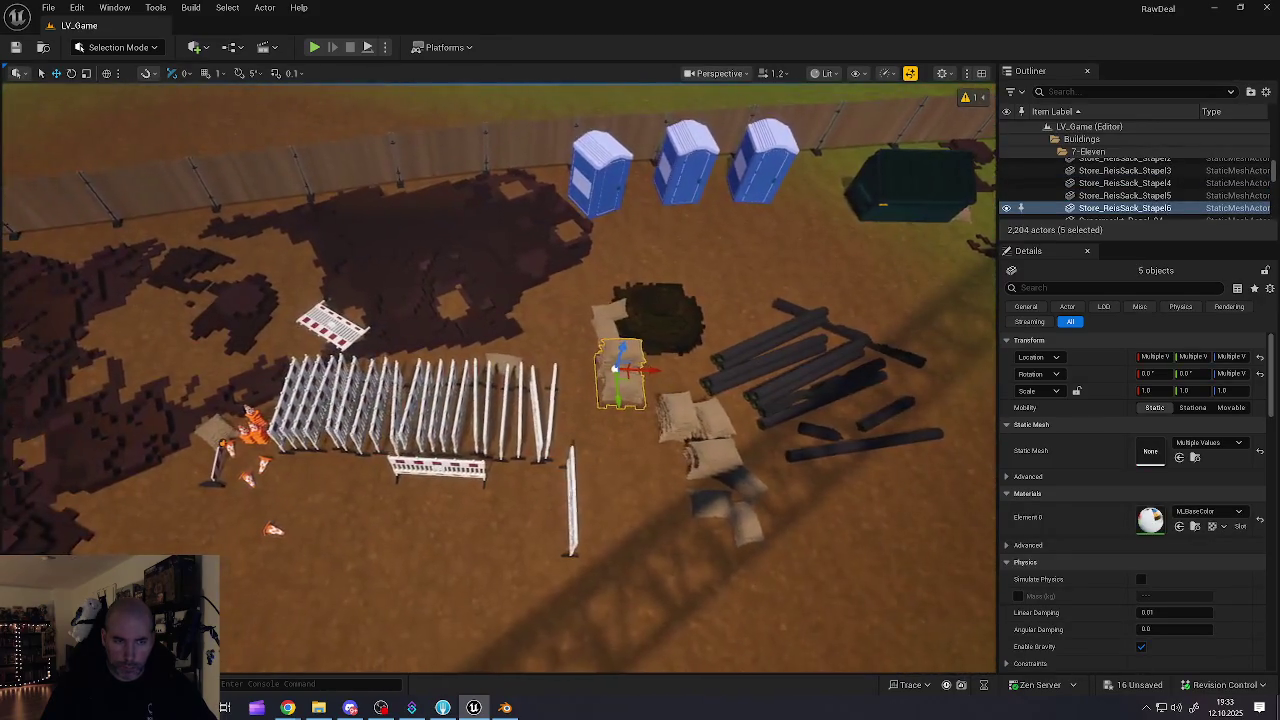
{"action": "left_click_drag", "start_coordinate": [645, 370], "coordinate": [558, 356]}
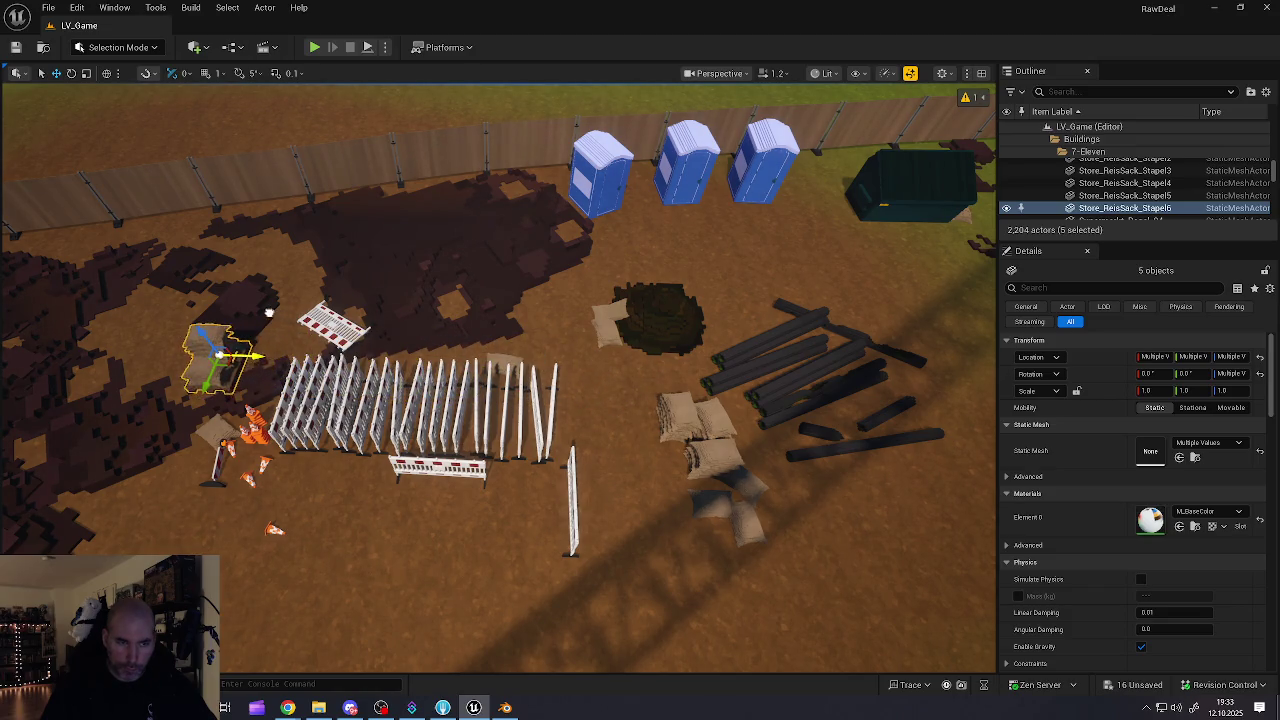
{"action": "scroll", "coordinate": [263, 312], "scroll_direction": "up", "scroll_amount": 10}
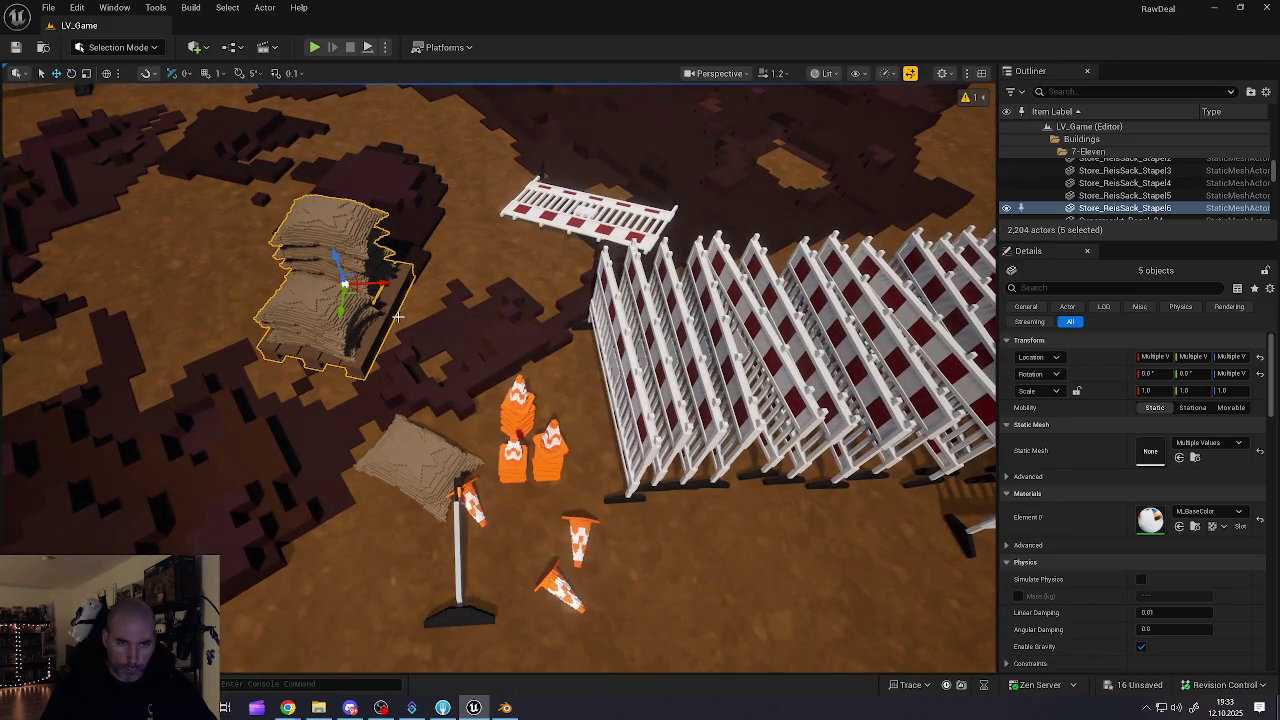
{"action": "mouse_move", "coordinate": [470, 305]}
{"action": "left_mouse_down"}
{"action": "mouse_move", "coordinate": [442, 246]}
{"action": "mouse_move", "coordinate": [500, 302]}
{"action": "mouse_move", "coordinate": [575, 300]}
{"action": "mouse_move", "coordinate": [400, 300]}
{"action": "mouse_move", "coordinate": [570, 300]}
{"action": "left_mouse_up"}
{"action": "key", "text": "Escape"}
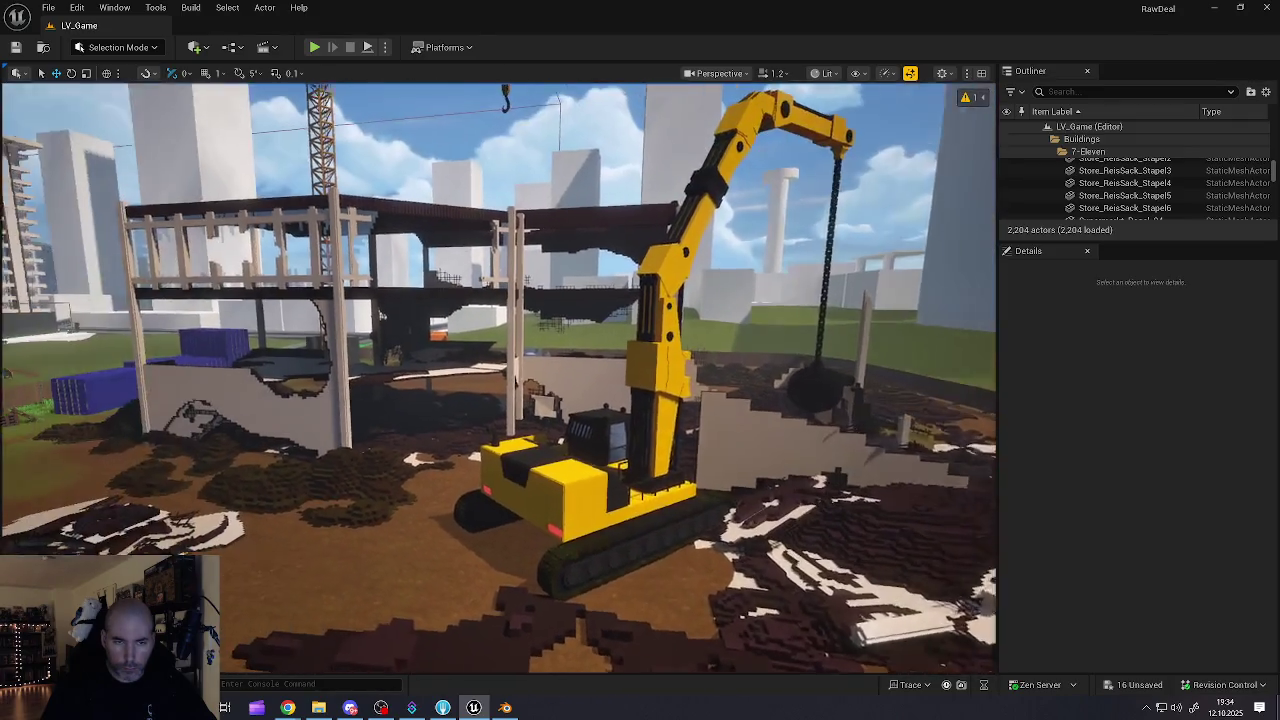
- Fly past the park and pagoda to the storefronts by the 7-Eleven, then open the File menu
{"action": "left_click_drag", "start_coordinate": [470, 305], "coordinate": [440, 305]}
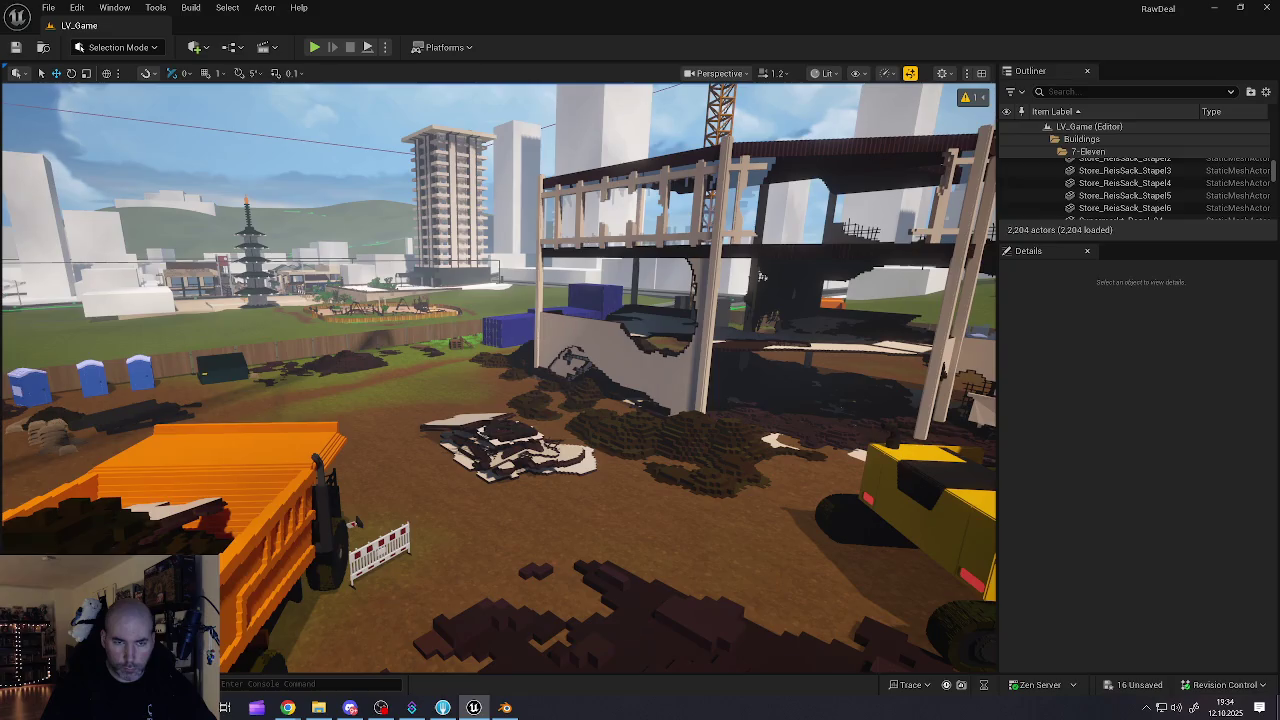
{"action": "scroll", "coordinate": [498, 377], "scroll_direction": "up", "scroll_amount": 2}
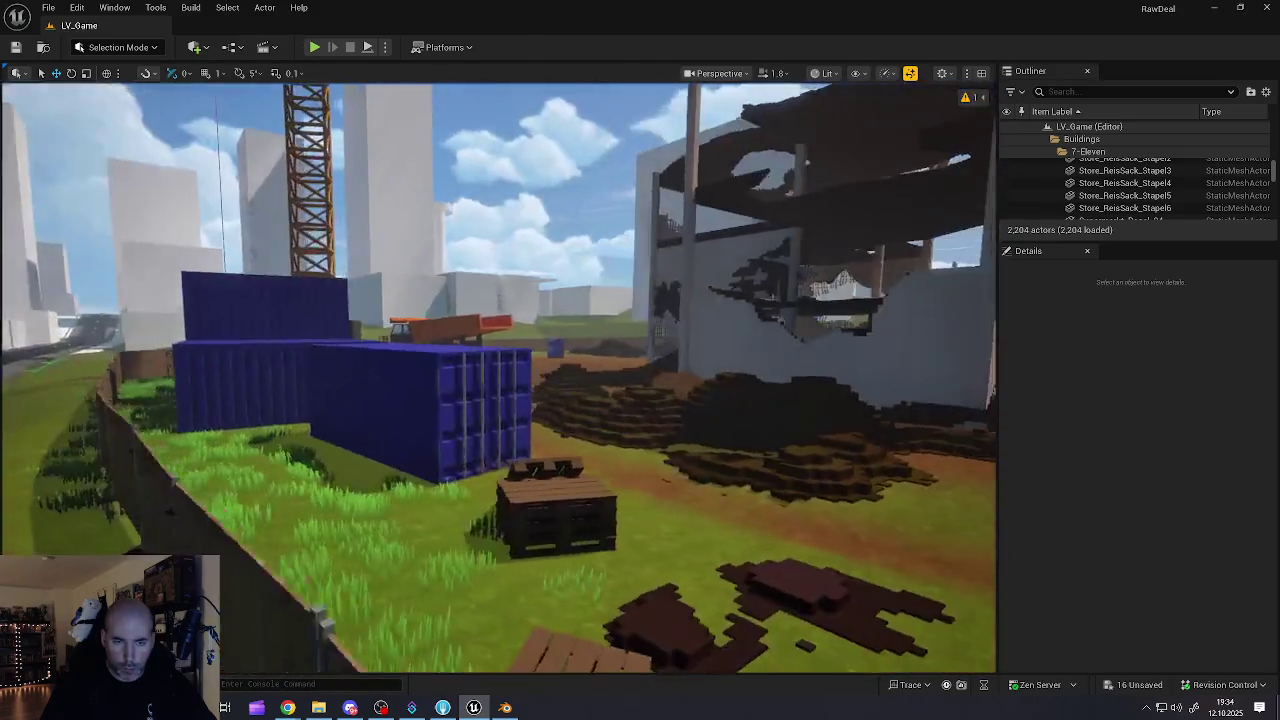
{"action": "key", "text": "s"}
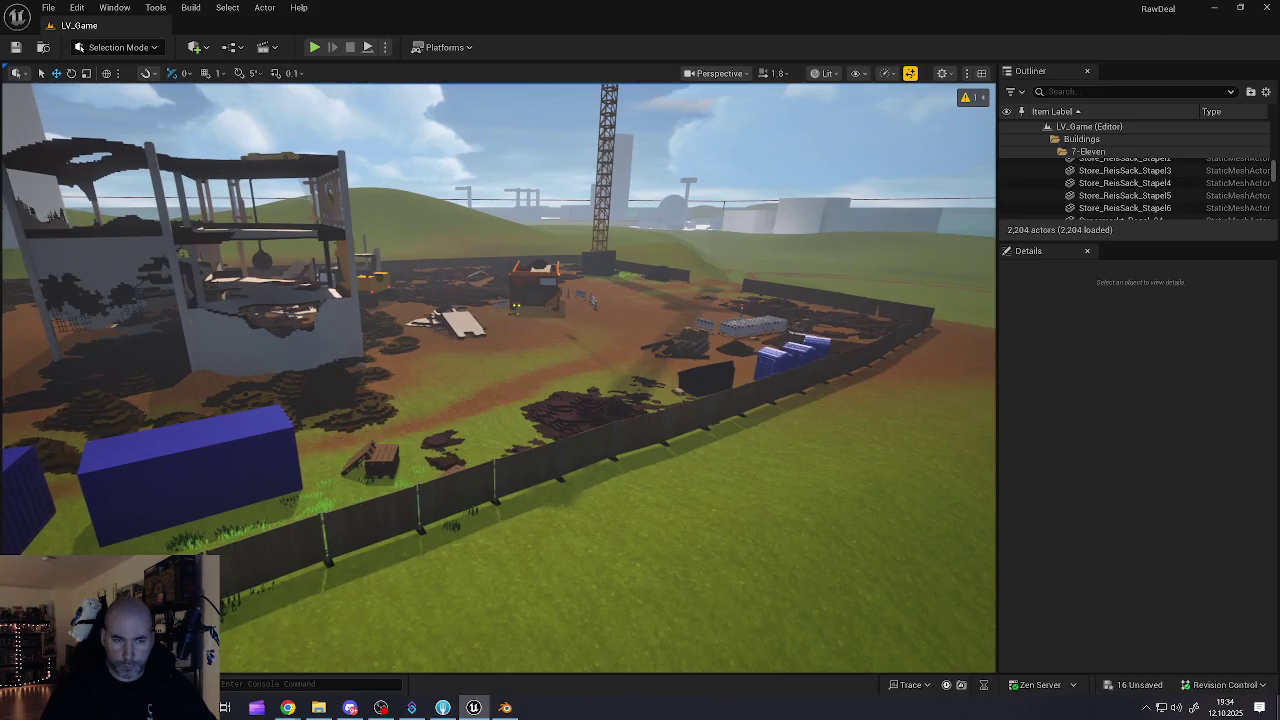
{"action": "key", "text": "w"}
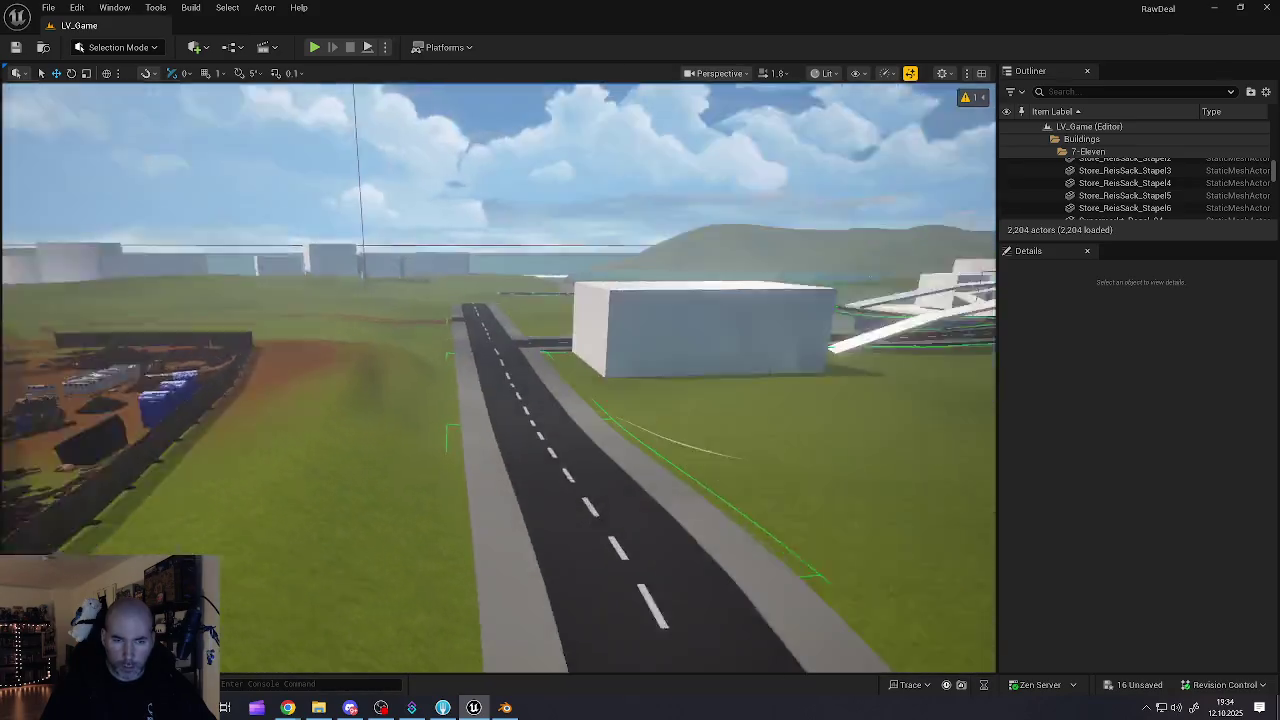
{"action": "key", "text": "w"}
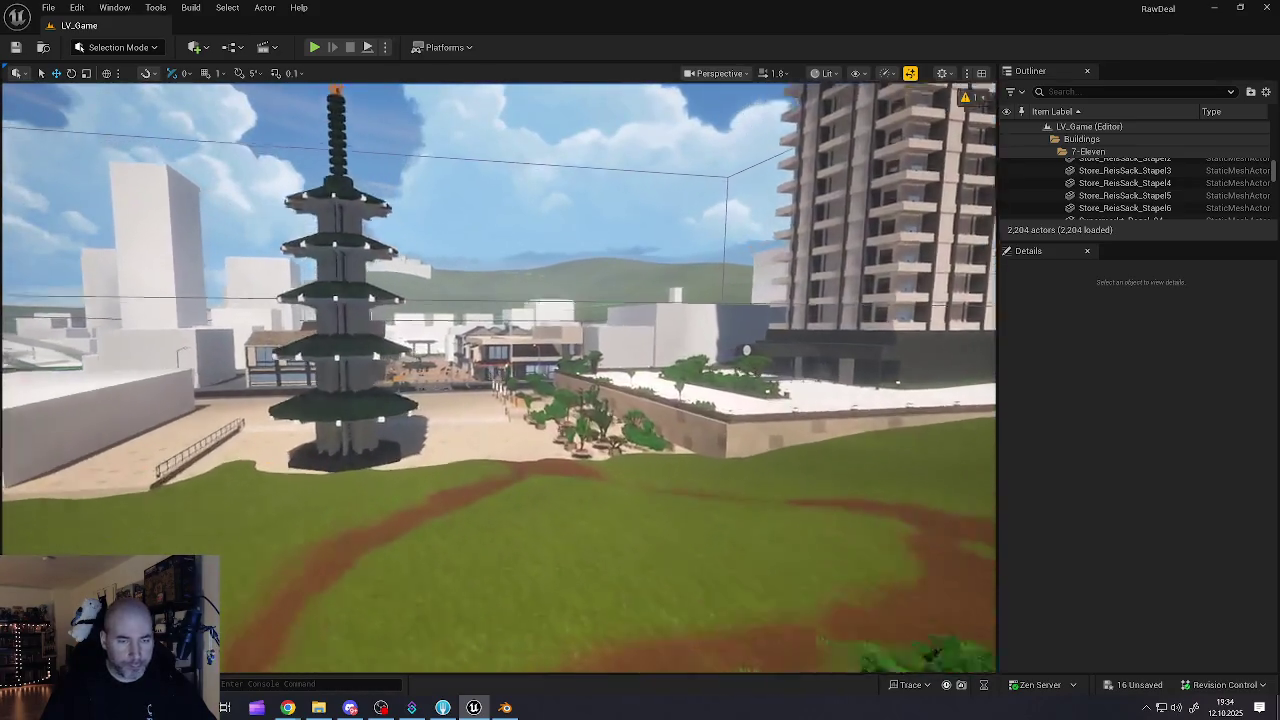
{"action": "key", "text": "w"}
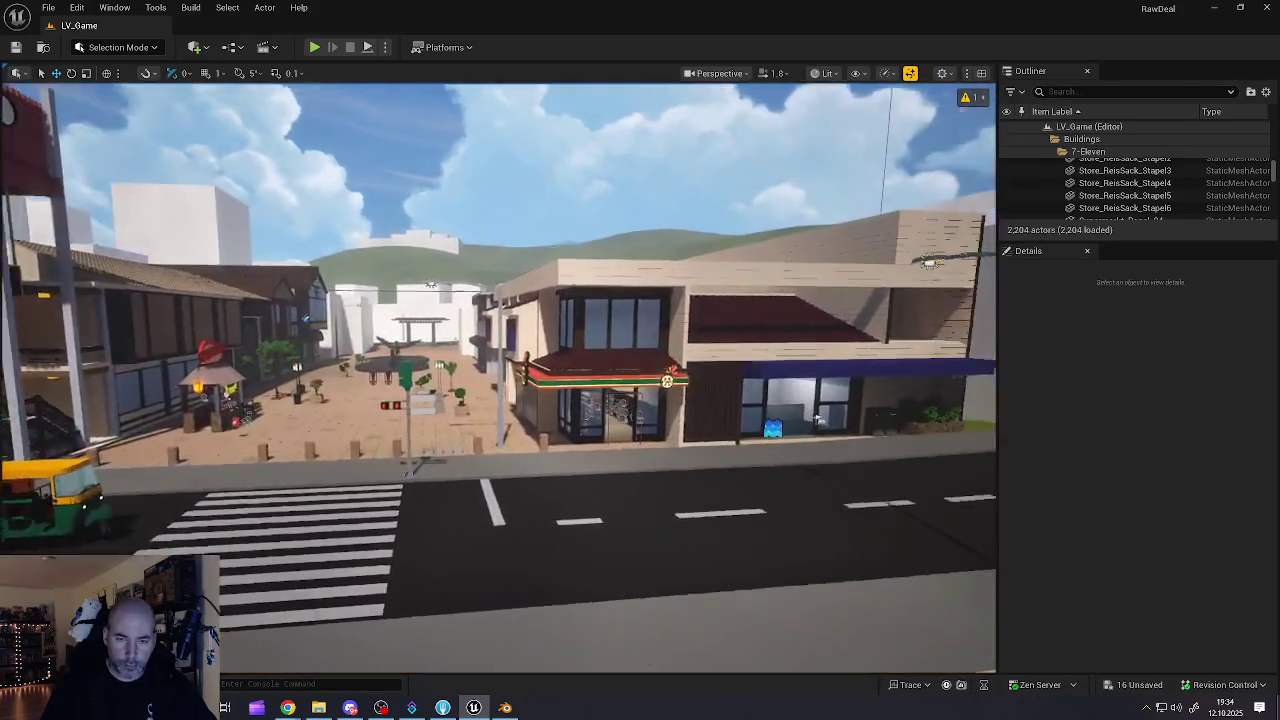
{"action": "key", "text": "w"}
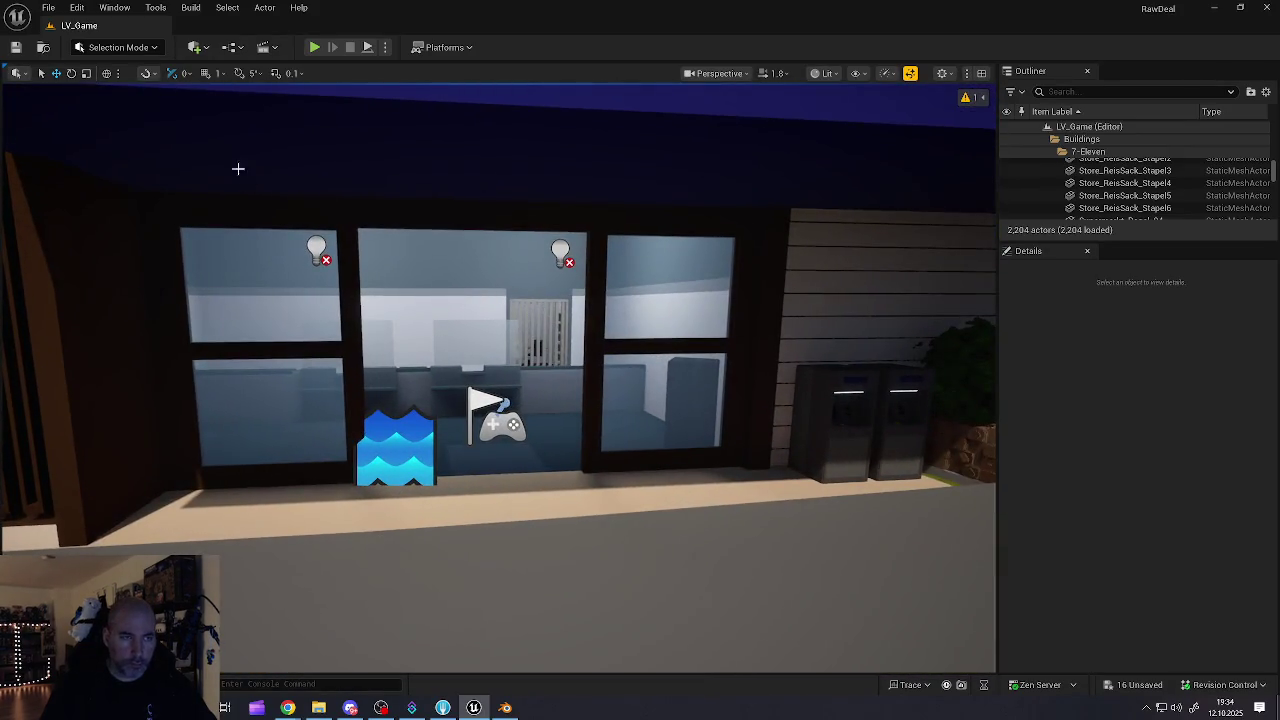
{"action": "left_click", "coordinate": [48, 7]}
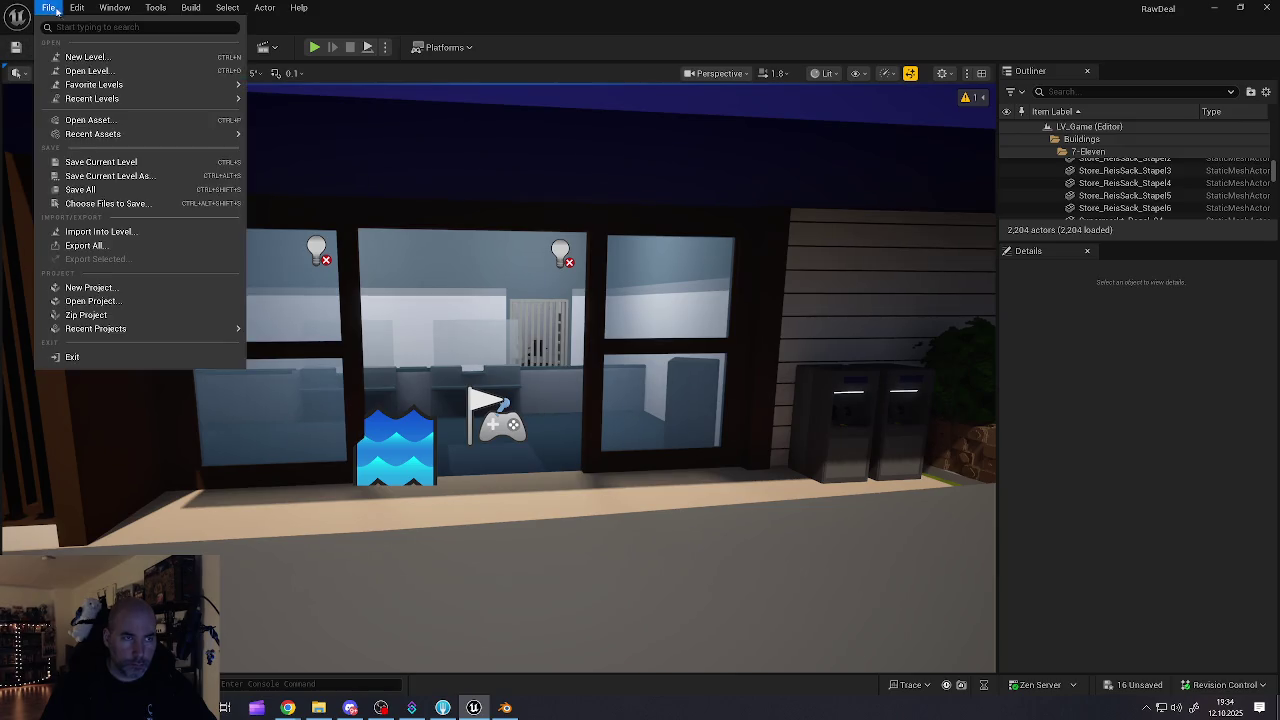
- Run File > Save All so every unsaved LV_Game change is saved
{"action": "left_click", "coordinate": [86, 191]}
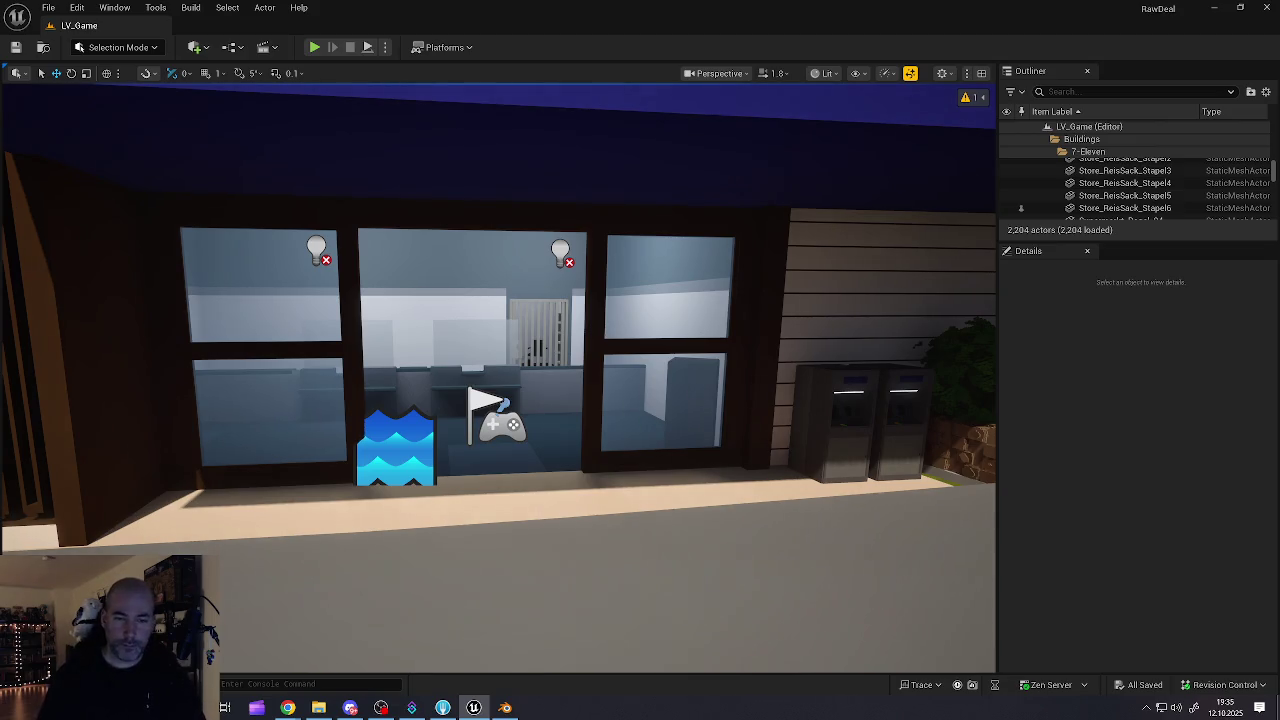
{"action": "mouse_move", "coordinate": [455, 477]}
{"action": "left_mouse_down"}
{"action": "mouse_move", "coordinate": [455, 460]}
{"action": "mouse_move", "coordinate": [455, 530]}
{"action": "mouse_move", "coordinate": [355, 530]}
{"action": "mouse_move", "coordinate": [485, 530]}
{"action": "mouse_move", "coordinate": [455, 530]}
{"action": "mouse_move", "coordinate": [485, 530]}
{"action": "mouse_move", "coordinate": [485, 510]}
{"action": "mouse_move", "coordinate": [505, 500]}
{"action": "left_mouse_up"}
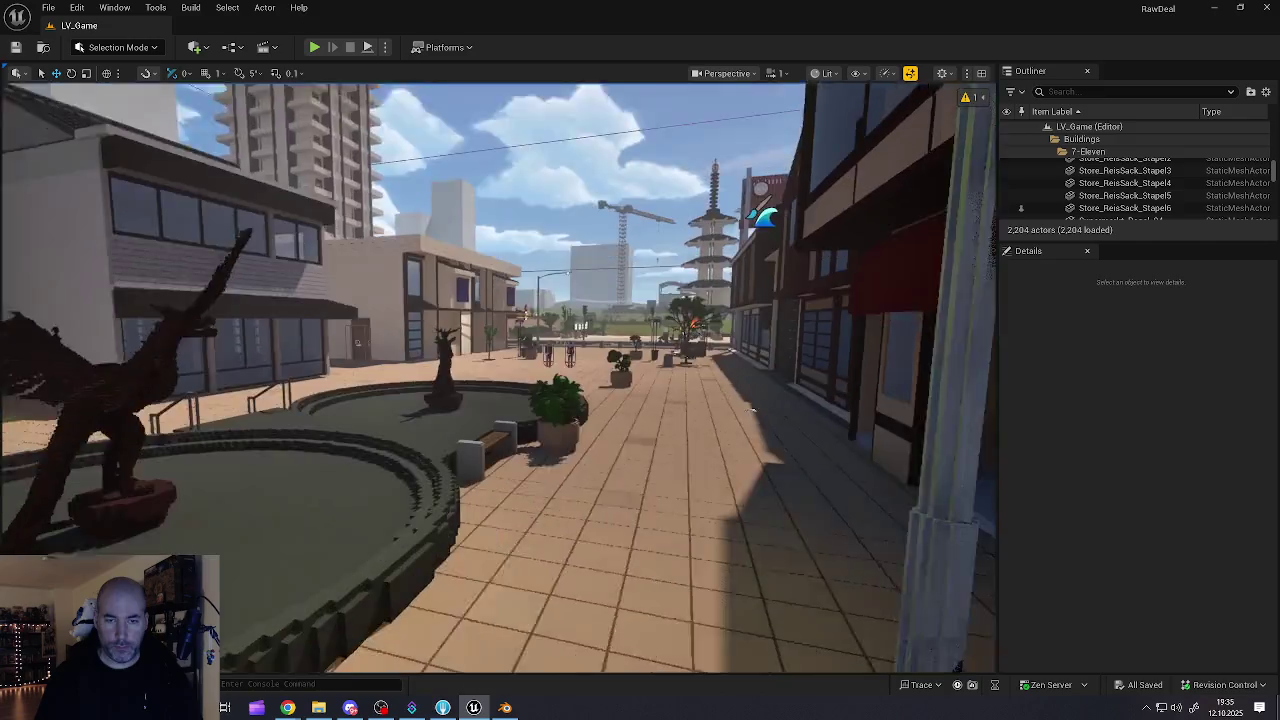
- Fly around the plaza's bench, planter and storefronts to the stall street and food stall
{"action": "left_click_drag", "start_coordinate": [505, 500], "coordinate": [505, 470]}
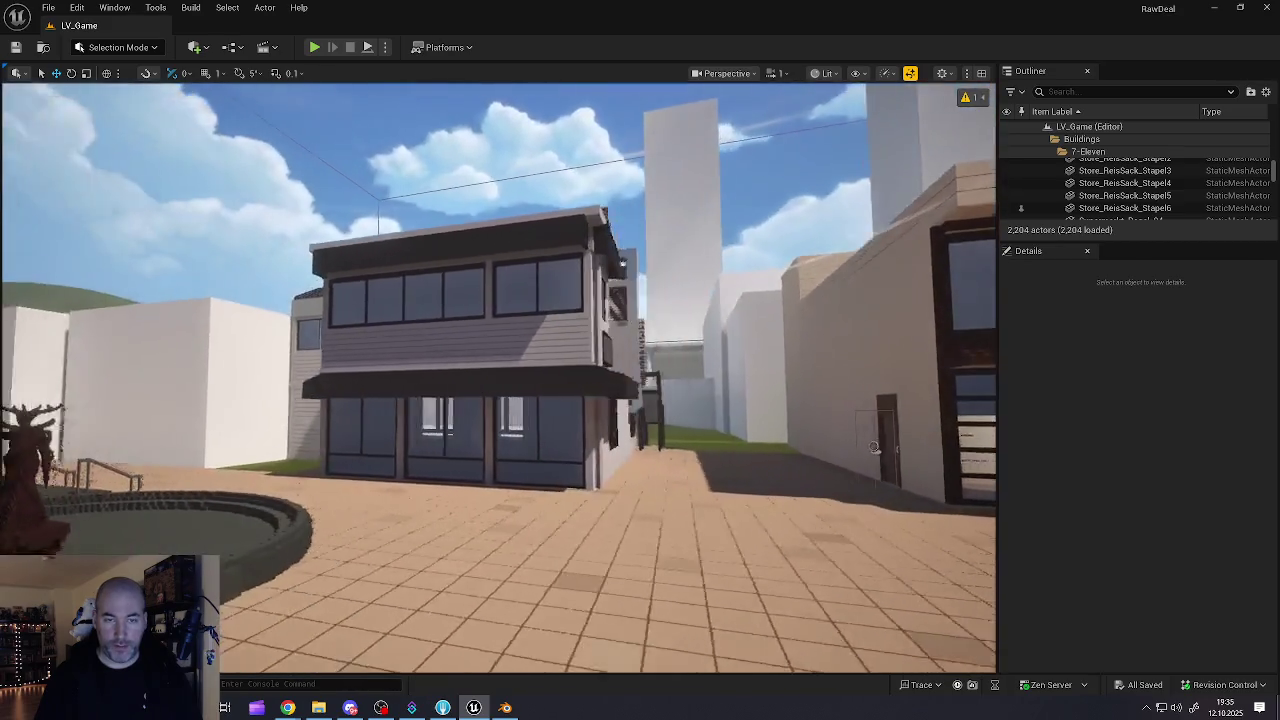
{"action": "left_click_drag", "start_coordinate": [875, 448], "coordinate": [800, 448]}
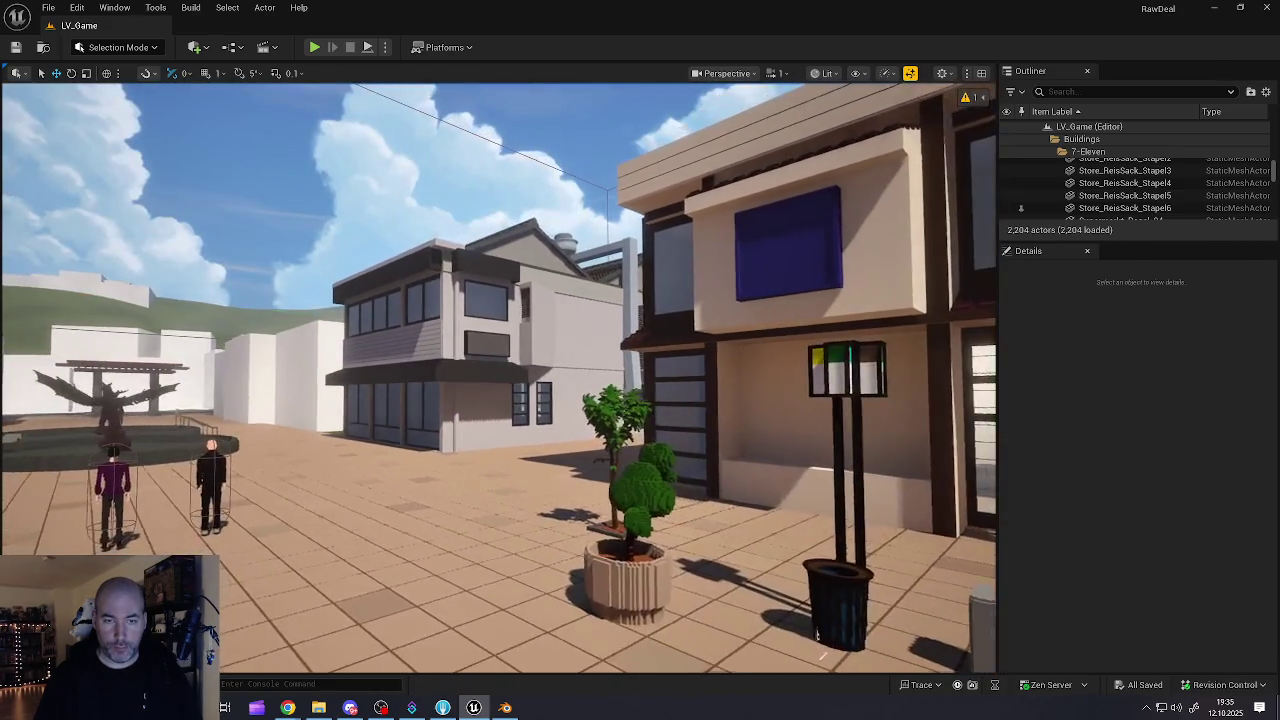
{"action": "left_click_drag", "start_coordinate": [818, 635], "coordinate": [818, 660]}
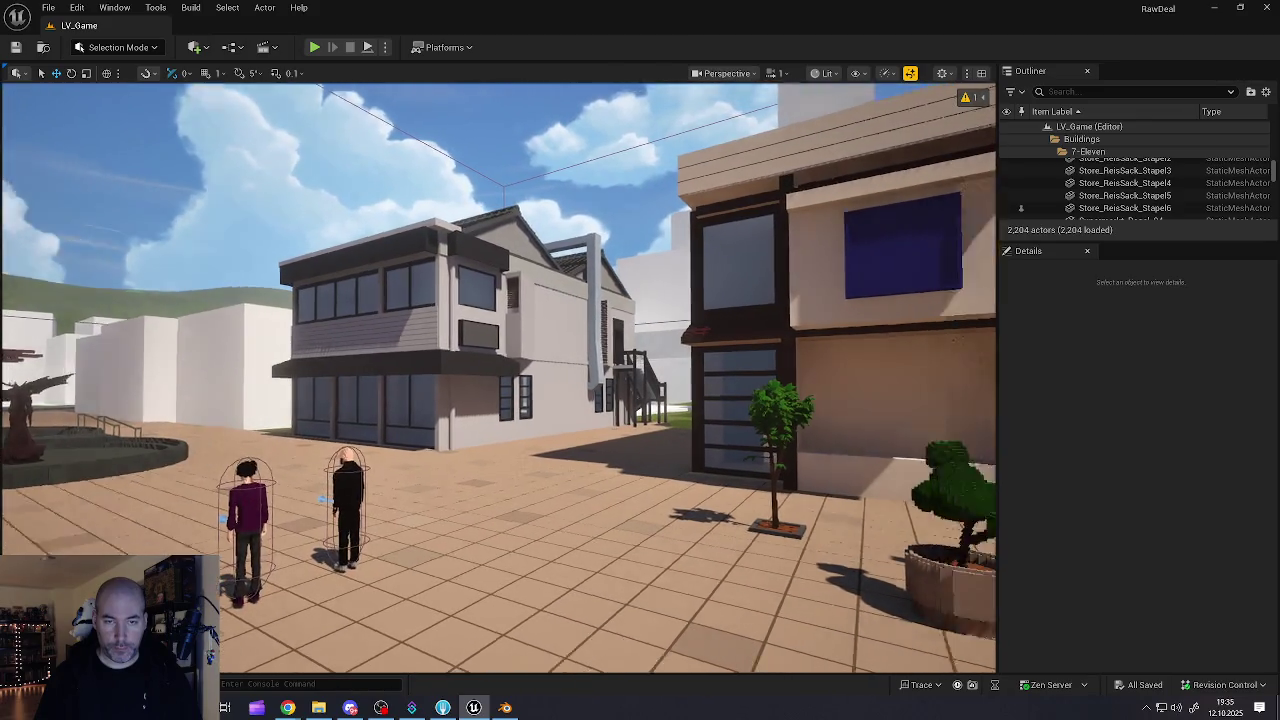
{"action": "left_click_drag", "start_coordinate": [500, 400], "coordinate": [300, 400]}
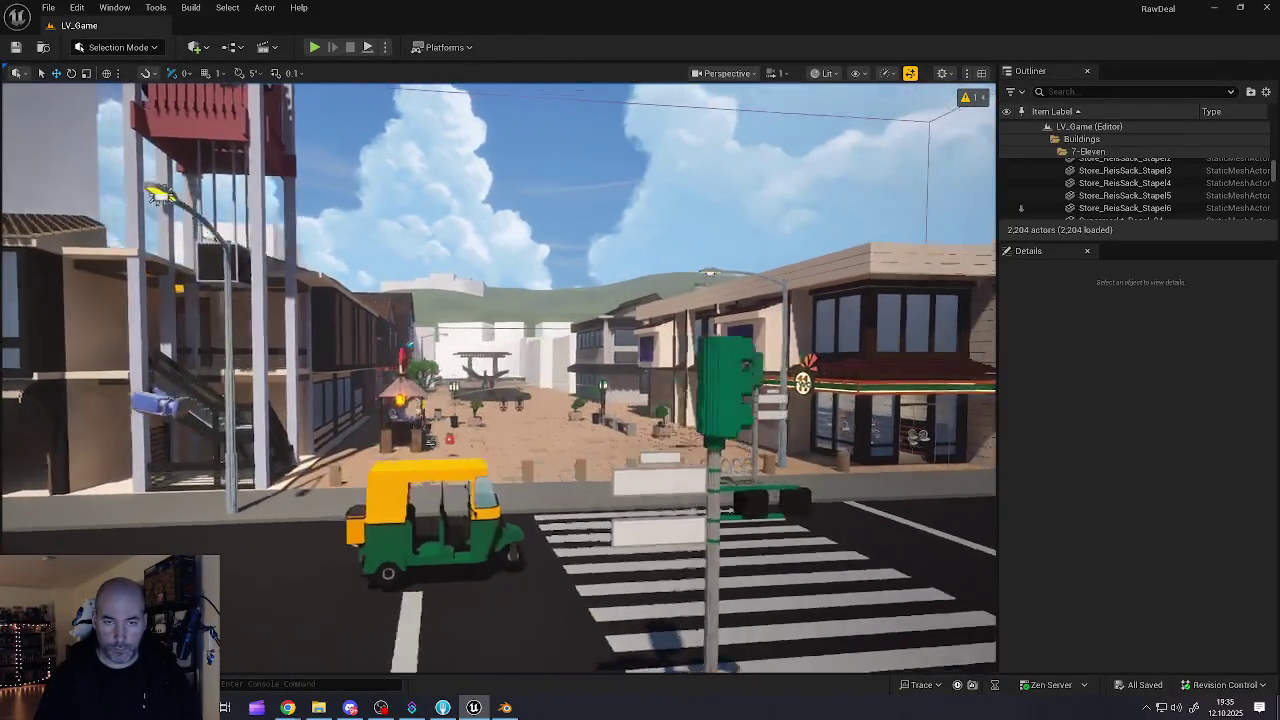
{"action": "scroll", "coordinate": [498, 378], "scroll_direction": "down", "scroll_amount": 5}
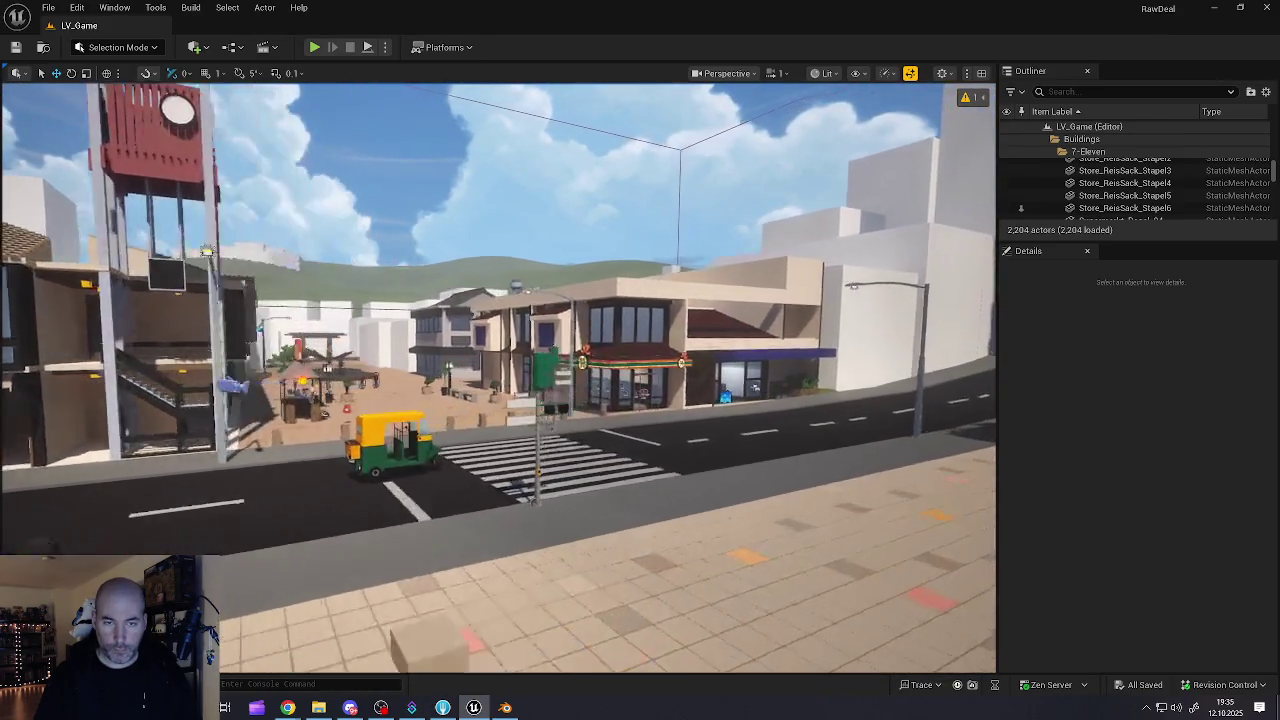
{"action": "left_click_drag", "start_coordinate": [500, 400], "coordinate": [440, 360]}
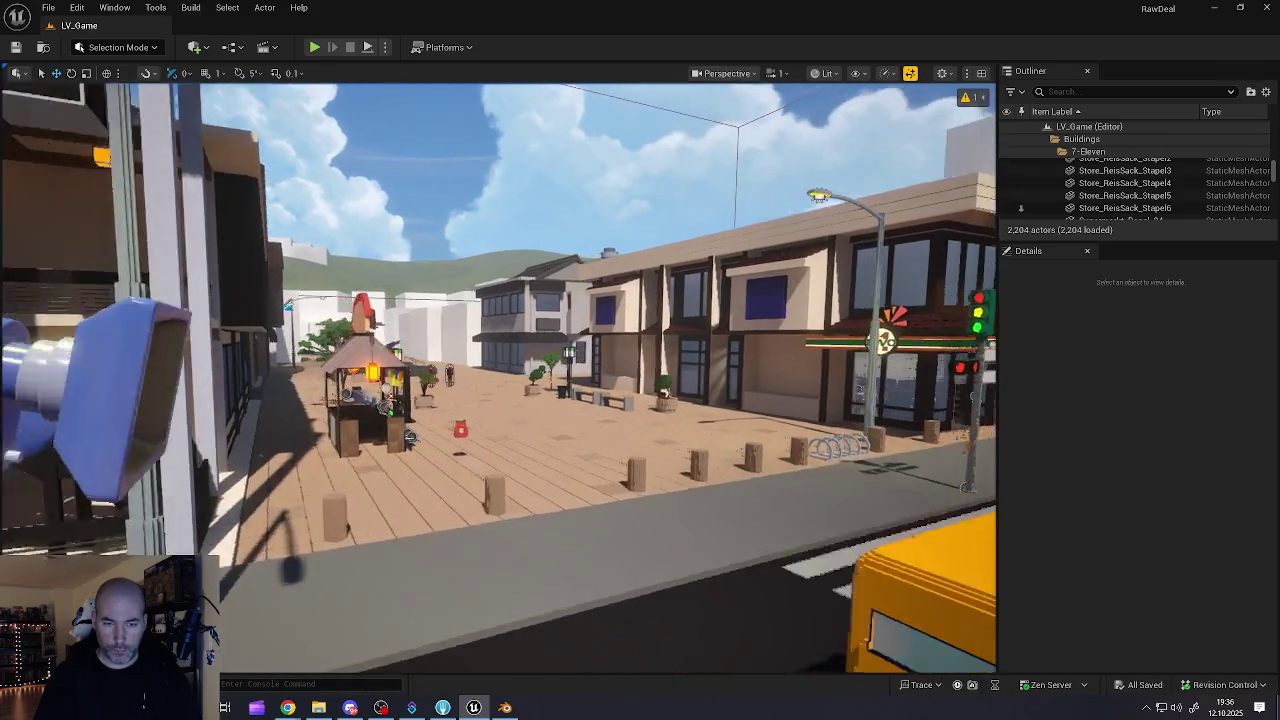
{"action": "left_click_drag", "start_coordinate": [500, 400], "coordinate": [500, 360]}
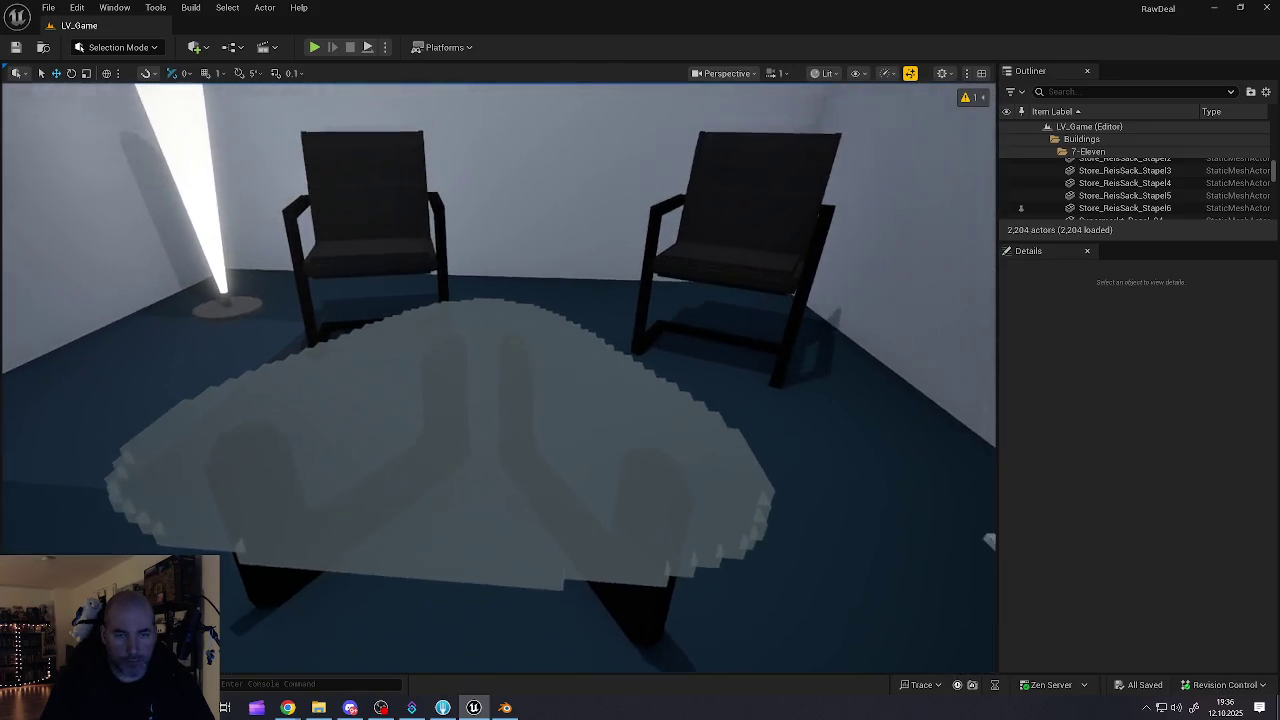
- Browse to Interior > Vases, try placing the pale SM_Vase_07 on the table, then delete it
{"action": "key", "text": "ctrl+space"}
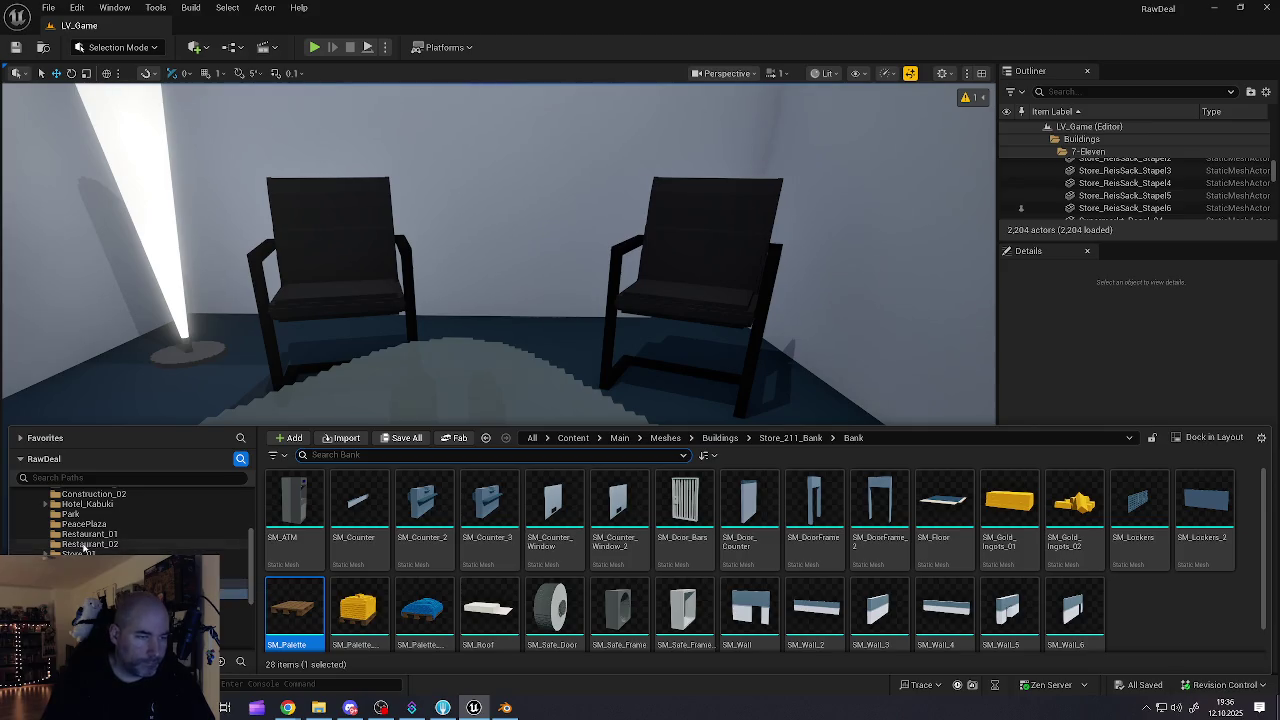
{"action": "scroll", "coordinate": [60, 520], "scroll_direction": "down", "scroll_amount": 2}
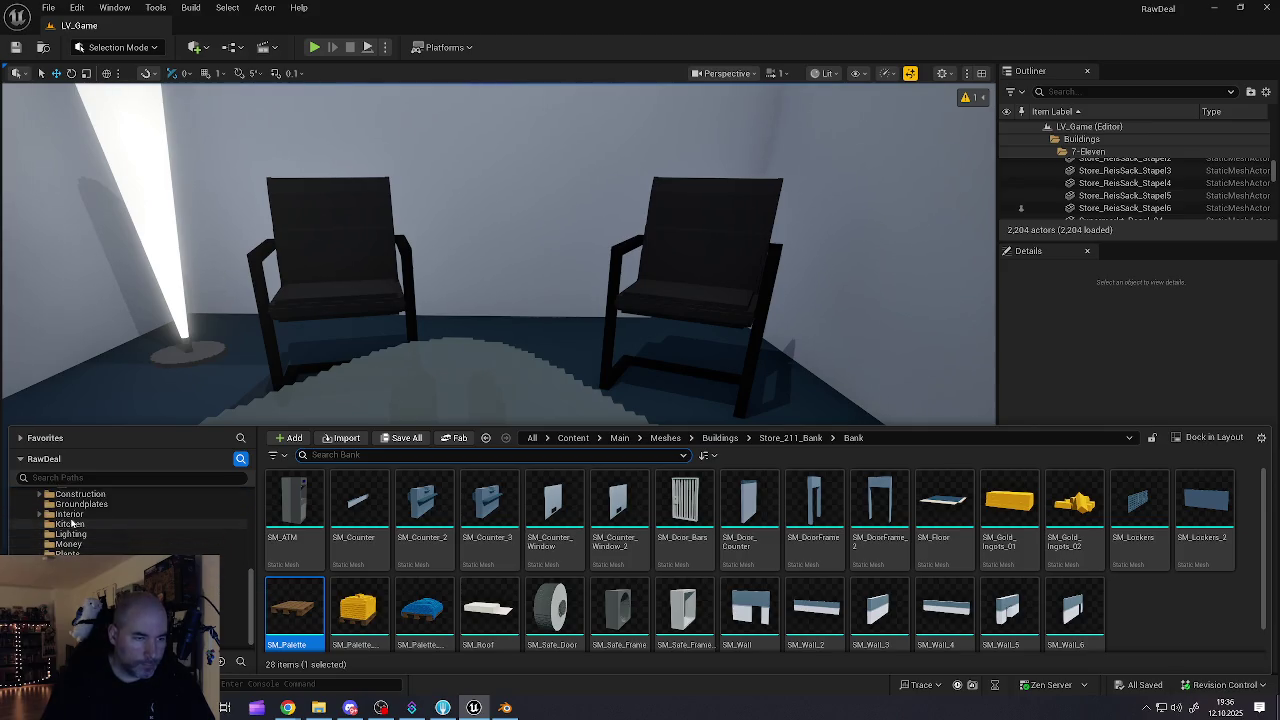
{"action": "left_click", "coordinate": [44, 514]}
{"action": "left_click", "coordinate": [42, 515]}
{"action": "left_click", "coordinate": [72, 524]}
{"action": "left_click", "coordinate": [75, 554]}
{"action": "left_click", "coordinate": [75, 564]}
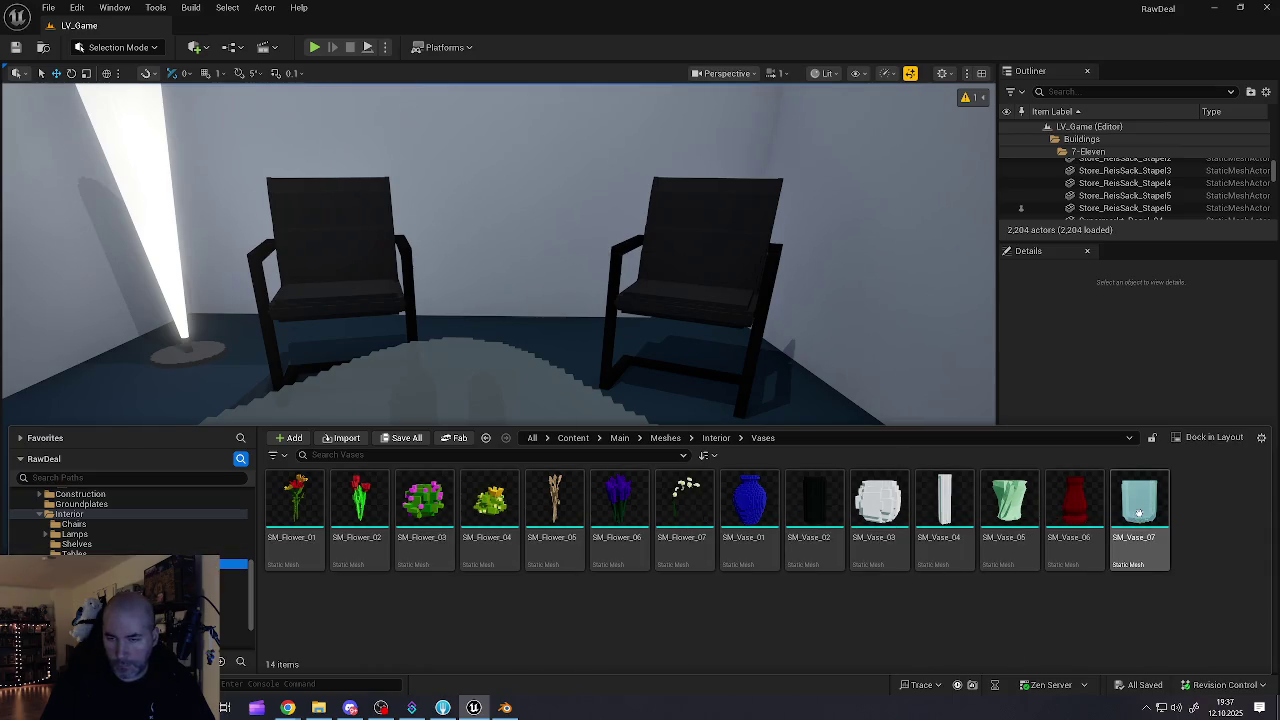
{"action": "mouse_move", "coordinate": [1143, 517]}
{"action": "left_mouse_down"}
{"action": "mouse_move", "coordinate": [856, 440]}
{"action": "mouse_move", "coordinate": [537, 403]}
{"action": "mouse_move", "coordinate": [484, 443]}
{"action": "left_mouse_up"}
{"action": "key", "text": "Delete"}
- Place the red SM_Vase_06 on the glass table and nudge it sideways into position
{"action": "key", "text": "ctrl+space"}
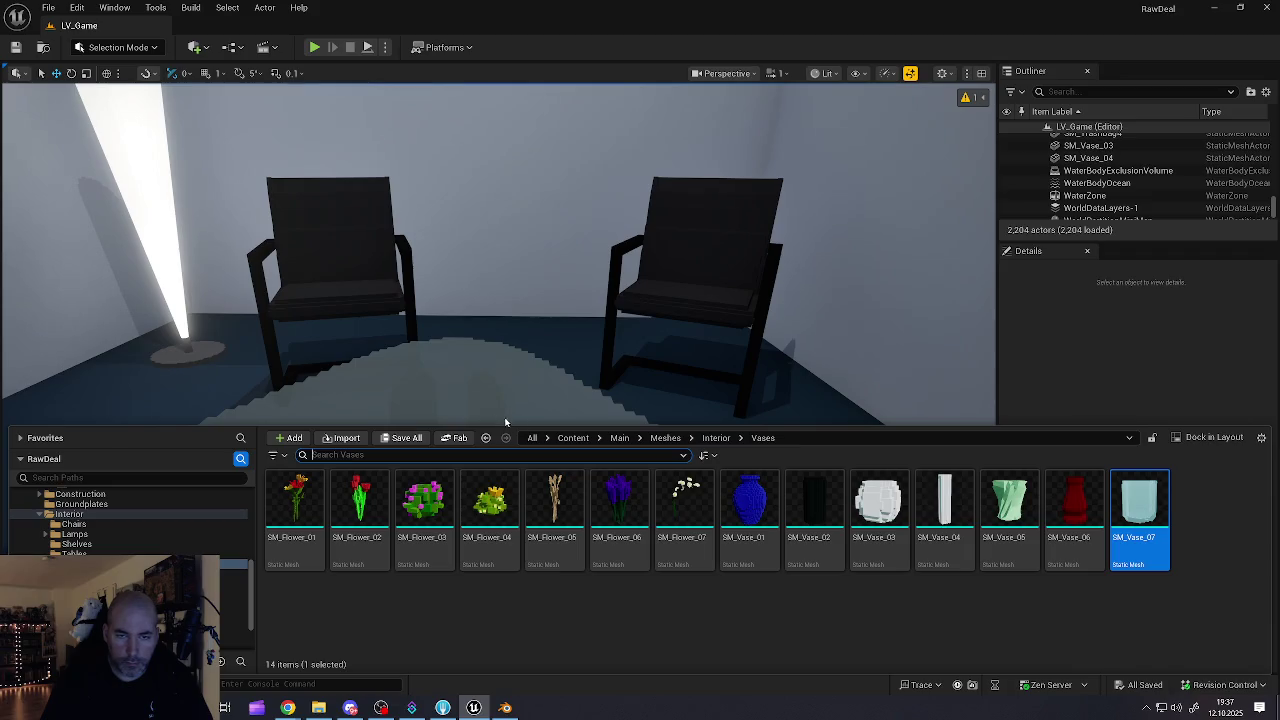
{"action": "left_click", "coordinate": [1074, 505]}
{"action": "mouse_move", "coordinate": [1074, 505]}
{"action": "left_mouse_down"}
{"action": "mouse_move", "coordinate": [480, 360]}
{"action": "mouse_move", "coordinate": [463, 429]}
{"action": "mouse_move", "coordinate": [437, 426]}
{"action": "left_mouse_up"}
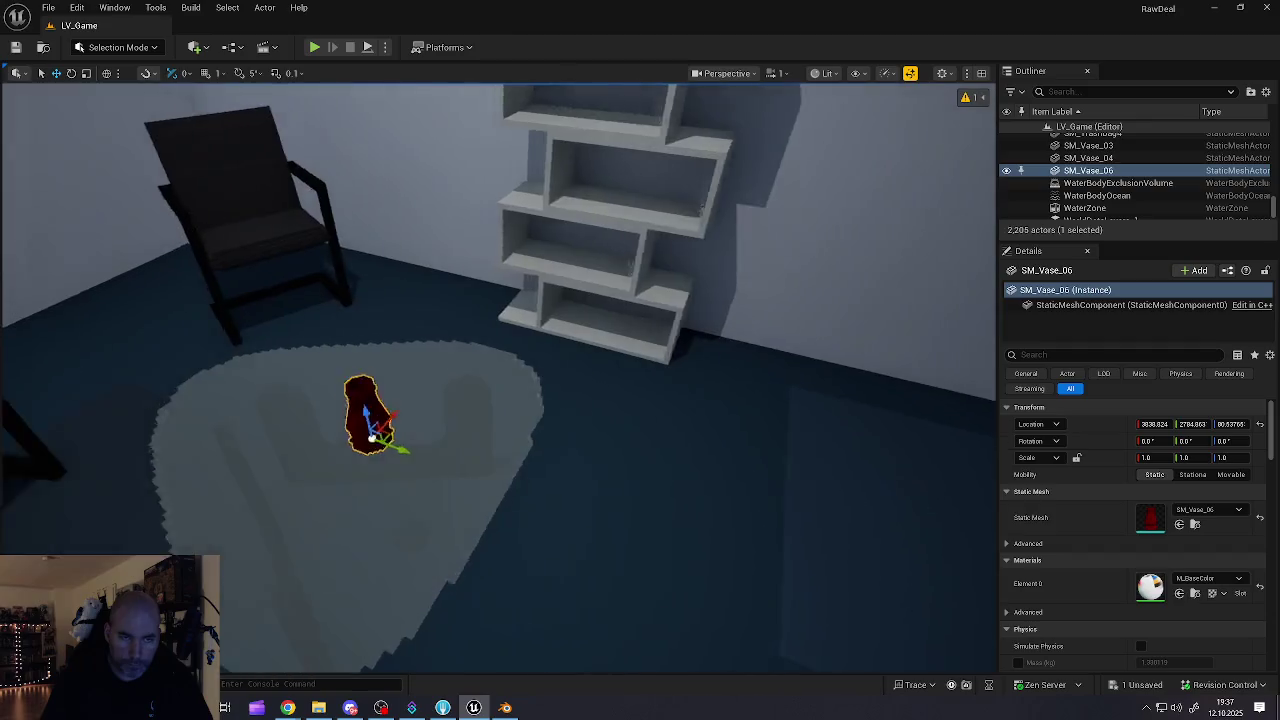
{"action": "mouse_move", "coordinate": [677, 447]}
{"action": "left_mouse_down"}
{"action": "mouse_move", "coordinate": [520, 430]}
{"action": "mouse_move", "coordinate": [640, 440]}
{"action": "left_mouse_up"}
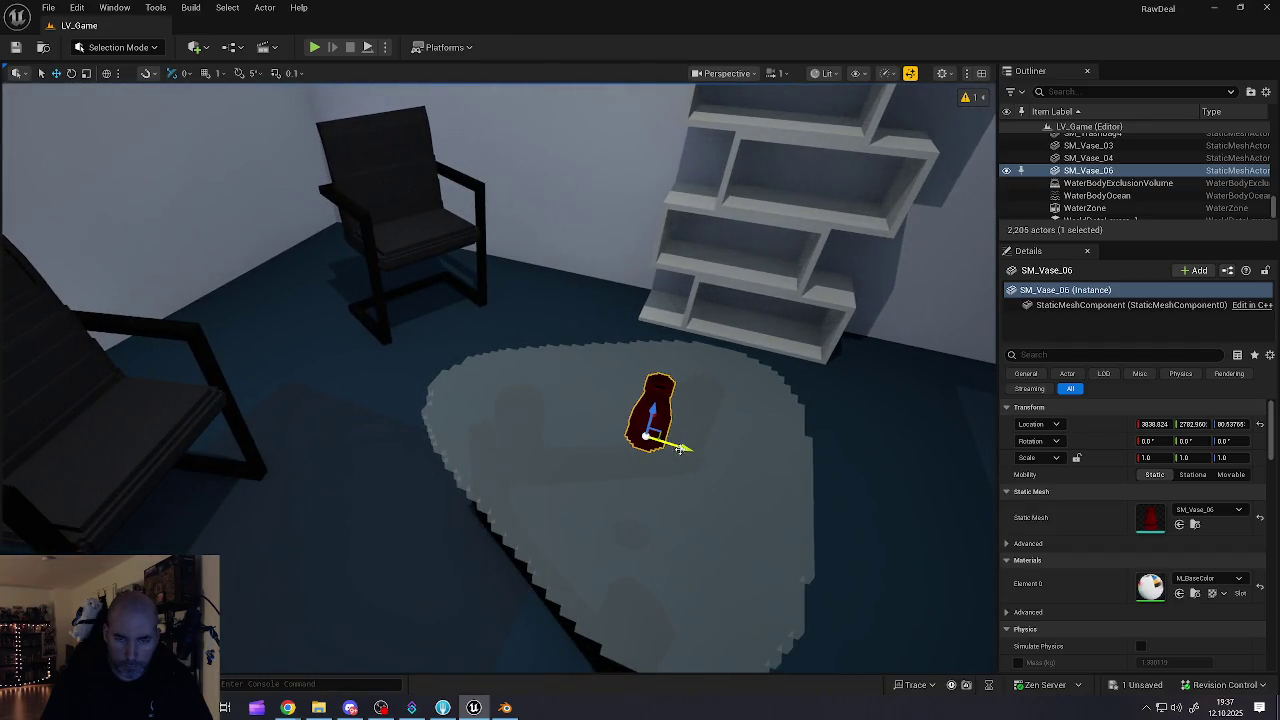
{"action": "left_click_drag", "start_coordinate": [480, 400], "coordinate": [560, 400]}
{"action": "left_click_drag", "start_coordinate": [453, 600], "coordinate": [453, 616]}
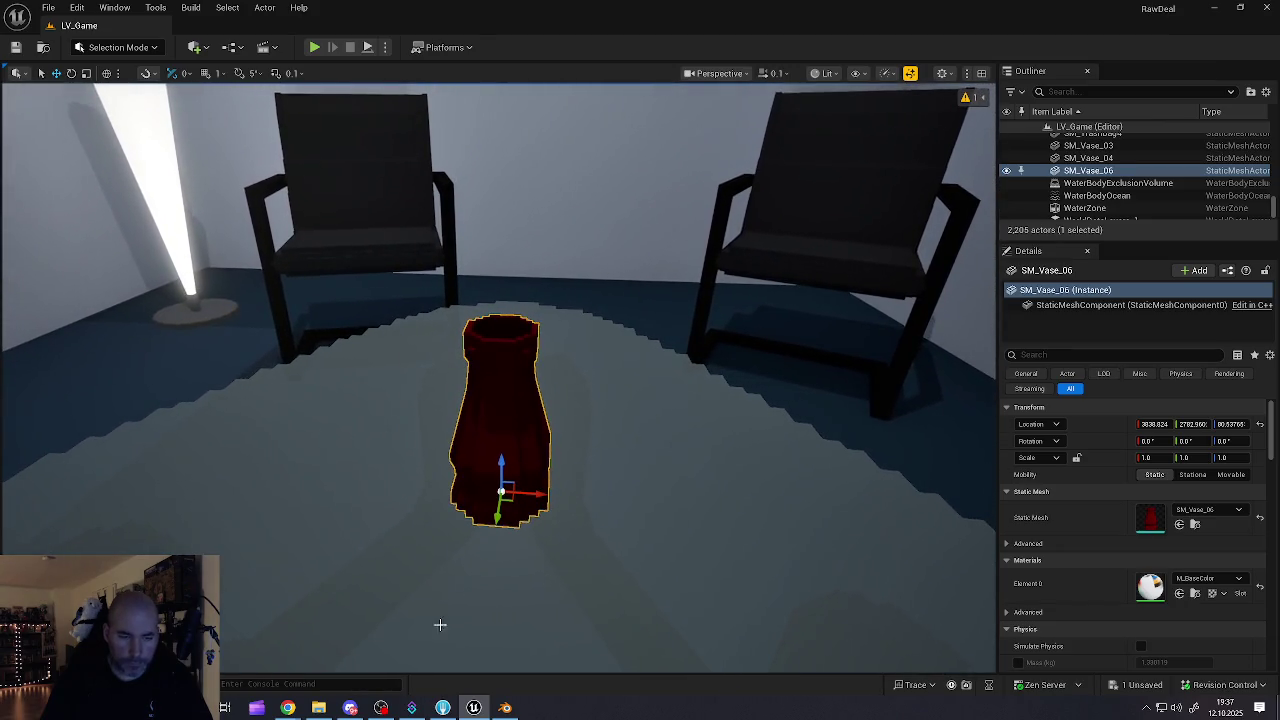
{"action": "key", "text": "ctrl+space"}
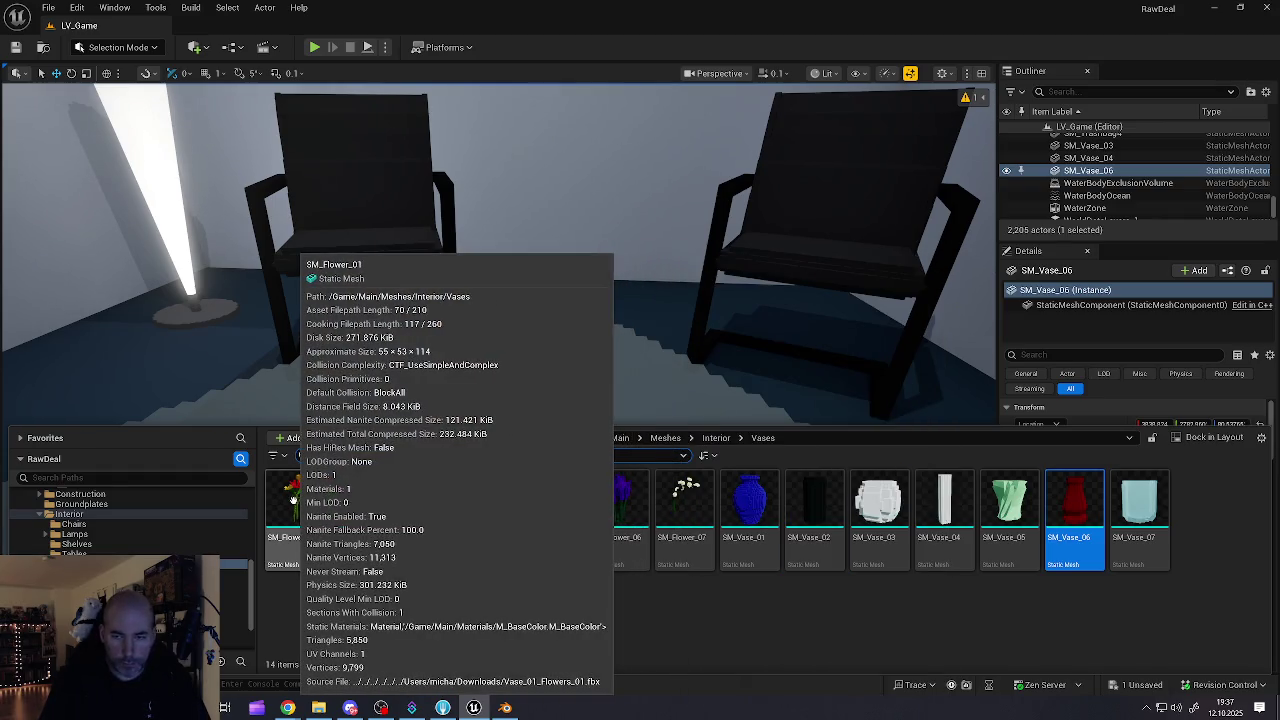
- Try placing SM_Flower_01 beside the red vase, then delete it
{"action": "left_click_drag", "start_coordinate": [292, 500], "coordinate": [458, 405]}
{"action": "mouse_move", "coordinate": [490, 356]}
{"action": "left_mouse_down"}
{"action": "mouse_move", "coordinate": [505, 380]}
{"action": "mouse_move", "coordinate": [514, 294]}
{"action": "mouse_move", "coordinate": [612, 328]}
{"action": "mouse_move", "coordinate": [671, 423]}
{"action": "mouse_move", "coordinate": [660, 443]}
{"action": "left_mouse_up"}
{"action": "key", "text": "f"}
{"action": "scroll", "coordinate": [498, 378], "scroll_direction": "up", "scroll_amount": 8}
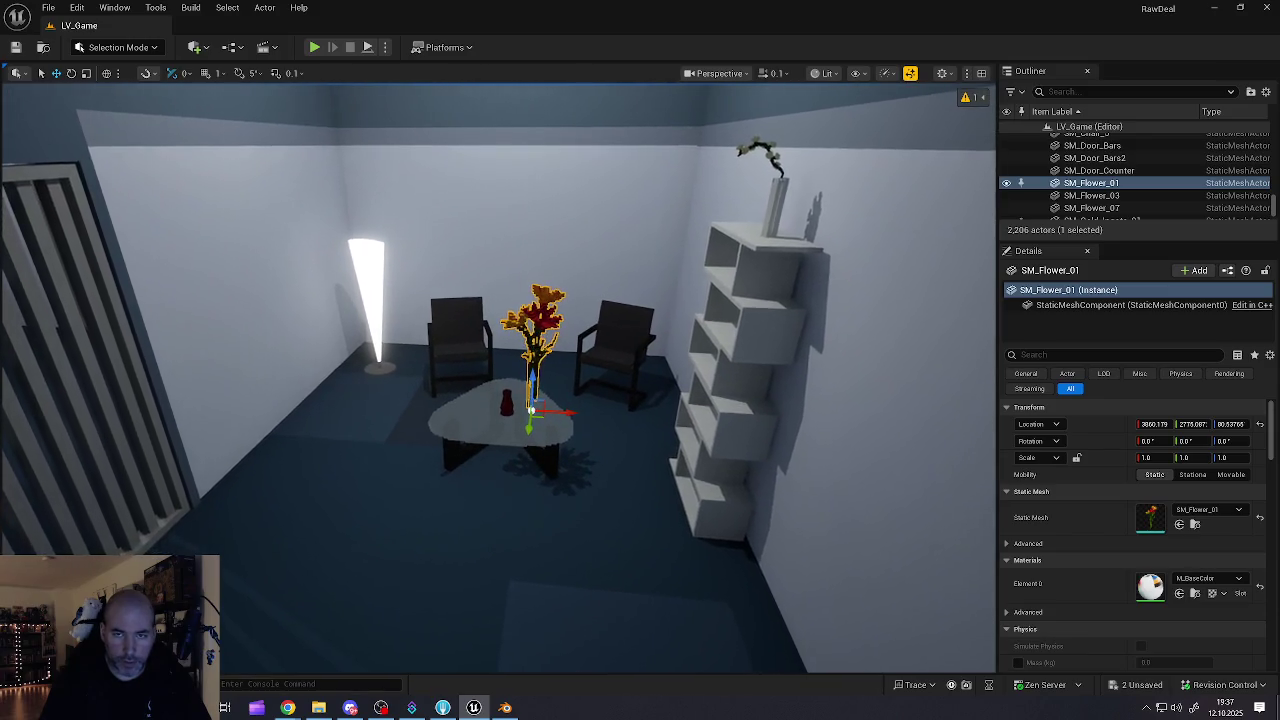
{"action": "scroll", "coordinate": [502, 505], "scroll_direction": "down", "scroll_amount": 5}
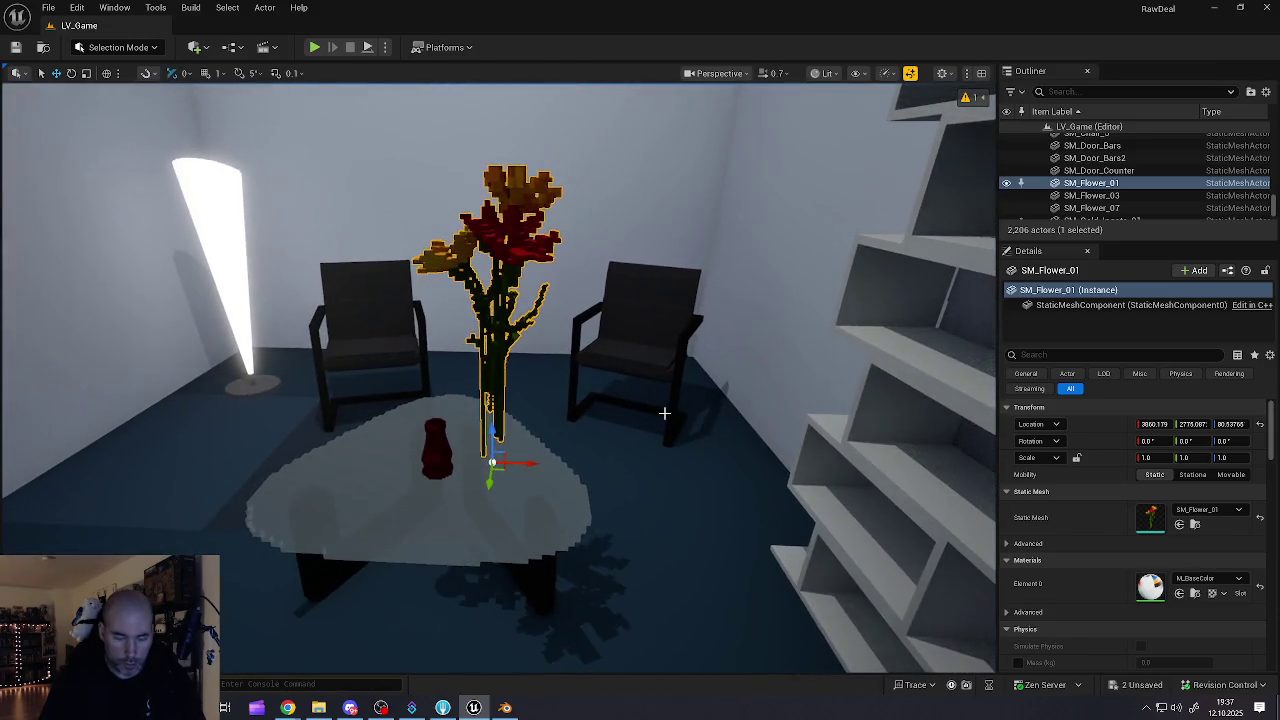
{"action": "key", "text": "Delete"}
- Place the dried-branch SM_Flower_05 in the red vase and deselect it
{"action": "key", "text": "ctrl+space"}
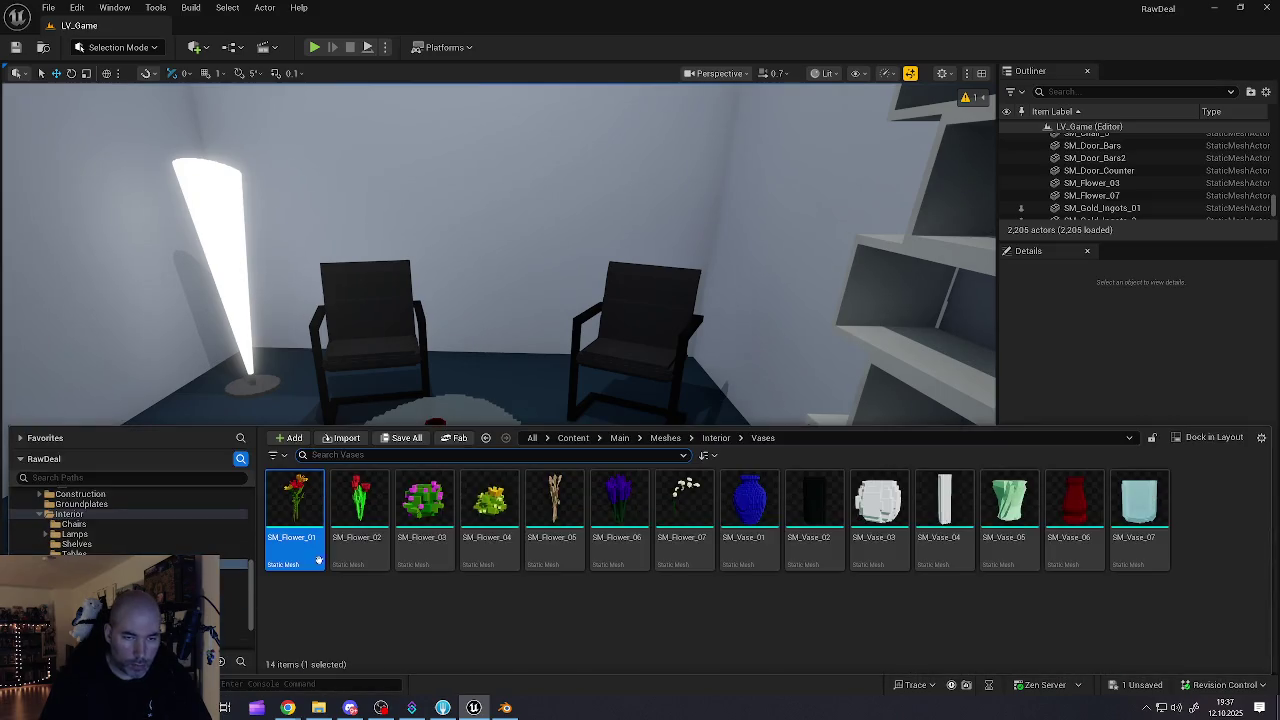
{"action": "mouse_move", "coordinate": [540, 505]}
{"action": "left_mouse_down"}
{"action": "mouse_move", "coordinate": [565, 485]}
{"action": "mouse_move", "coordinate": [468, 418]}
{"action": "mouse_move", "coordinate": [445, 437]}
{"action": "left_mouse_up"}
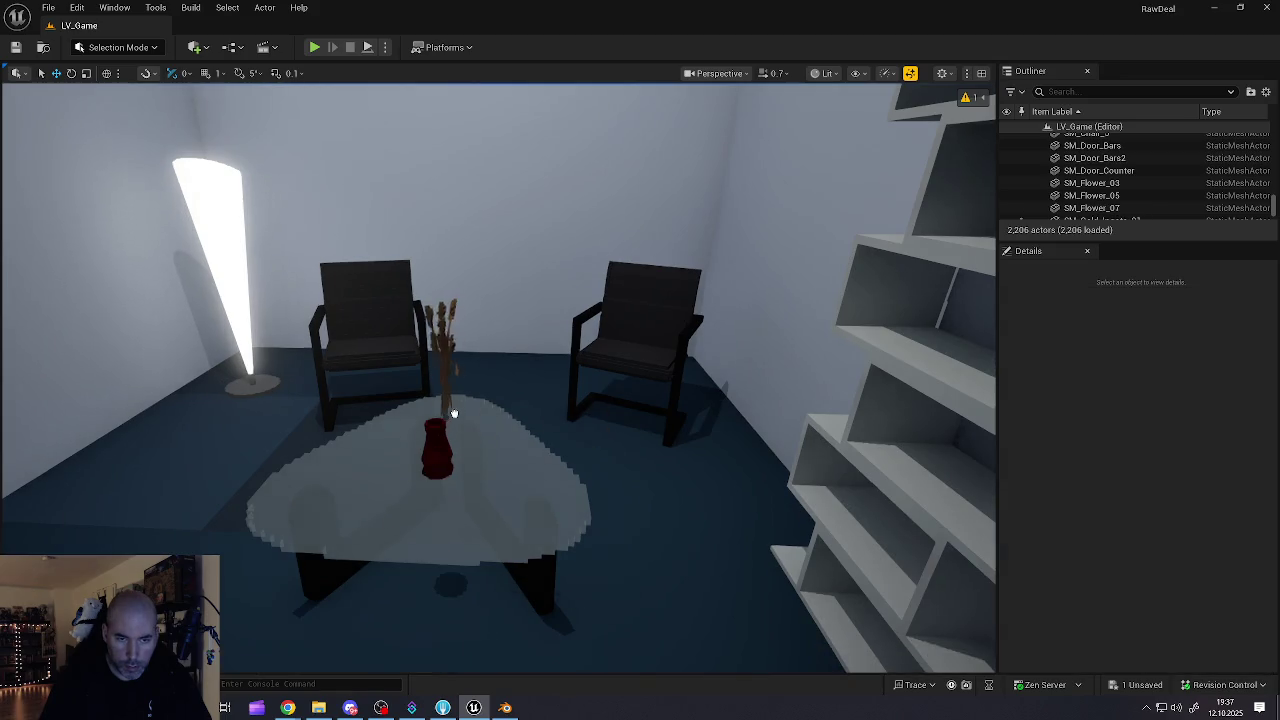
{"action": "left_click", "coordinate": [457, 412]}
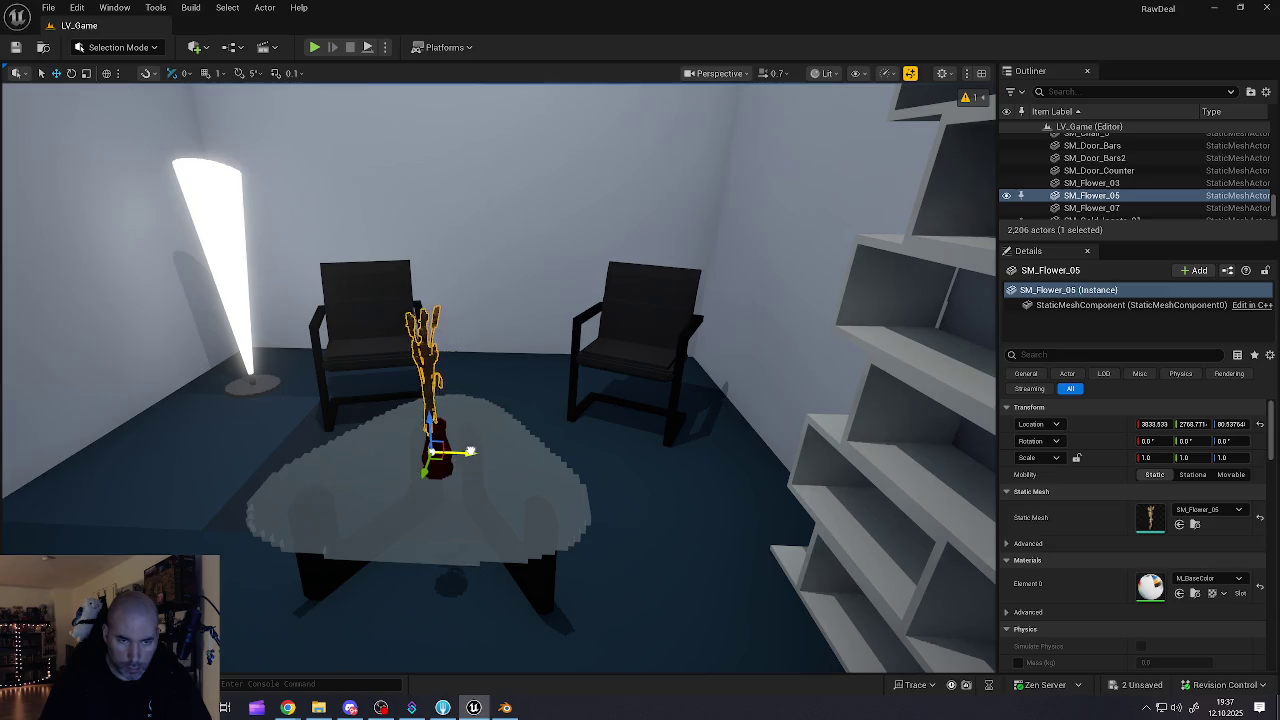
{"action": "left_click_drag", "start_coordinate": [500, 380], "coordinate": [595, 390]}
{"action": "mouse_move", "coordinate": [433, 578]}
{"action": "left_mouse_down"}
{"action": "mouse_move", "coordinate": [380, 570]}
{"action": "mouse_move", "coordinate": [380, 523]}
{"action": "mouse_move", "coordinate": [394, 524]}
{"action": "mouse_move", "coordinate": [351, 507]}
{"action": "mouse_move", "coordinate": [352, 600]}
{"action": "mouse_move", "coordinate": [352, 540]}
{"action": "mouse_move", "coordinate": [250, 540]}
{"action": "left_mouse_up"}
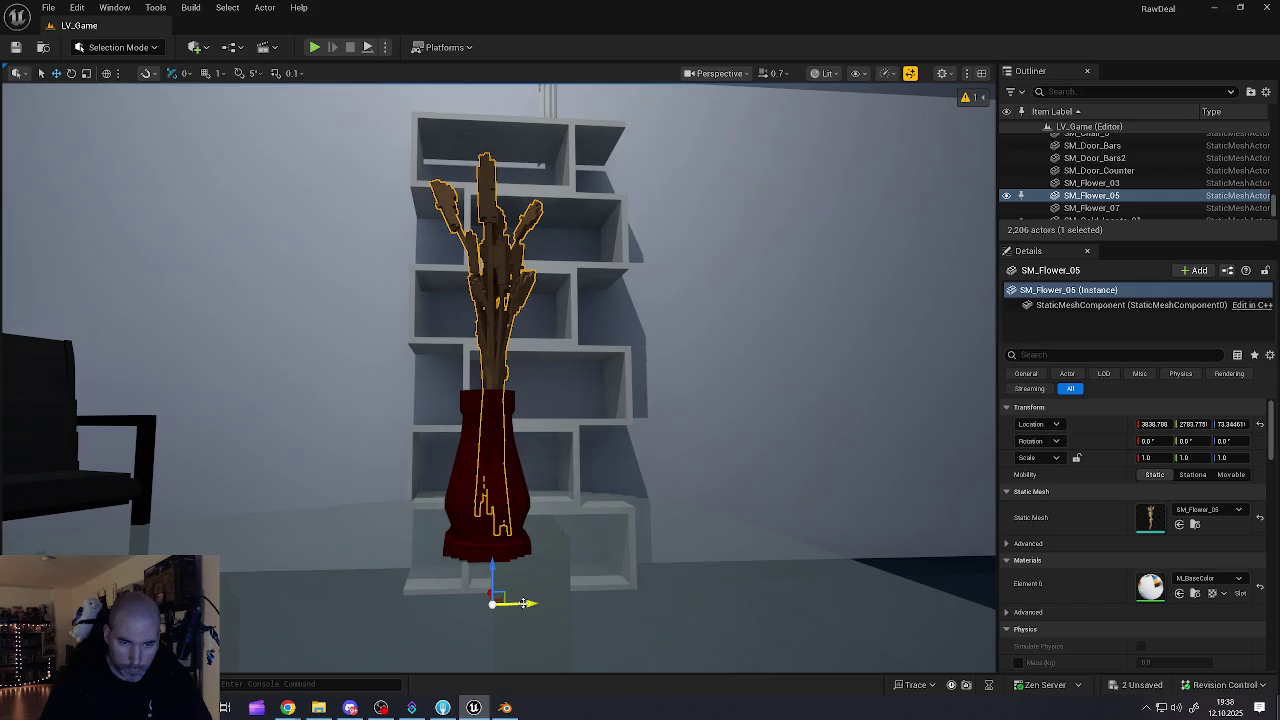
{"action": "left_click_drag", "start_coordinate": [512, 584], "coordinate": [445, 650]}
{"action": "key", "text": "Escape"}
{"action": "mouse_move", "coordinate": [514, 583]}
{"action": "left_mouse_down"}
{"action": "mouse_move", "coordinate": [509, 614]}
{"action": "mouse_move", "coordinate": [450, 590]}
{"action": "mouse_move", "coordinate": [445, 475]}
{"action": "left_mouse_up"}
{"action": "mouse_move", "coordinate": [352, 217]}
{"action": "left_mouse_down"}
{"action": "mouse_move", "coordinate": [352, 240]}
{"action": "mouse_move", "coordinate": [325, 238]}
{"action": "mouse_move", "coordinate": [352, 217]}
{"action": "mouse_move", "coordinate": [323, 280]}
{"action": "mouse_move", "coordinate": [255, 280]}
{"action": "mouse_move", "coordinate": [320, 282]}
{"action": "mouse_move", "coordinate": [238, 285]}
{"action": "mouse_move", "coordinate": [300, 282]}
{"action": "left_mouse_up"}
- Fly through the TWC store into its back storeroom and open the Interior Tables folder
{"action": "left_click_drag", "start_coordinate": [601, 414], "coordinate": [665, 414]}
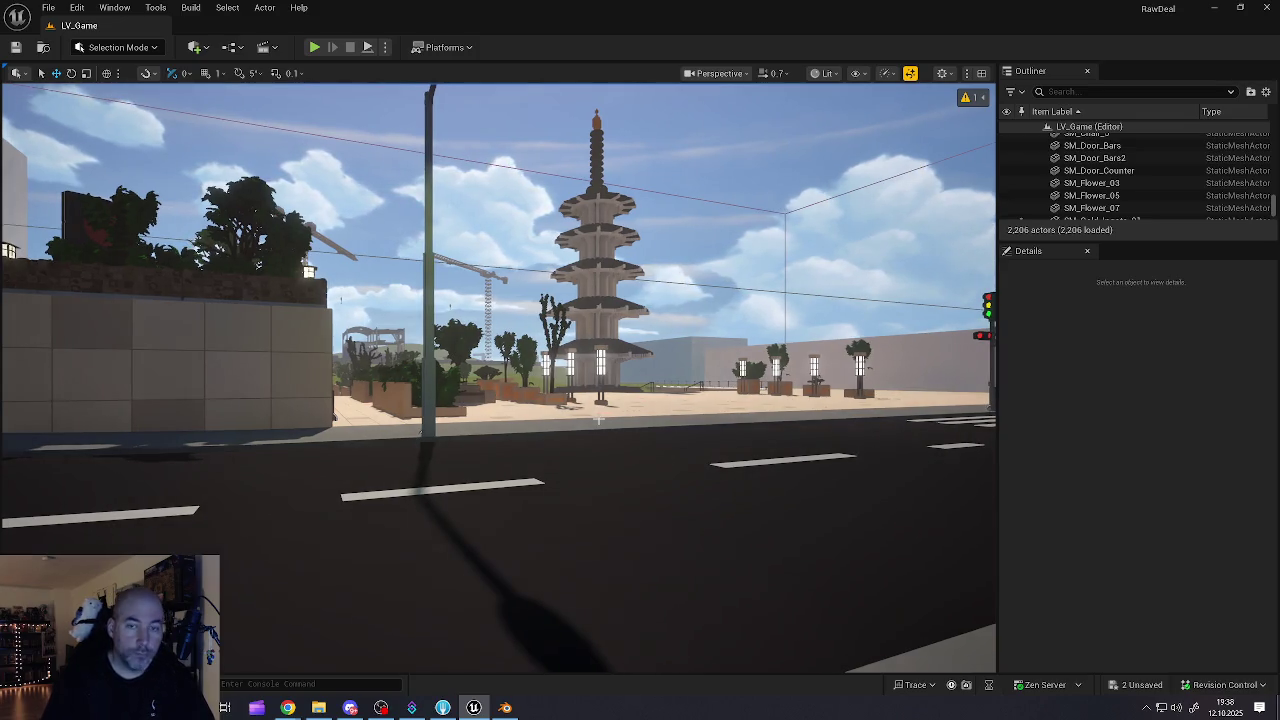
{"action": "mouse_move", "coordinate": [566, 475]}
{"action": "left_mouse_down"}
{"action": "mouse_move", "coordinate": [480, 475]}
{"action": "mouse_move", "coordinate": [480, 440]}
{"action": "mouse_move", "coordinate": [488, 462]}
{"action": "mouse_move", "coordinate": [470, 480]}
{"action": "mouse_move", "coordinate": [480, 440]}
{"action": "mouse_move", "coordinate": [466, 452]}
{"action": "mouse_move", "coordinate": [554, 477]}
{"action": "mouse_move", "coordinate": [575, 440]}
{"action": "mouse_move", "coordinate": [500, 448]}
{"action": "mouse_move", "coordinate": [555, 476]}
{"action": "left_mouse_up"}
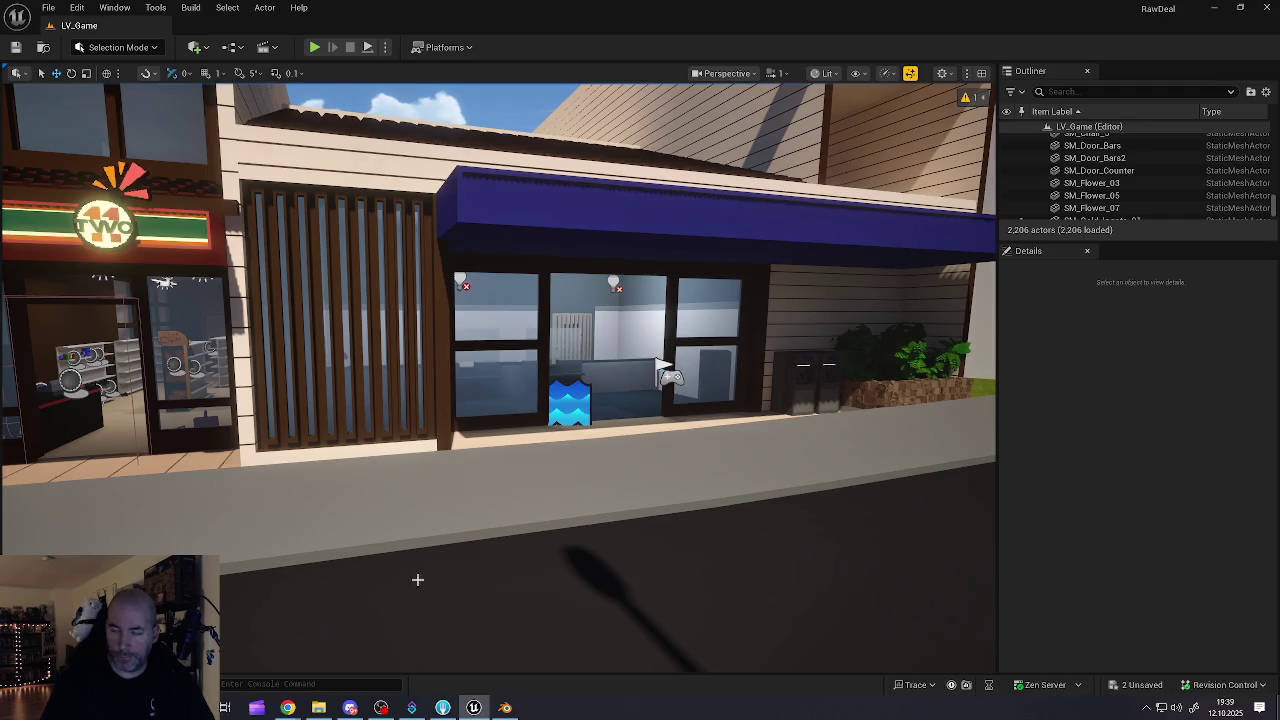
{"action": "key", "text": "a"}
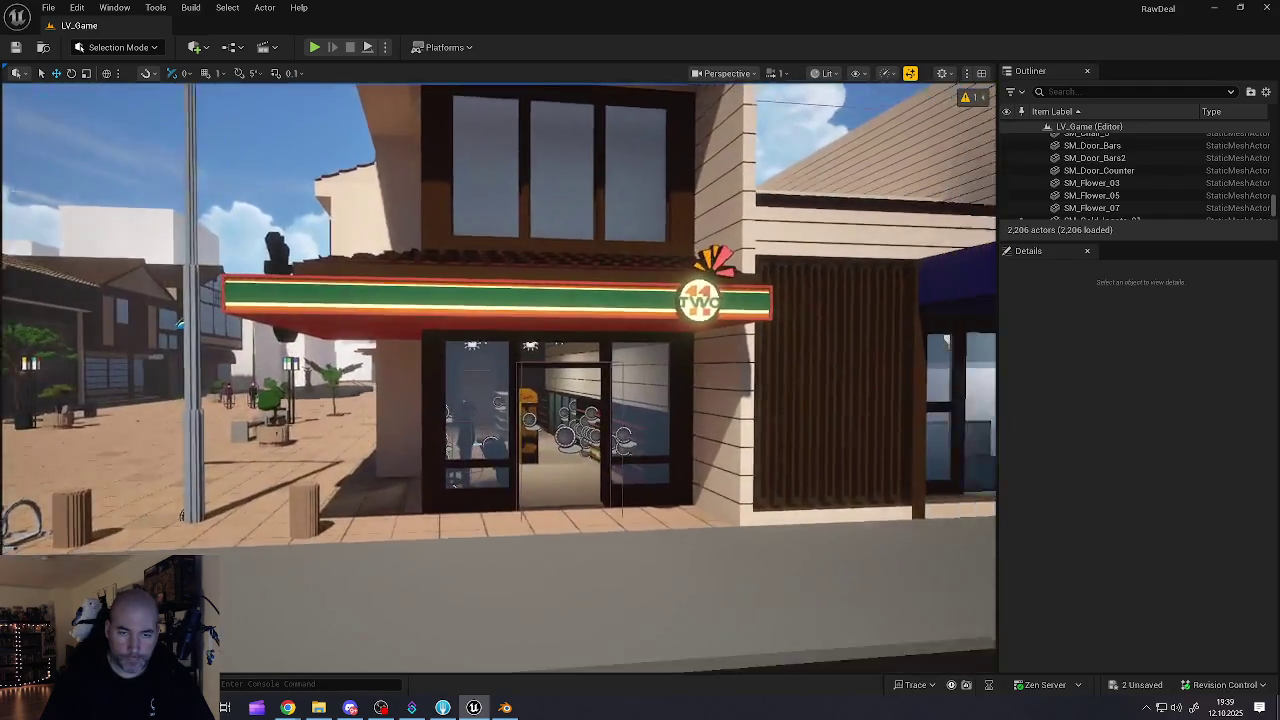
{"action": "key", "text": "w"}
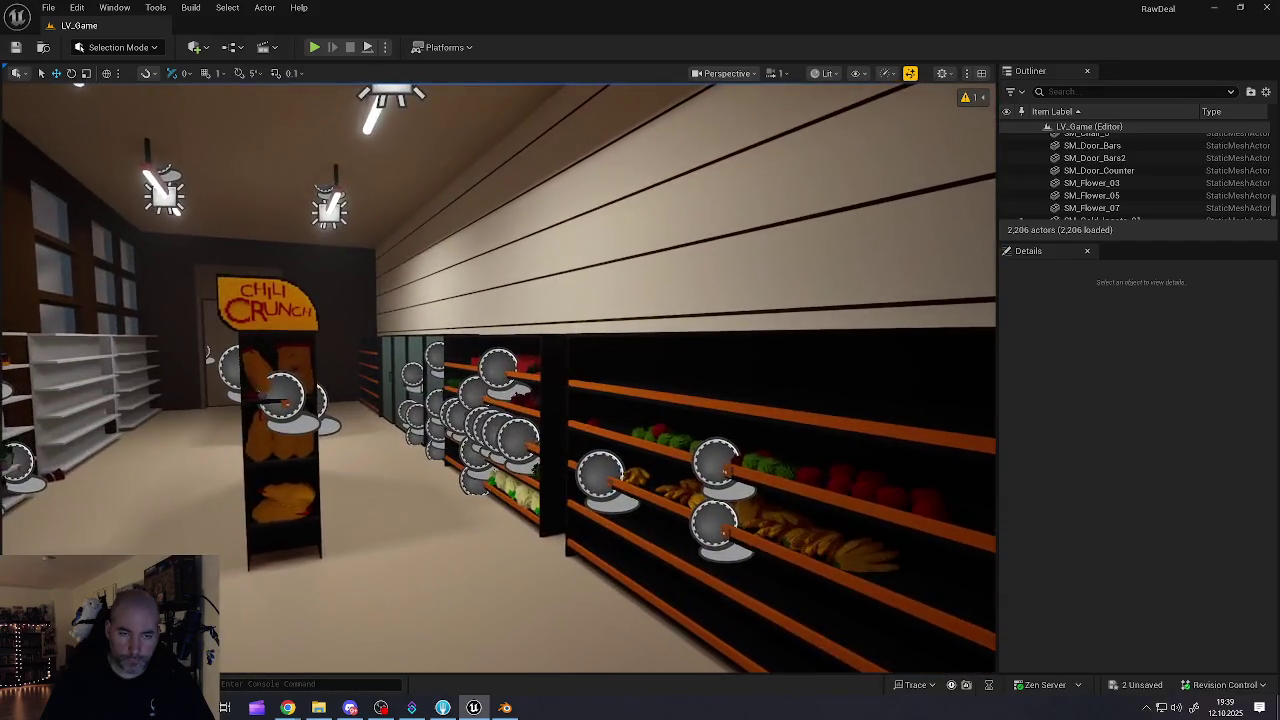
{"action": "key", "text": "w"}
{"action": "key", "text": "w"}
{"action": "key", "text": "w"}
{"action": "key", "text": "w"}
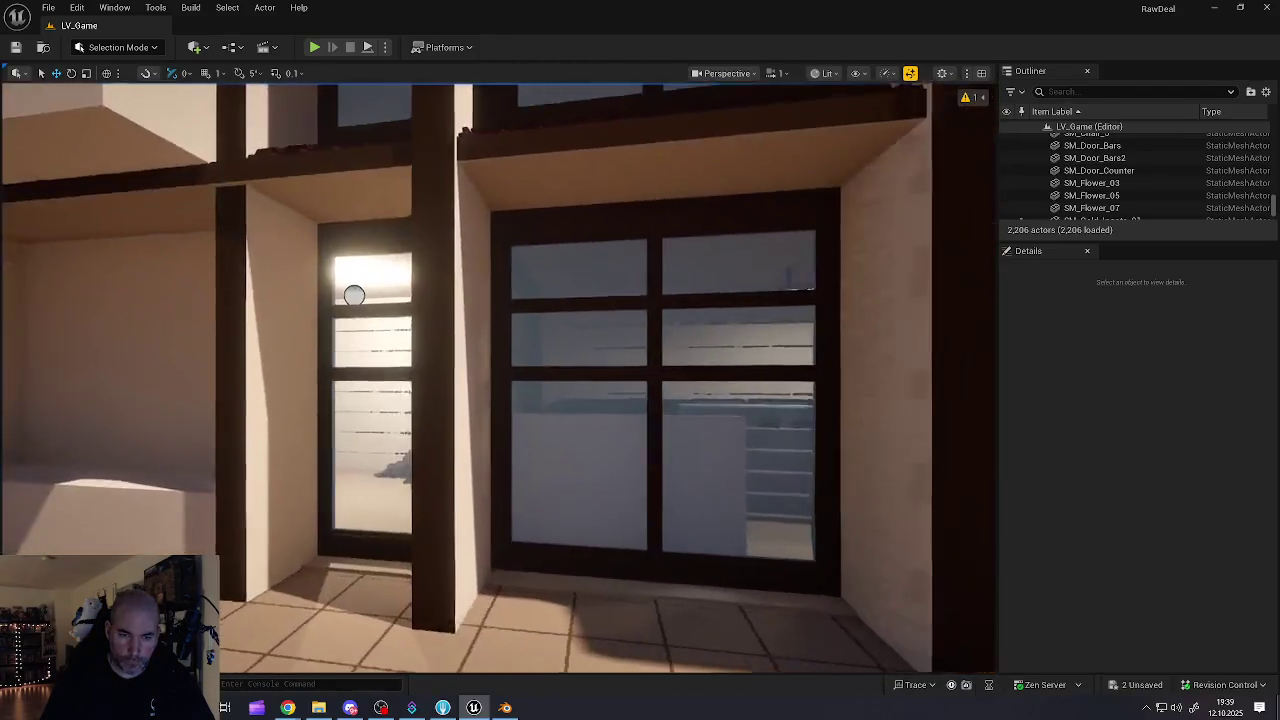
{"action": "key", "text": "w"}
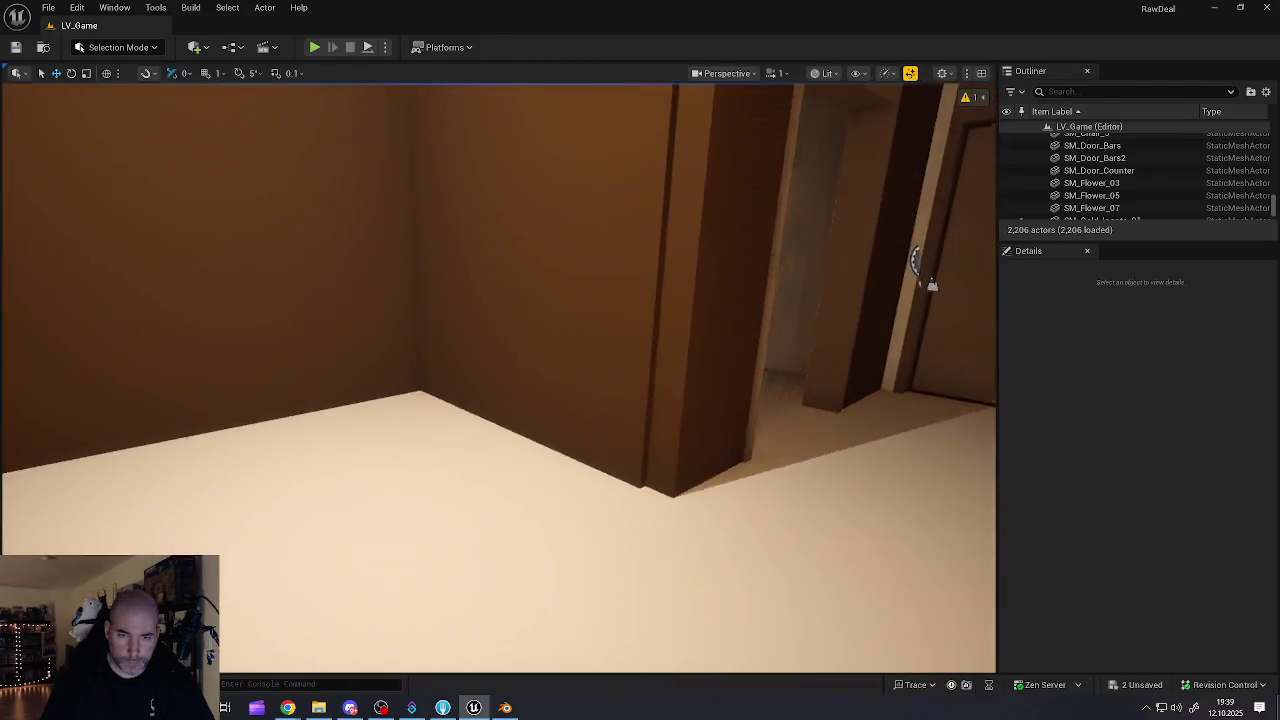
{"action": "key", "text": "w"}
{"action": "key", "text": "w"}
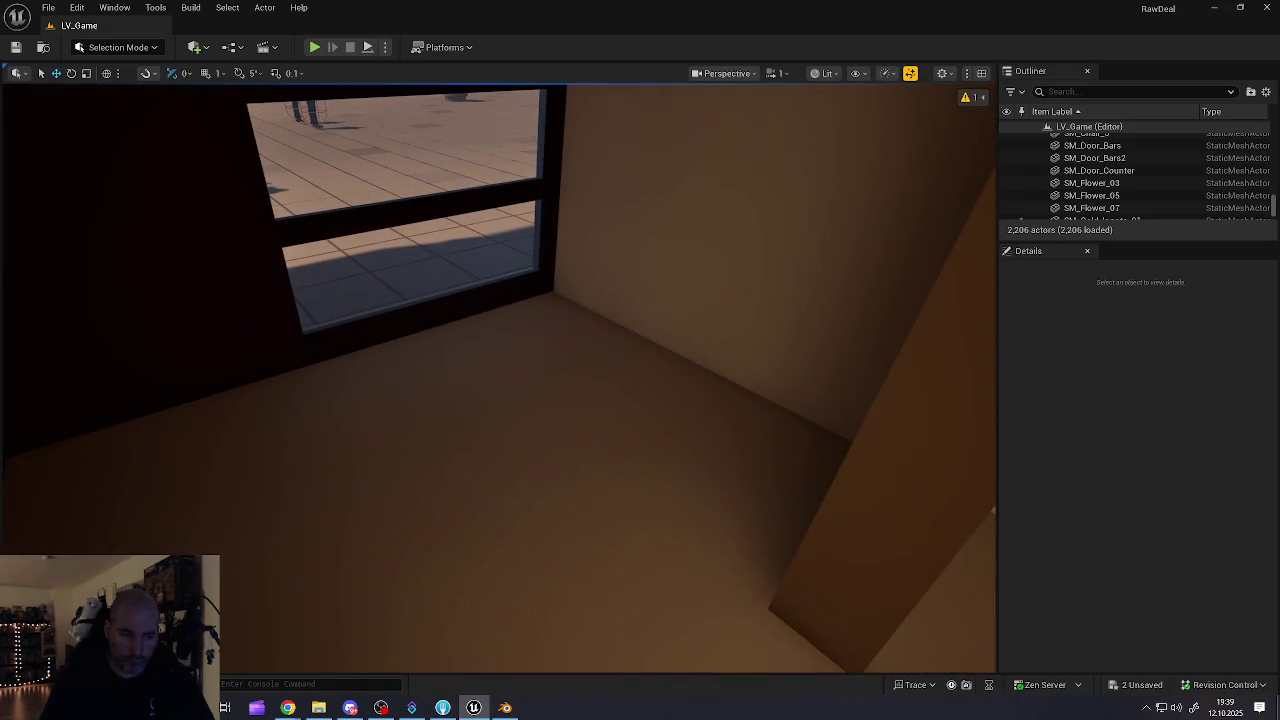
{"action": "key", "text": "ctrl+space"}
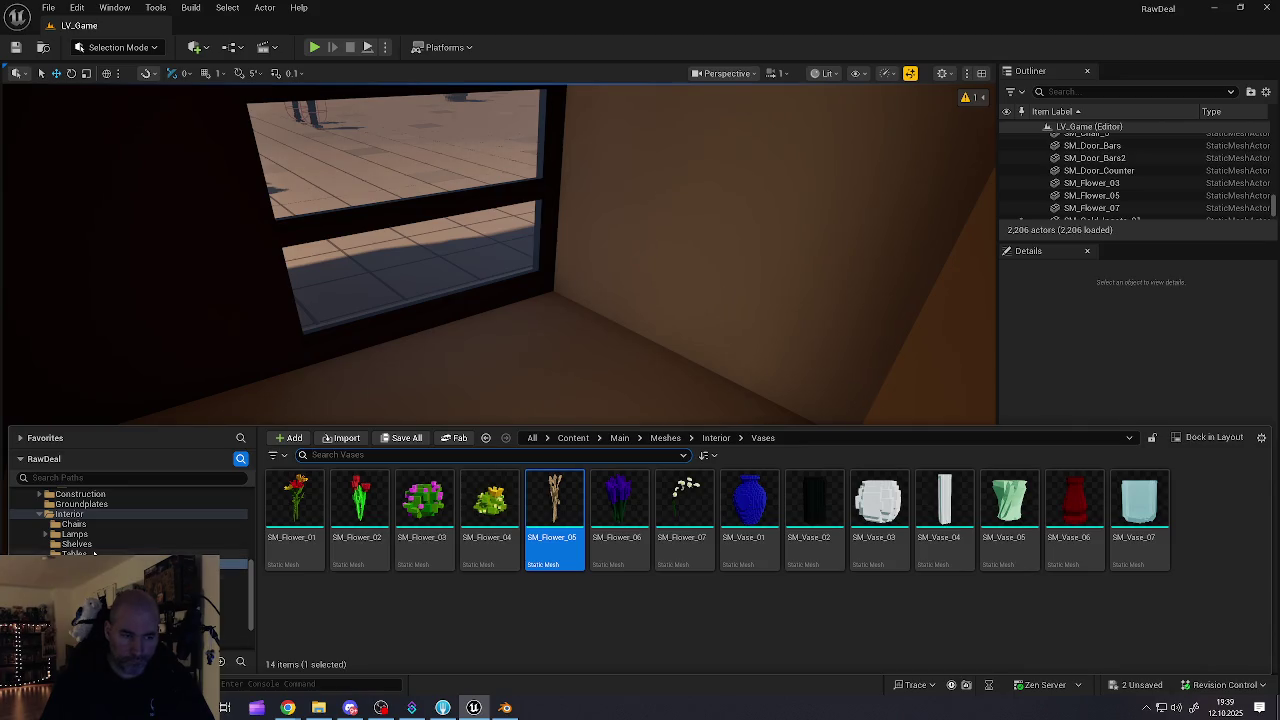
{"action": "left_click", "coordinate": [73, 553]}
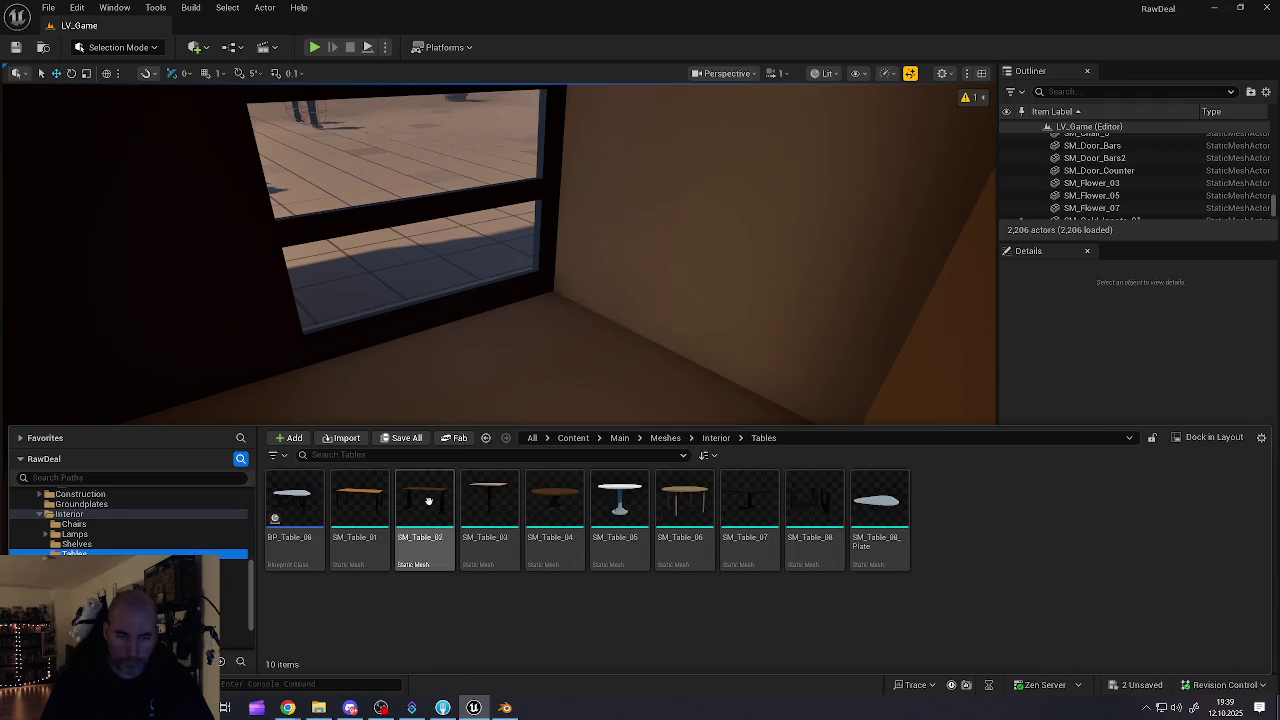
- Place, rotate and slide SM_Table_01 in the storeroom, then delete it and reopen the Tables folder
{"action": "mouse_move", "coordinate": [372, 500]}
{"action": "left_mouse_down"}
{"action": "mouse_move", "coordinate": [534, 369]}
{"action": "mouse_move", "coordinate": [504, 403]}
{"action": "mouse_move", "coordinate": [434, 440]}
{"action": "mouse_move", "coordinate": [403, 454]}
{"action": "mouse_move", "coordinate": [380, 440]}
{"action": "mouse_move", "coordinate": [420, 430]}
{"action": "left_mouse_up"}
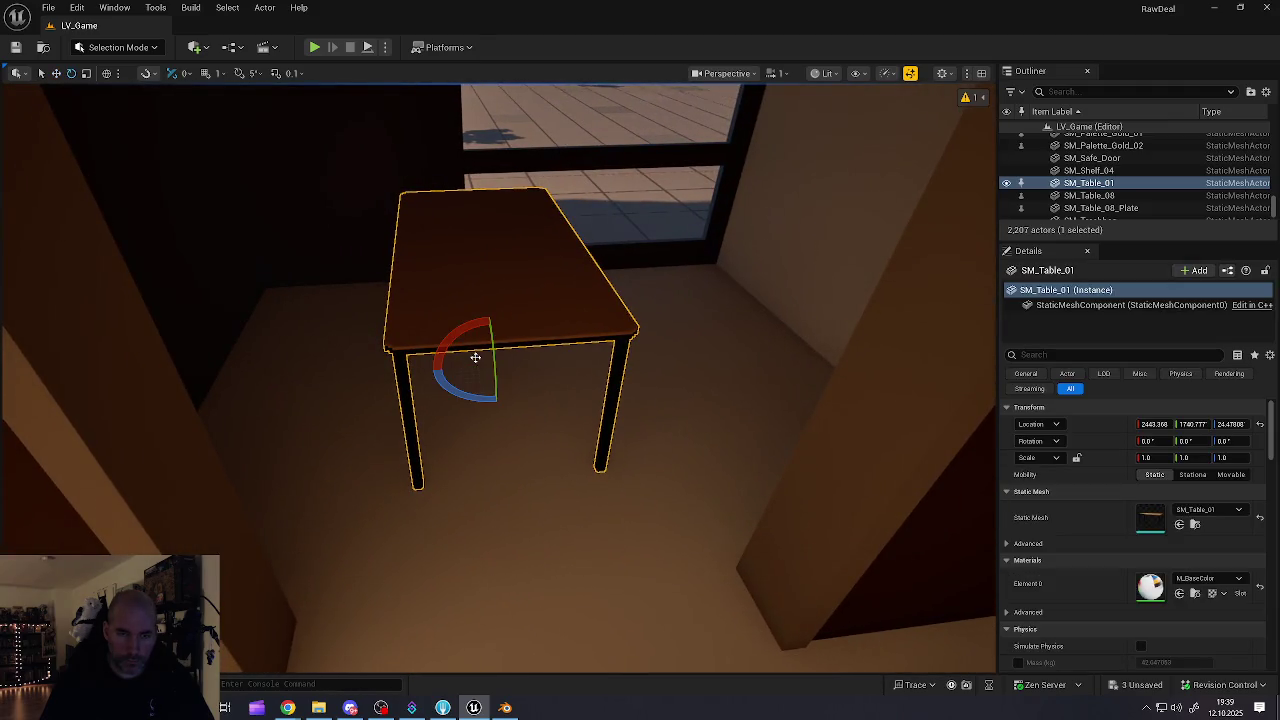
{"action": "mouse_move", "coordinate": [457, 388]}
{"action": "left_mouse_down"}
{"action": "mouse_move", "coordinate": [503, 412]}
{"action": "mouse_move", "coordinate": [545, 364]}
{"action": "left_mouse_up"}
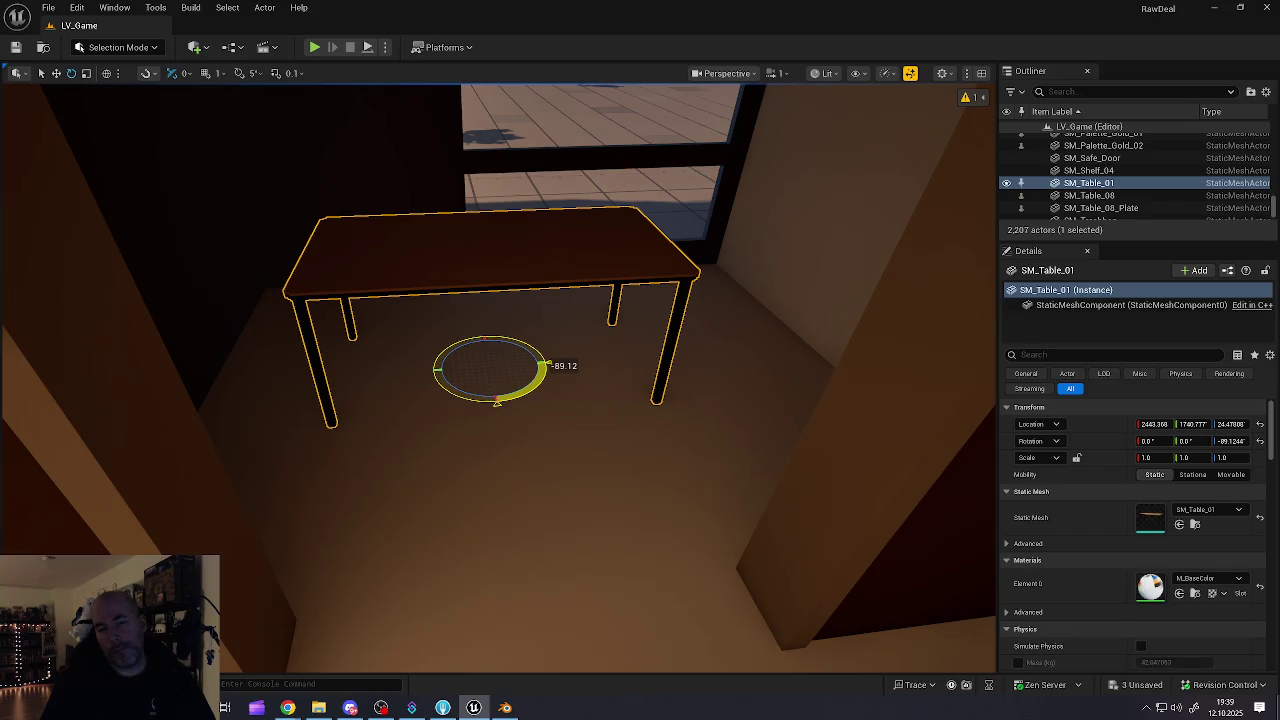
{"action": "mouse_move", "coordinate": [464, 368]}
{"action": "left_mouse_down"}
{"action": "mouse_move", "coordinate": [350, 382]}
{"action": "mouse_move", "coordinate": [320, 300]}
{"action": "left_mouse_up"}
{"action": "key", "text": "f"}
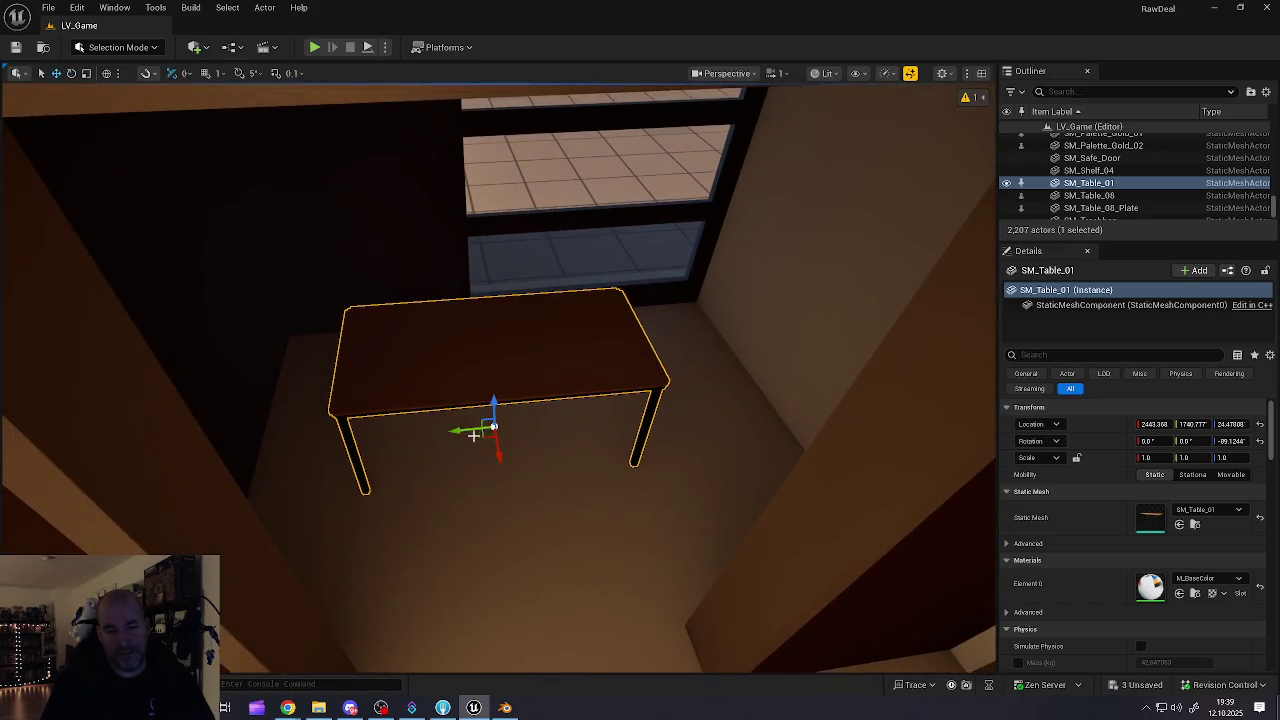
{"action": "mouse_move", "coordinate": [457, 428]}
{"action": "left_mouse_down"}
{"action": "mouse_move", "coordinate": [530, 423]}
{"action": "mouse_move", "coordinate": [578, 458]}
{"action": "mouse_move", "coordinate": [505, 450]}
{"action": "mouse_move", "coordinate": [500, 425]}
{"action": "mouse_move", "coordinate": [530, 456]}
{"action": "mouse_move", "coordinate": [508, 424]}
{"action": "mouse_move", "coordinate": [446, 428]}
{"action": "mouse_move", "coordinate": [500, 470]}
{"action": "mouse_move", "coordinate": [533, 457]}
{"action": "left_mouse_up"}
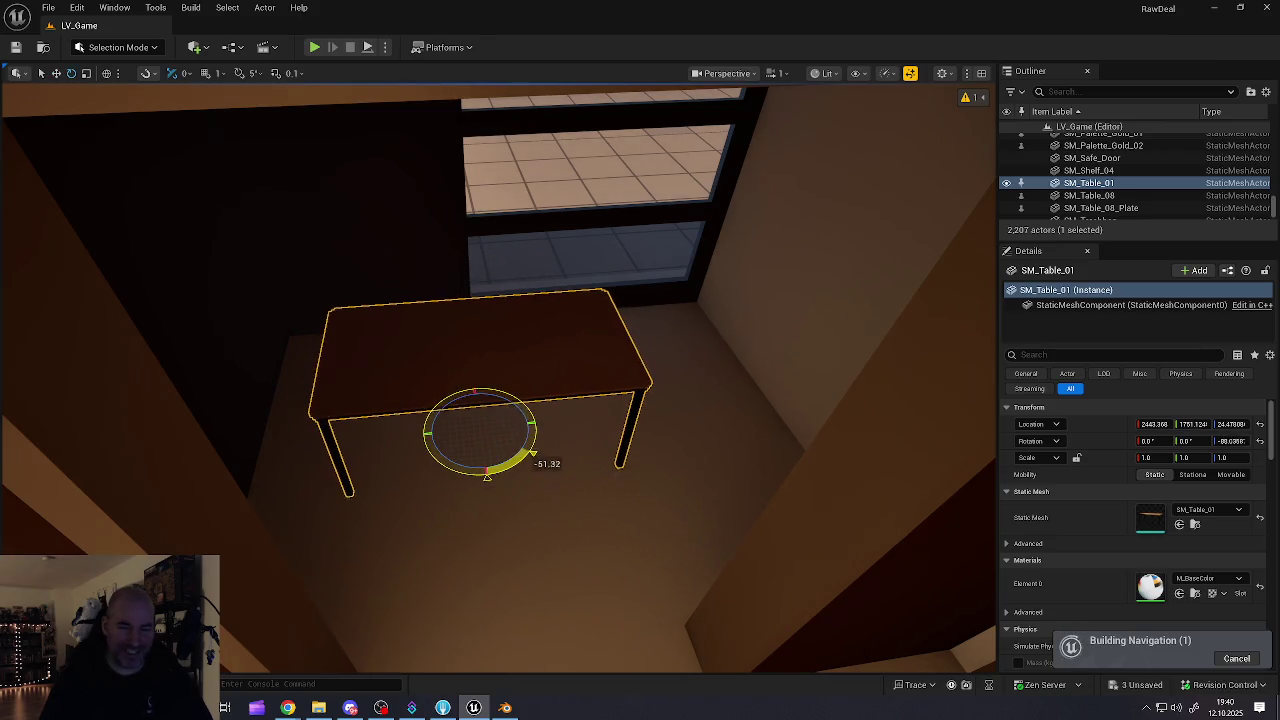
{"action": "key", "text": "Delete"}
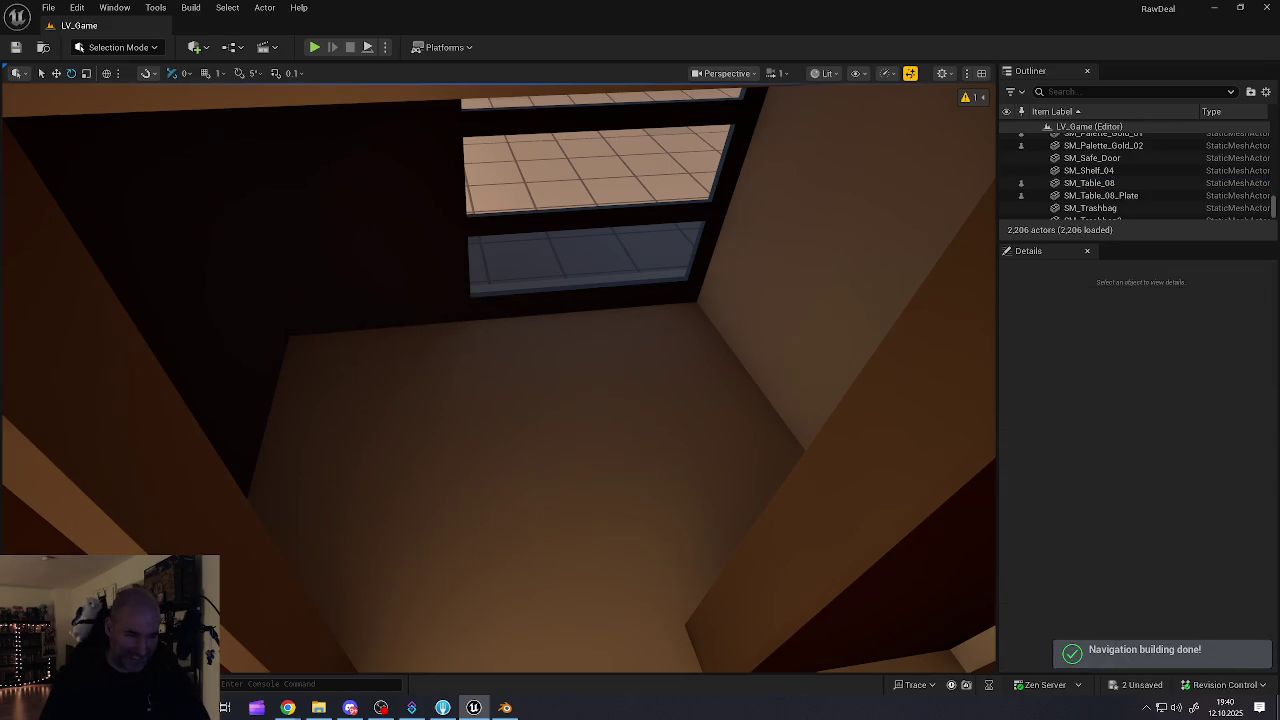
{"action": "key", "text": "ctrl+space"}
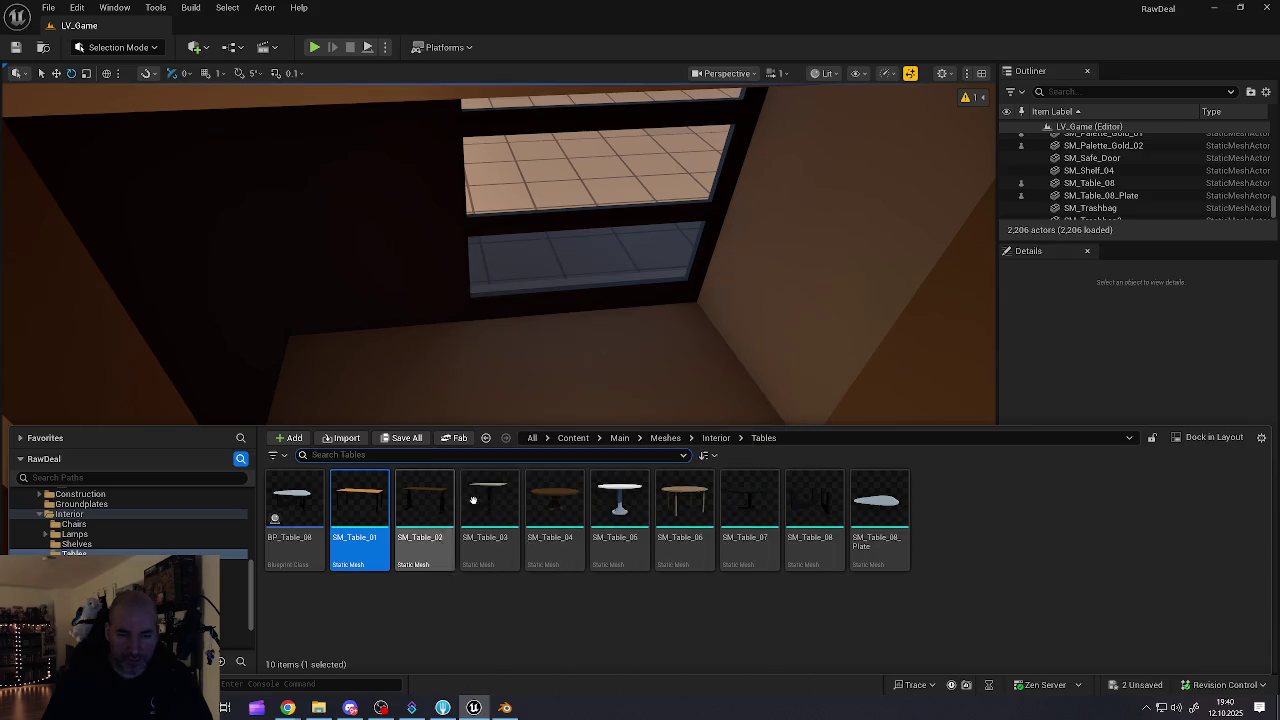
- Try an SM_Table_03 table in the room, then delete it and return to the table meshes
{"action": "mouse_move", "coordinate": [466, 501]}
{"action": "left_mouse_down"}
{"action": "mouse_move", "coordinate": [534, 475]}
{"action": "mouse_move", "coordinate": [529, 366]}
{"action": "mouse_move", "coordinate": [502, 438]}
{"action": "mouse_move", "coordinate": [426, 444]}
{"action": "left_mouse_up"}
{"action": "key", "text": "Delete"}
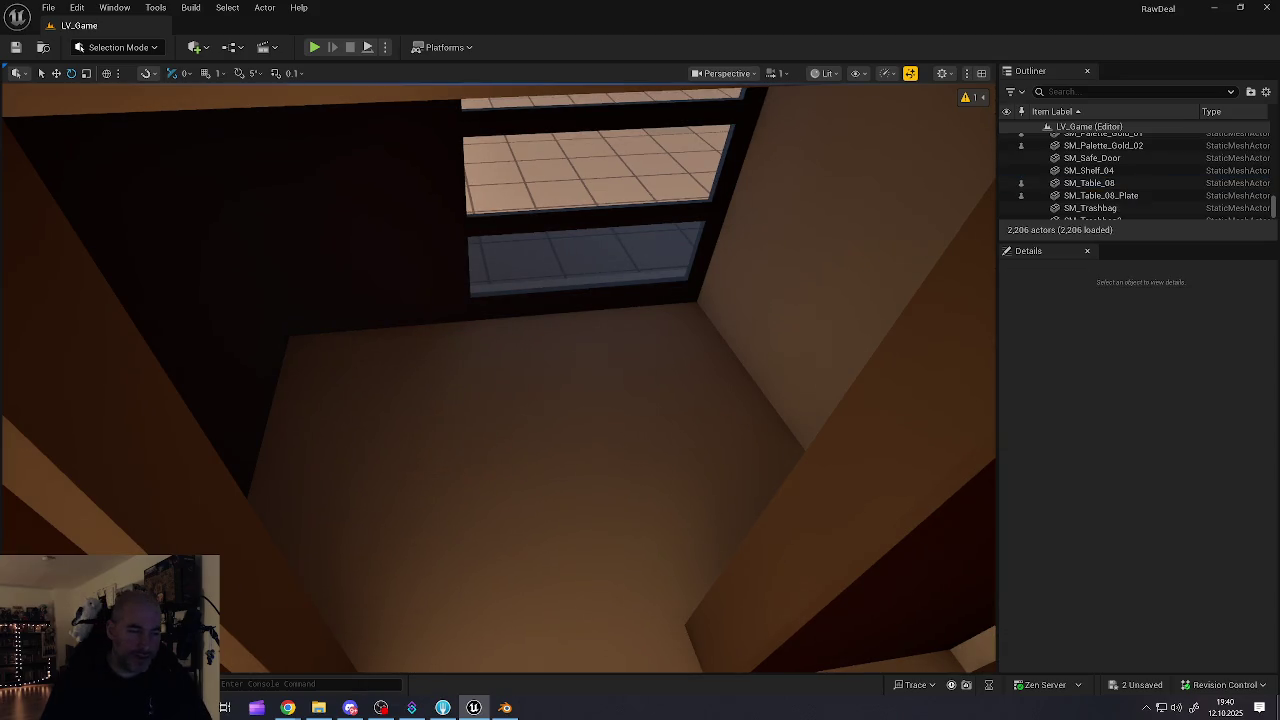
{"action": "key", "text": "ctrl+space"}
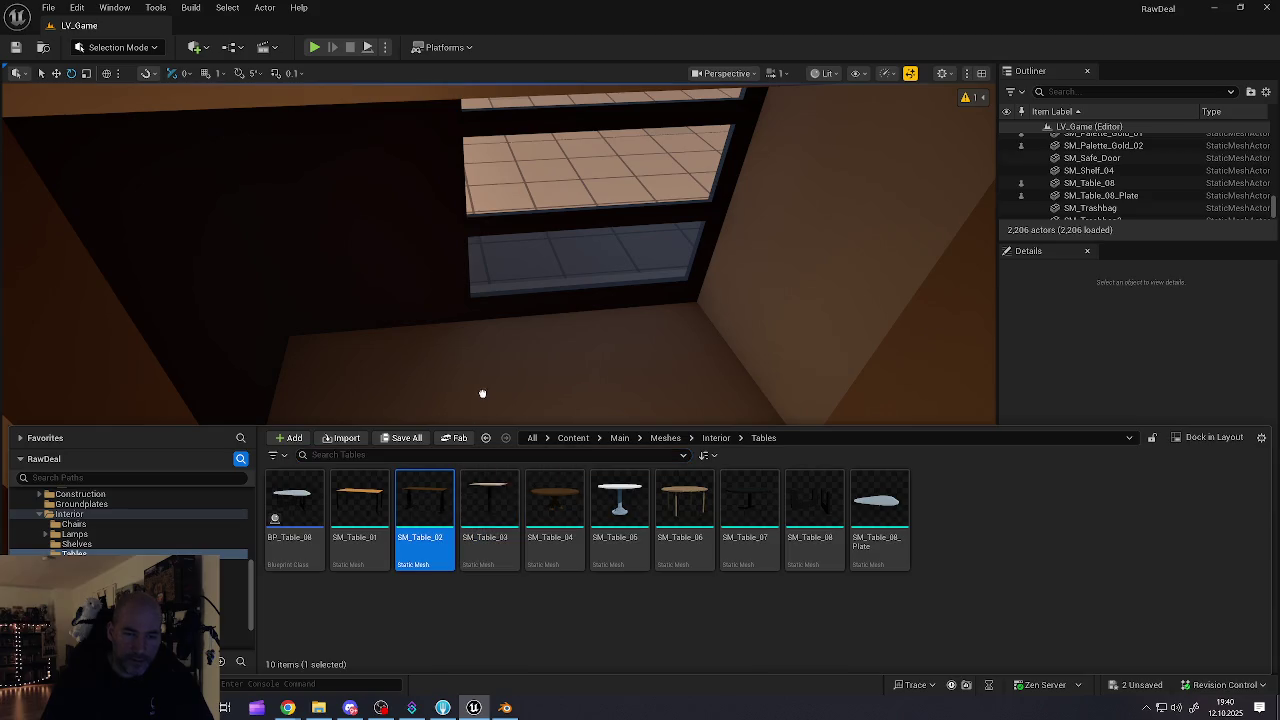
- Place an SM_Table_02 desk on the storeroom floor, shifted slightly toward the window
{"action": "left_click_drag", "start_coordinate": [482, 394], "coordinate": [497, 386]}
{"action": "mouse_move", "coordinate": [532, 441]}
{"action": "left_mouse_down"}
{"action": "mouse_move", "coordinate": [626, 440]}
{"action": "mouse_move", "coordinate": [250, 470]}
{"action": "mouse_move", "coordinate": [265, 472]}
{"action": "left_mouse_up"}
{"action": "key", "text": "f"}
{"action": "key", "text": "w"}
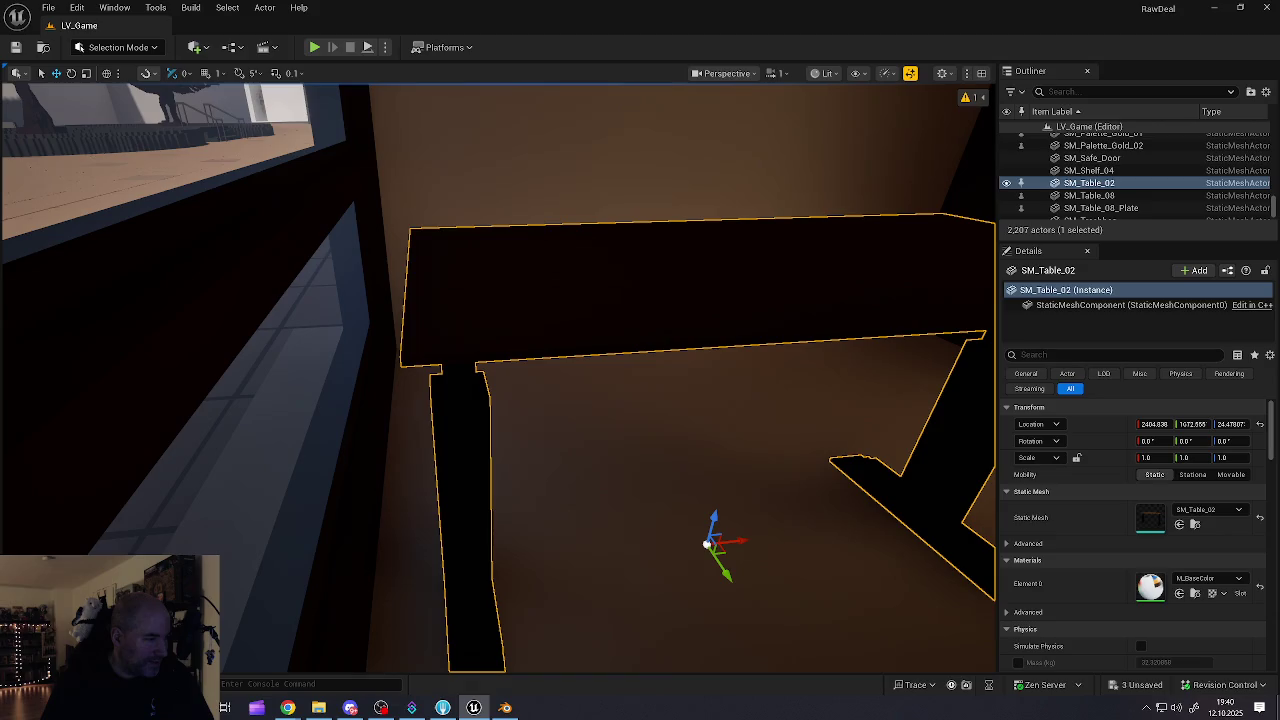
{"action": "mouse_move", "coordinate": [615, 365]}
{"action": "left_mouse_down"}
{"action": "mouse_move", "coordinate": [490, 372]}
{"action": "mouse_move", "coordinate": [480, 390]}
{"action": "mouse_move", "coordinate": [455, 330]}
{"action": "left_mouse_up"}
{"action": "mouse_move", "coordinate": [412, 434]}
{"action": "left_mouse_down"}
{"action": "mouse_move", "coordinate": [445, 437]}
{"action": "mouse_move", "coordinate": [452, 412]}
{"action": "mouse_move", "coordinate": [421, 456]}
{"action": "left_mouse_up"}
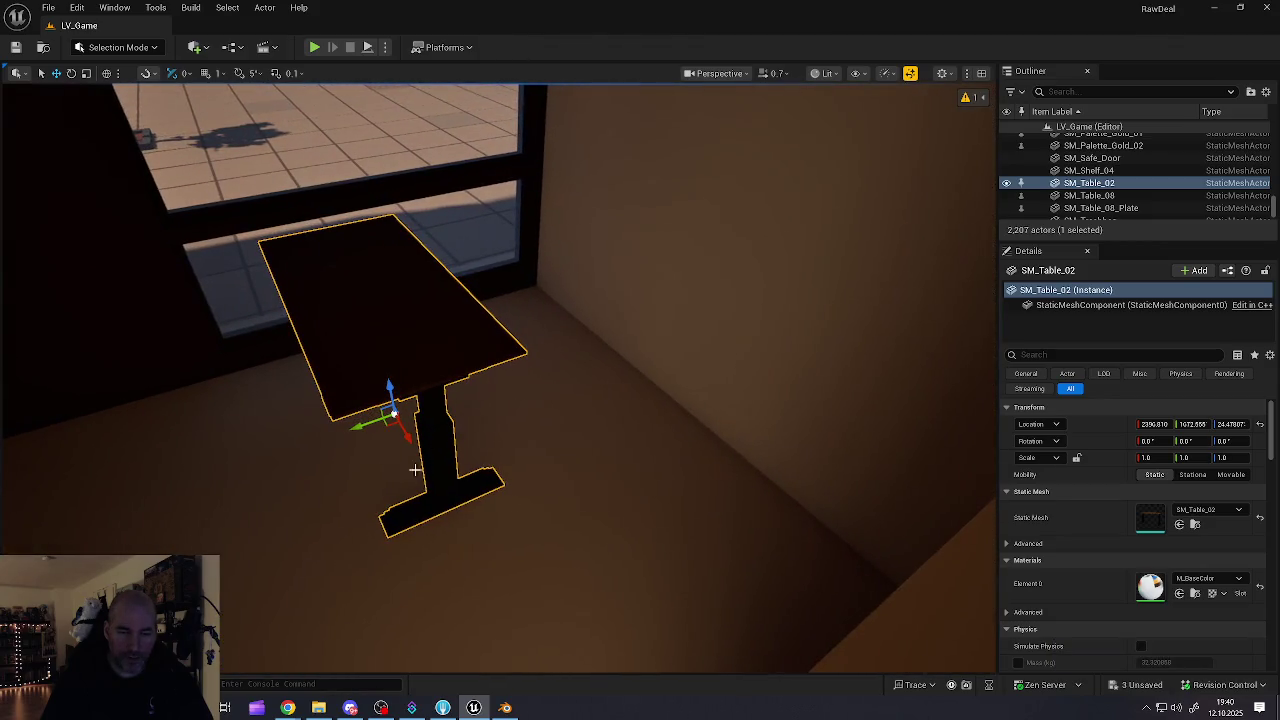
- Add an SM_Chair_02 chair beside the desk and nudge the desk sideways to fit
{"action": "key", "text": "ctrl+space"}
{"action": "key", "text": "Up"}
{"action": "key", "text": "Up"}
{"action": "key", "text": "Up"}
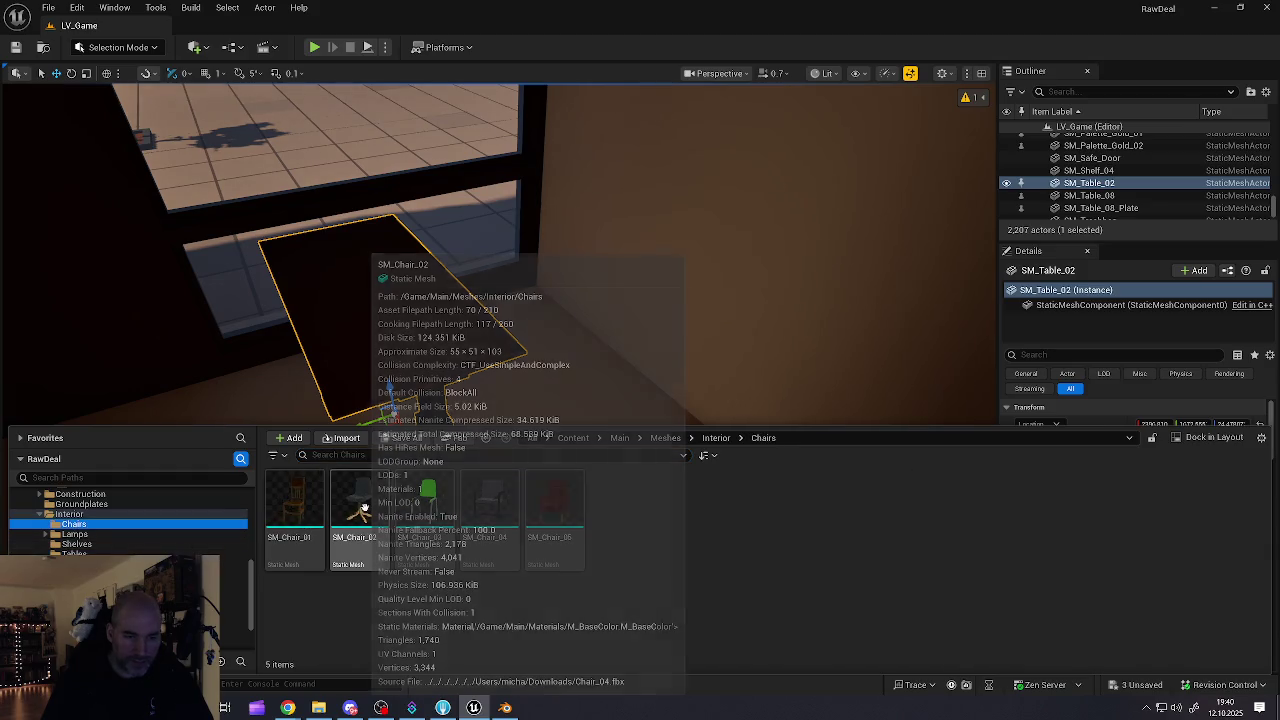
{"action": "mouse_move", "coordinate": [360, 505]}
{"action": "left_mouse_down"}
{"action": "mouse_move", "coordinate": [543, 380]}
{"action": "mouse_move", "coordinate": [549, 406]}
{"action": "mouse_move", "coordinate": [600, 443]}
{"action": "left_mouse_up"}
{"action": "key", "text": "w"}
{"action": "mouse_move", "coordinate": [510, 410]}
{"action": "left_mouse_down"}
{"action": "mouse_move", "coordinate": [419, 435]}
{"action": "mouse_move", "coordinate": [529, 402]}
{"action": "left_mouse_up"}
{"action": "left_click", "coordinate": [451, 383]}
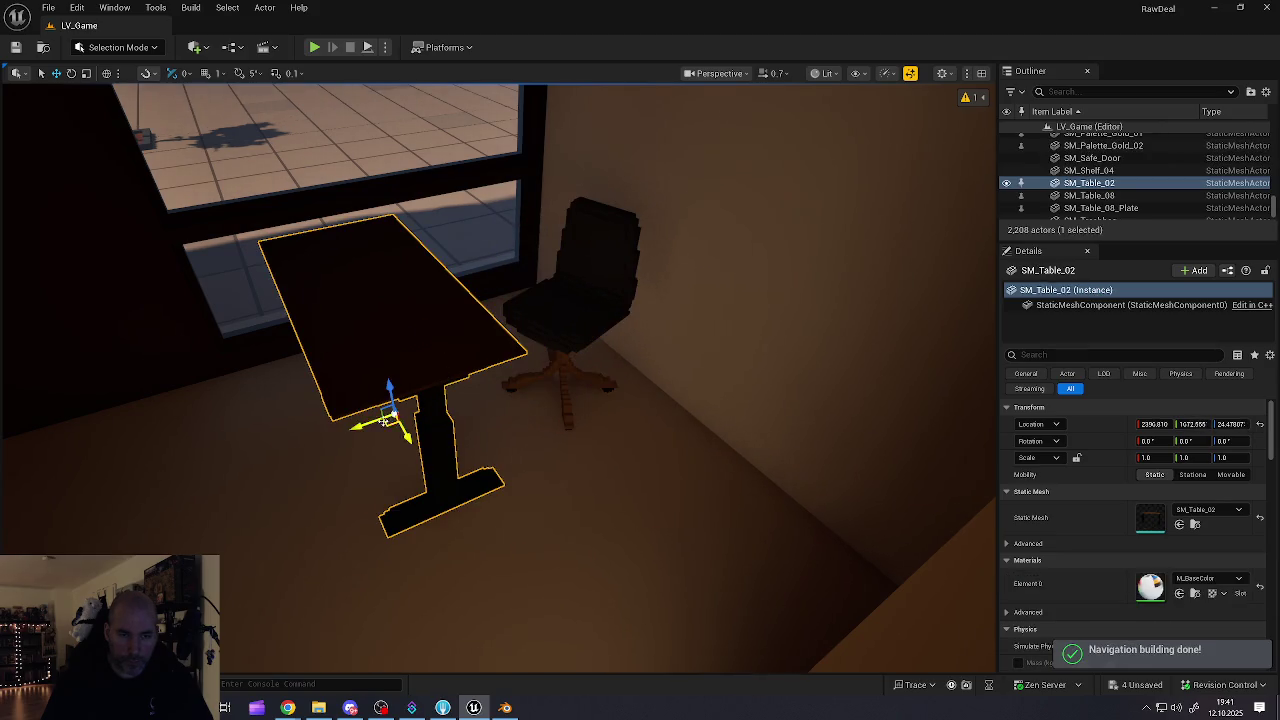
{"action": "mouse_move", "coordinate": [363, 426]}
{"action": "left_mouse_down"}
{"action": "mouse_move", "coordinate": [392, 417]}
{"action": "mouse_move", "coordinate": [404, 390]}
{"action": "mouse_move", "coordinate": [372, 340]}
{"action": "mouse_move", "coordinate": [377, 246]}
{"action": "left_mouse_up"}
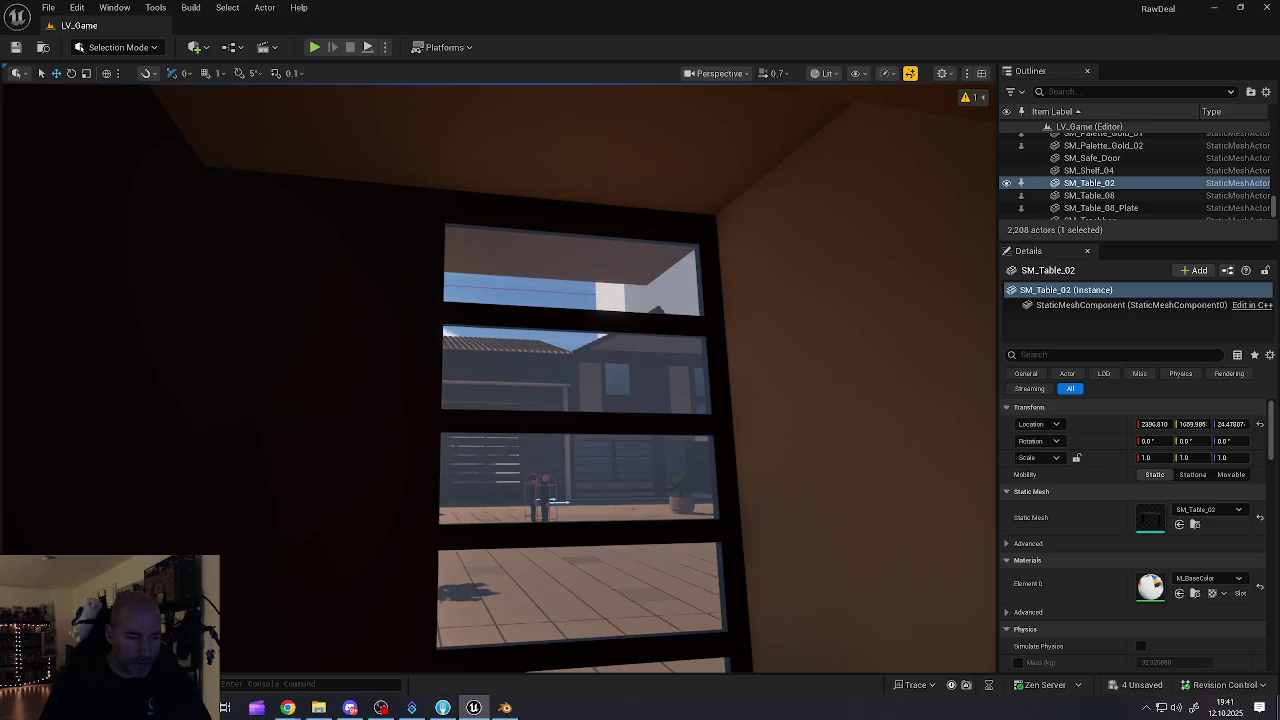
- In the neighbouring room, select ceiling light PointLight7 and lower it slightly
{"action": "left_click", "coordinate": [50, 684]}
{"action": "key", "text": "ctrl+space"}
{"action": "mouse_move", "coordinate": [263, 575]}
{"action": "left_mouse_down"}
{"action": "mouse_move", "coordinate": [240, 540]}
{"action": "mouse_move", "coordinate": [263, 575]}
{"action": "mouse_move", "coordinate": [830, 483]}
{"action": "mouse_move", "coordinate": [770, 350]}
{"action": "left_mouse_up"}
{"action": "mouse_move", "coordinate": [244, 491]}
{"action": "left_mouse_down"}
{"action": "mouse_move", "coordinate": [290, 485]}
{"action": "mouse_move", "coordinate": [244, 491]}
{"action": "left_mouse_up"}
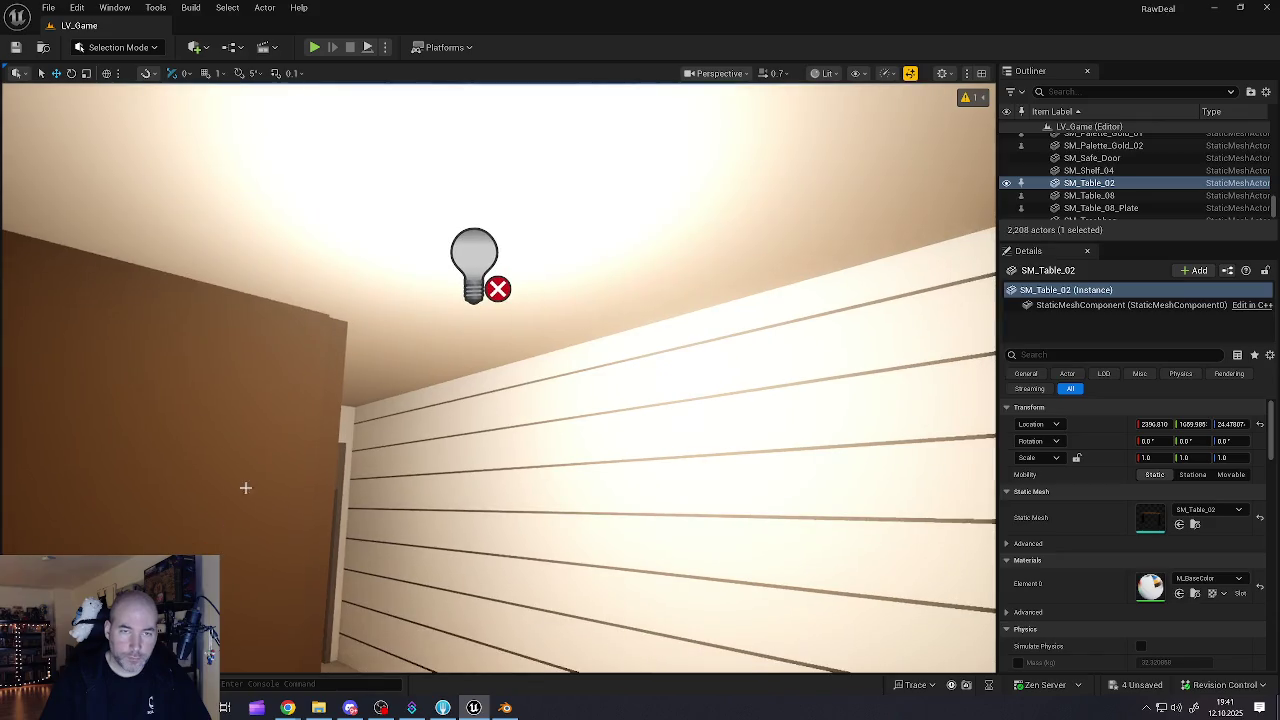
{"action": "left_click", "coordinate": [474, 262]}
{"action": "mouse_move", "coordinate": [474, 240]}
{"action": "left_mouse_down"}
{"action": "mouse_move", "coordinate": [474, 280]}
{"action": "mouse_move", "coordinate": [700, 310]}
{"action": "mouse_move", "coordinate": [490, 300]}
{"action": "left_mouse_up"}
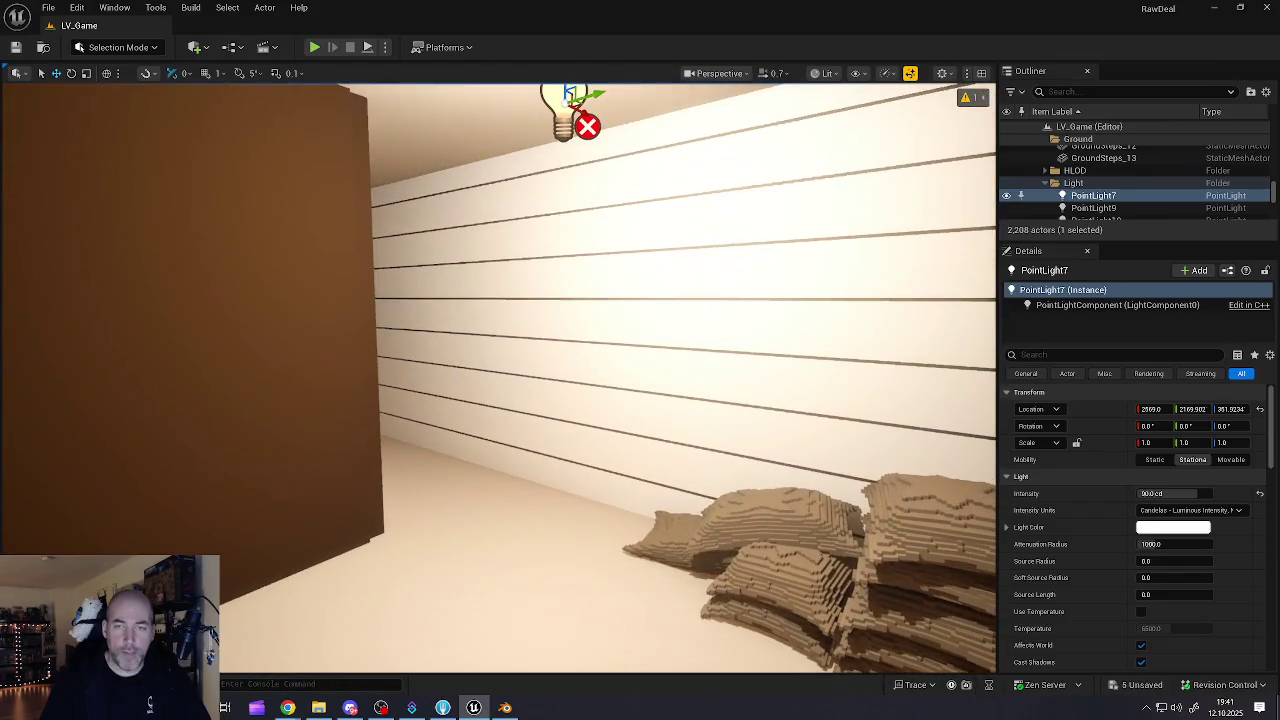
- Dim PointLight7 to about 20.42 cd and Alt-drag a copy as PointLight14
{"action": "left_click", "coordinate": [1170, 493]}
{"action": "left_click_drag", "start_coordinate": [1170, 493], "coordinate": [1095, 493]}
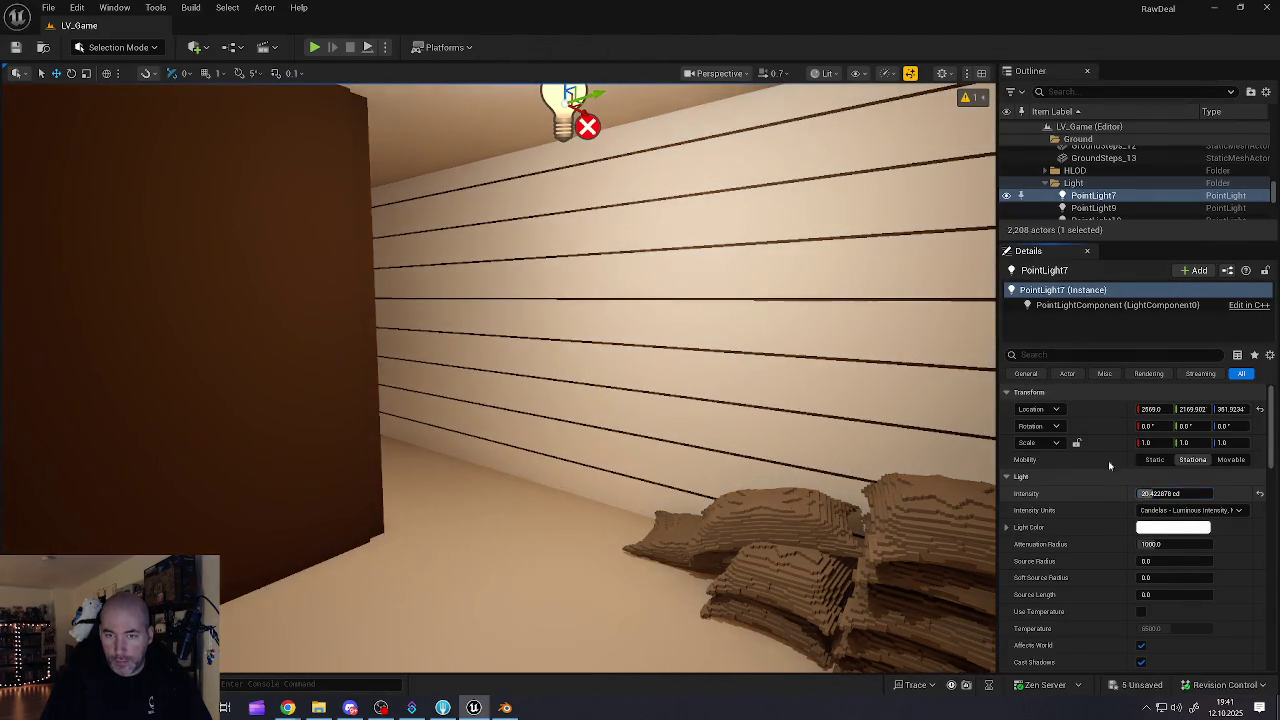
{"action": "mouse_move", "coordinate": [610, 328]}
{"action": "left_mouse_down"}
{"action": "mouse_move", "coordinate": [600, 320]}
{"action": "mouse_move", "coordinate": [610, 328]}
{"action": "left_mouse_up"}
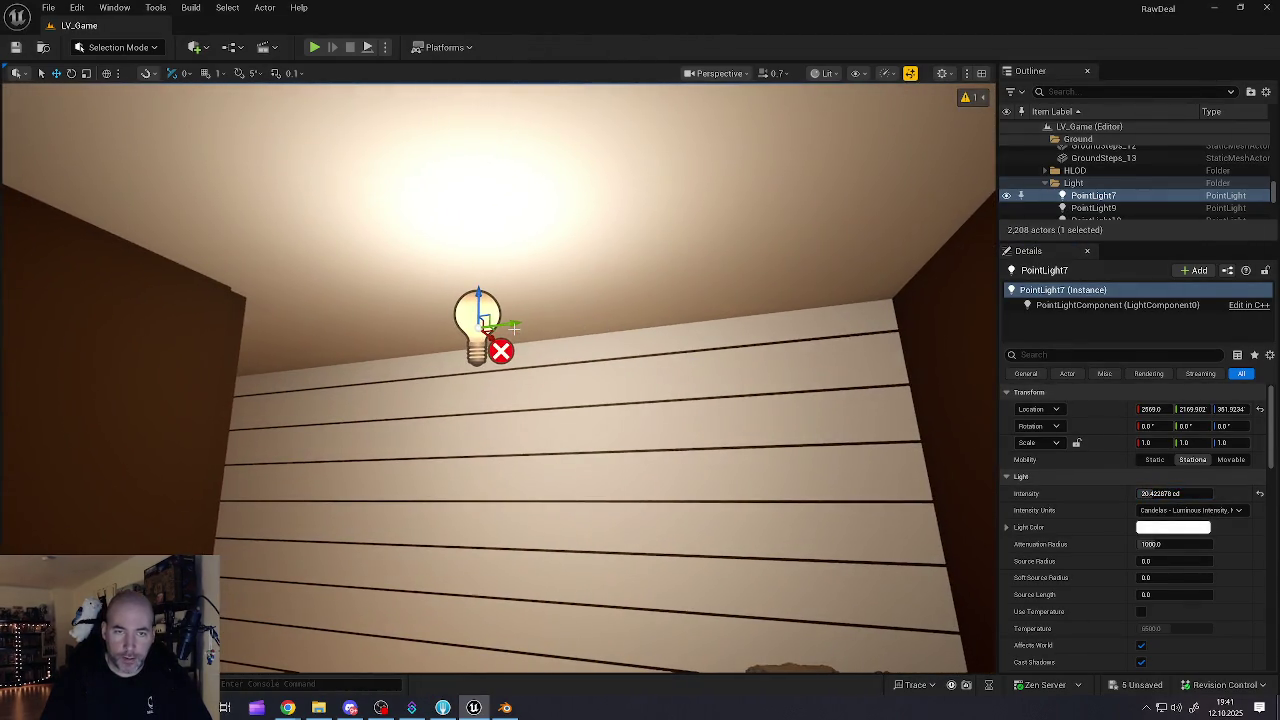
{"action": "left_click_drag", "start_coordinate": [511, 323], "coordinate": [230, 355]}
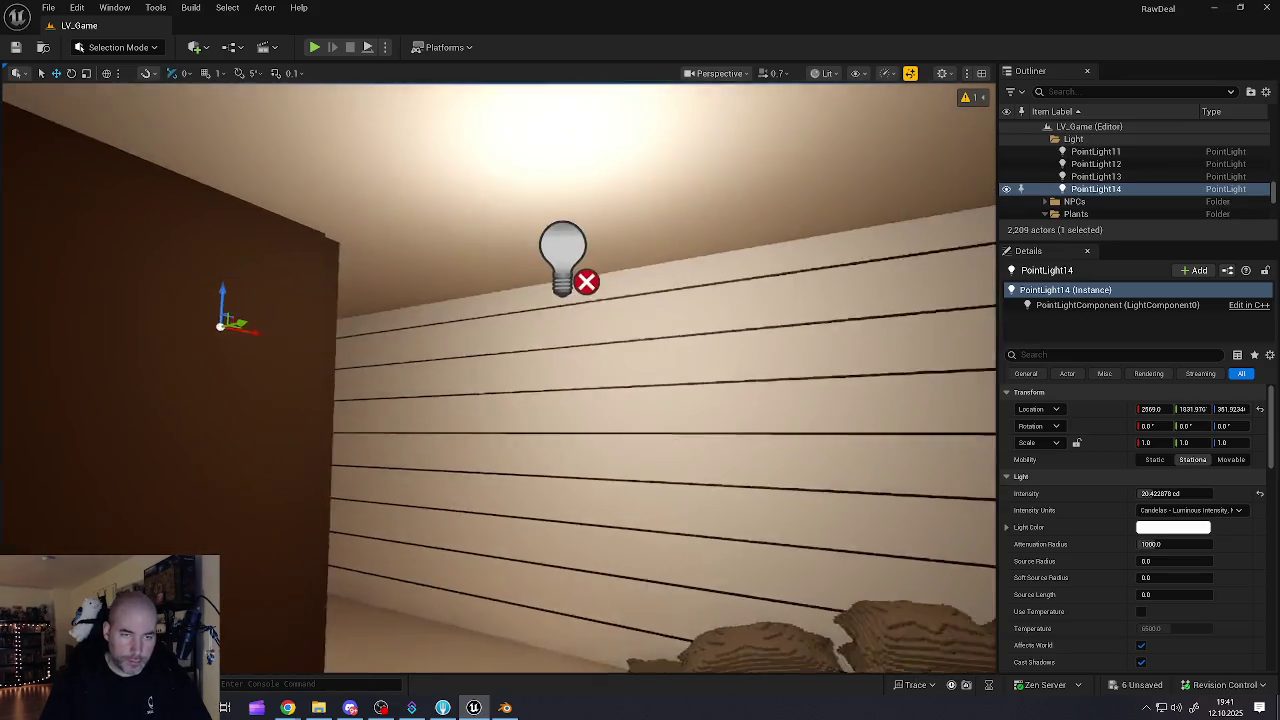
{"action": "key", "text": "w"}
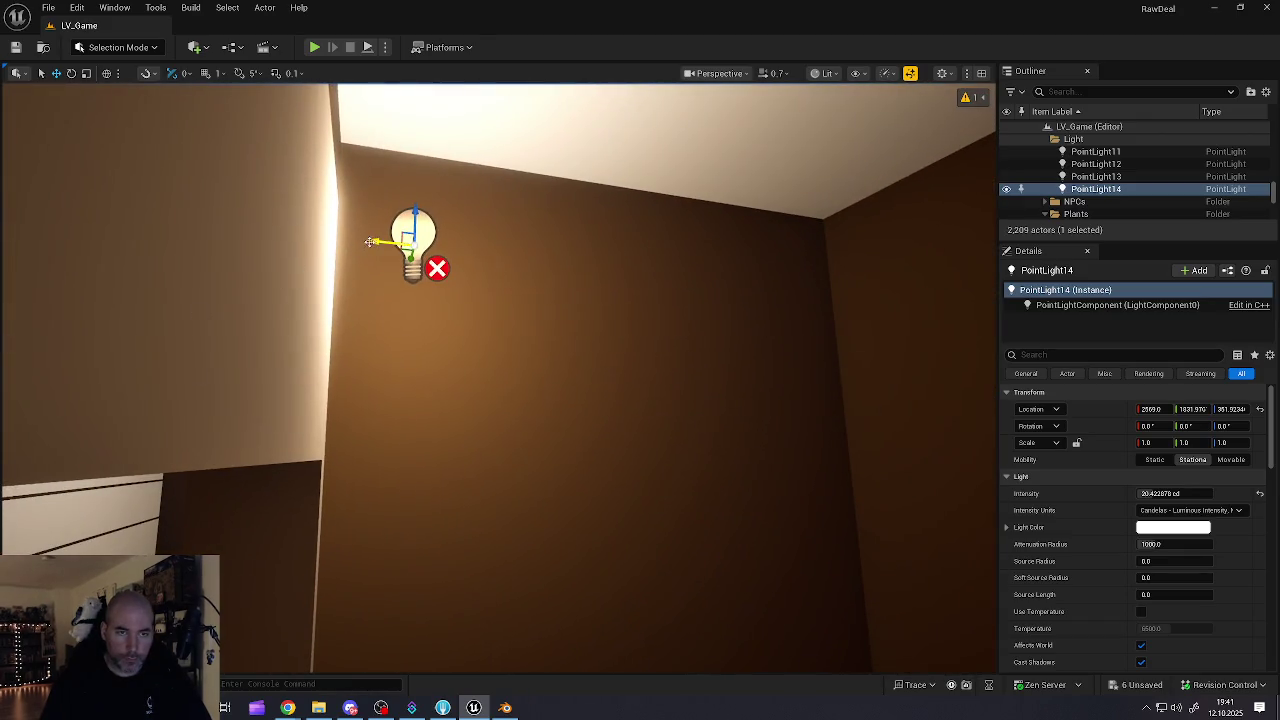
- Move PointLight14 into the back room, down the wall and into the corner
{"action": "mouse_move", "coordinate": [368, 243]}
{"action": "left_mouse_down"}
{"action": "mouse_move", "coordinate": [491, 241]}
{"action": "mouse_move", "coordinate": [470, 242]}
{"action": "left_mouse_up"}
{"action": "key", "text": "w"}
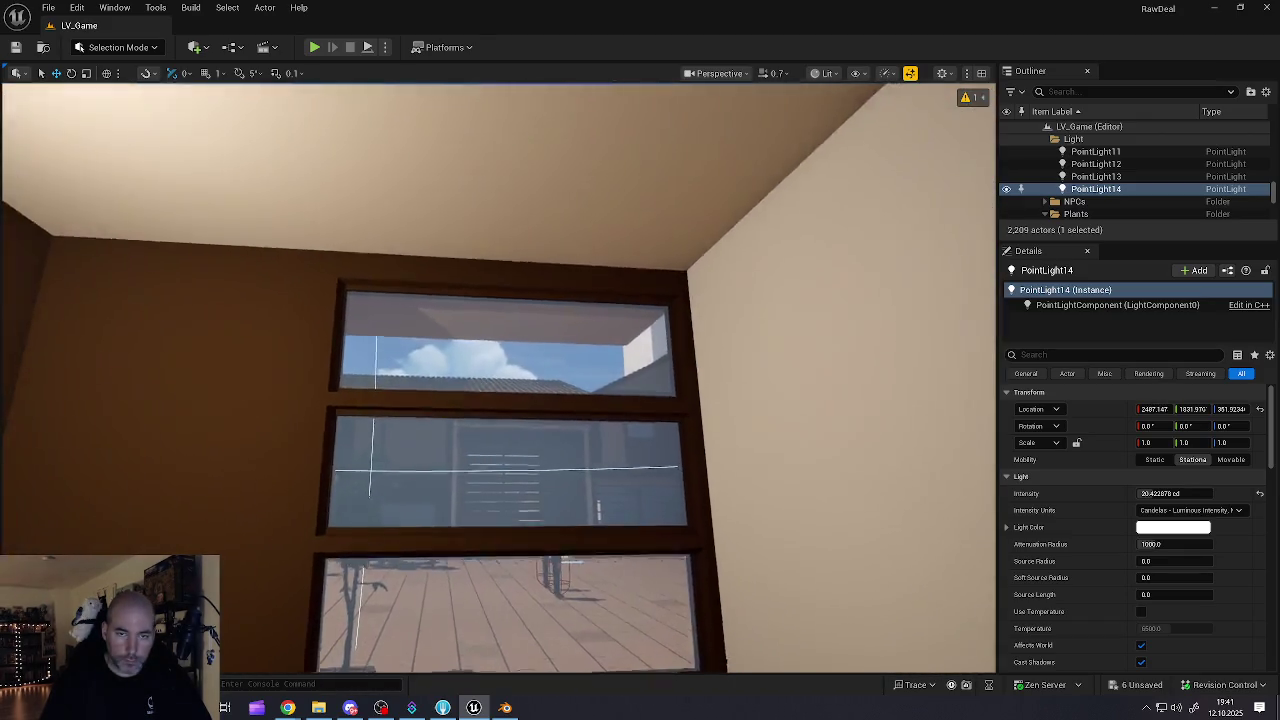
{"action": "key", "text": "s"}
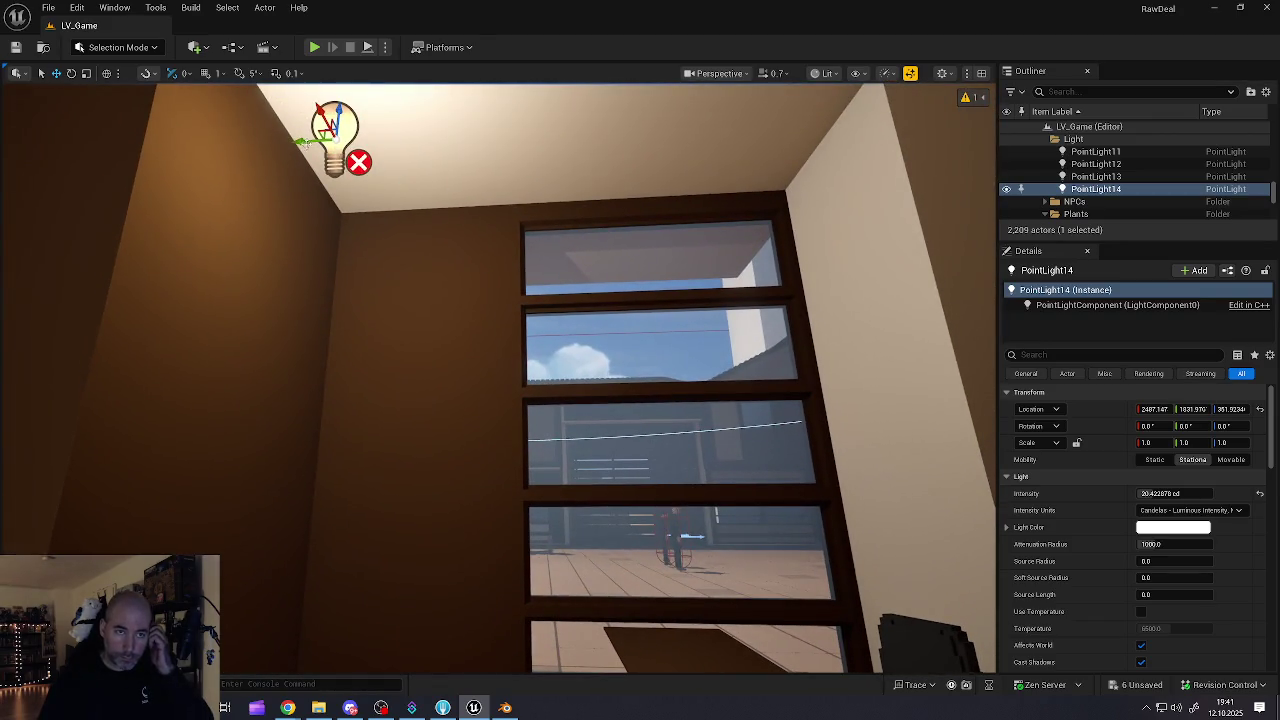
{"action": "mouse_move", "coordinate": [293, 139]}
{"action": "left_mouse_down"}
{"action": "mouse_move", "coordinate": [372, 119]}
{"action": "mouse_move", "coordinate": [422, 177]}
{"action": "mouse_move", "coordinate": [407, 488]}
{"action": "left_mouse_up"}
{"action": "key", "text": "s"}
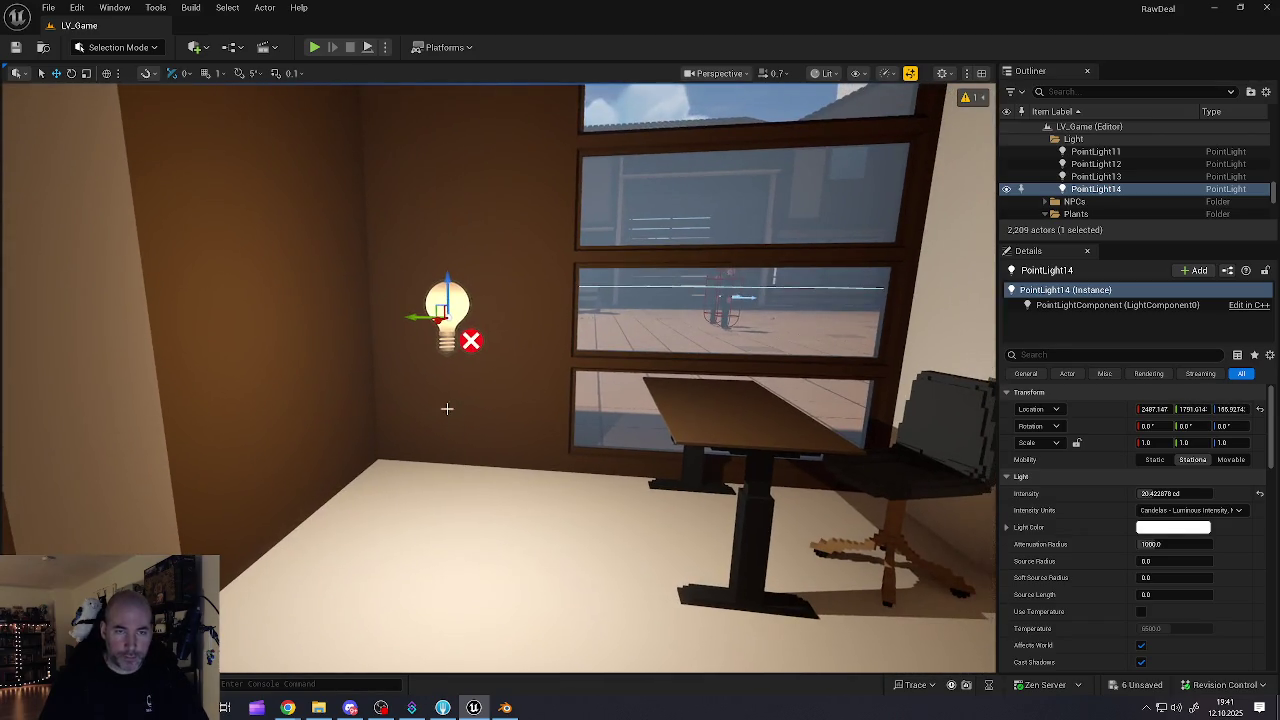
{"action": "left_click_drag", "start_coordinate": [441, 312], "coordinate": [400, 314]}
{"action": "key", "text": "w"}
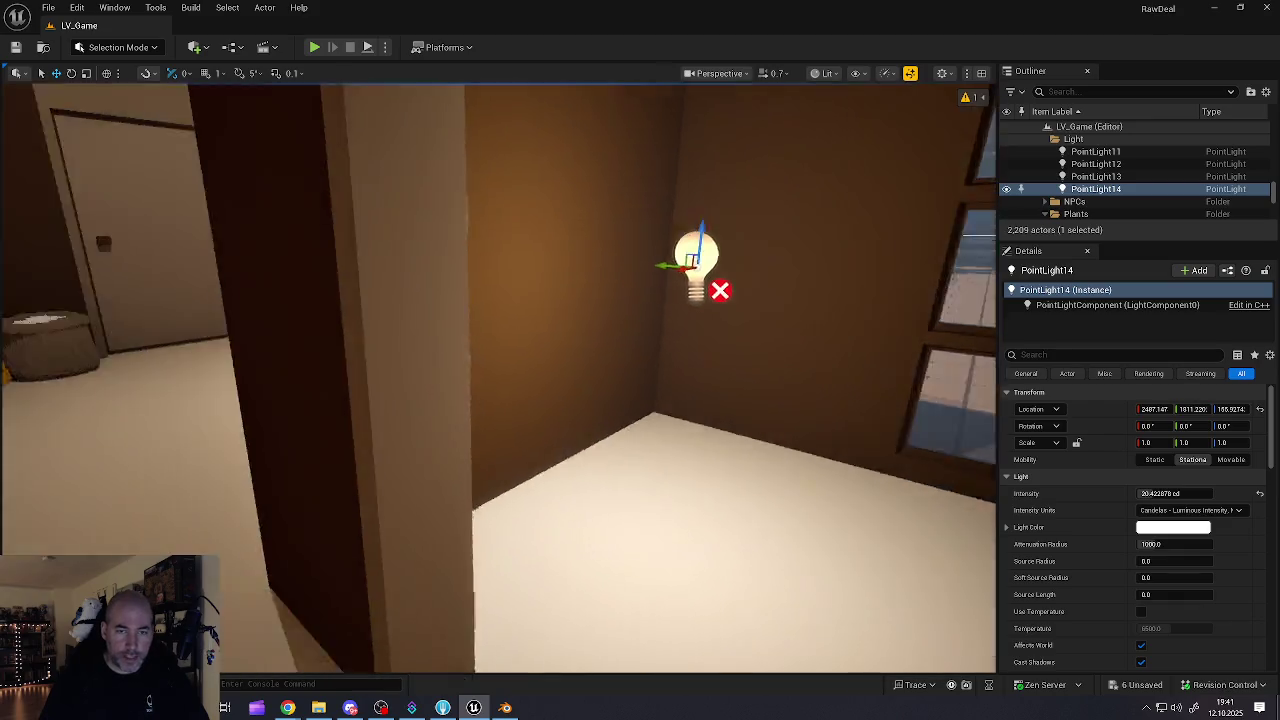
{"action": "key", "text": "s"}
{"action": "mouse_move", "coordinate": [441, 311]}
{"action": "left_mouse_down"}
{"action": "mouse_move", "coordinate": [437, 323]}
{"action": "mouse_move", "coordinate": [684, 378]}
{"action": "left_mouse_up"}
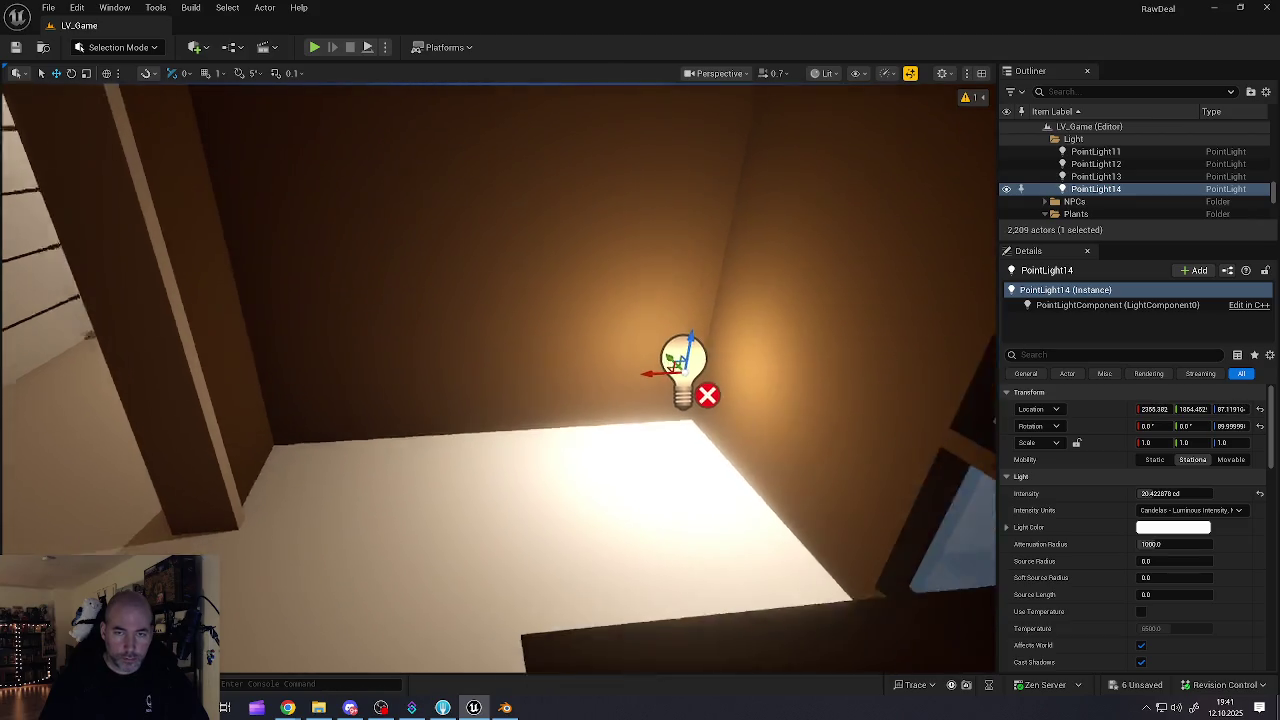
- Raise PointLight14 high in the corner near Z 206, nudged just off the wall
{"action": "key", "text": "s"}
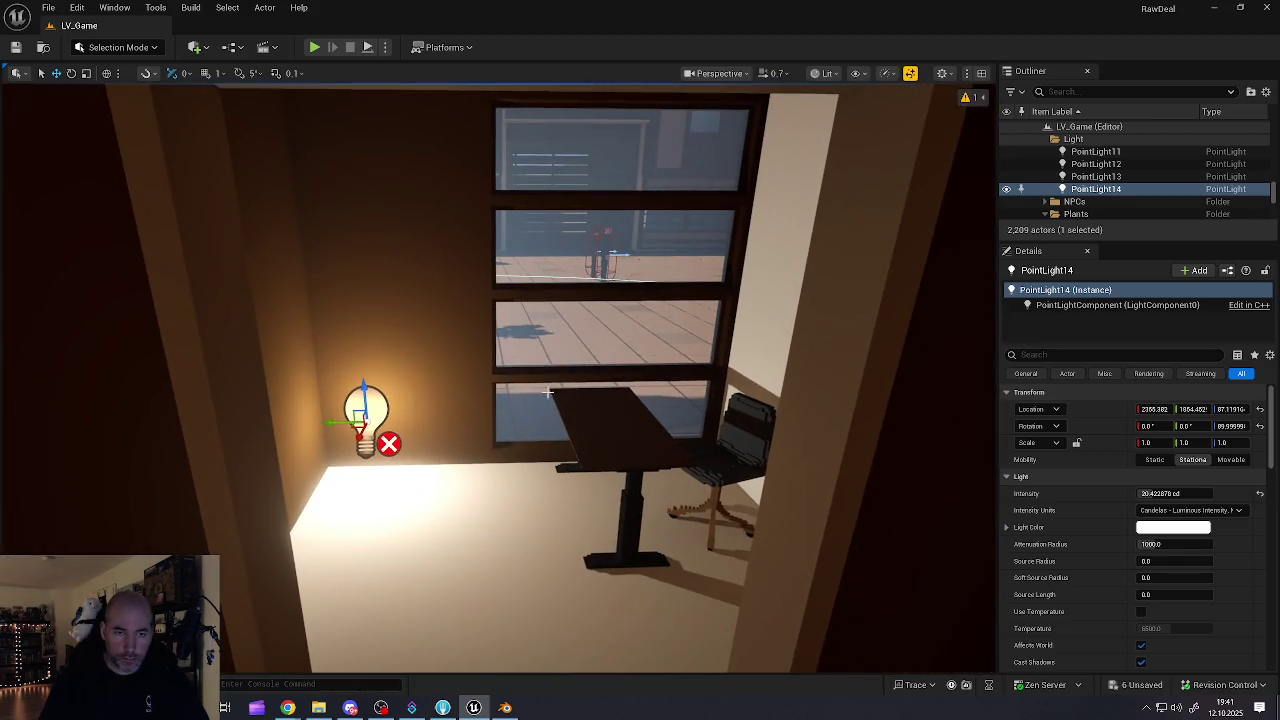
{"action": "left_click_drag", "start_coordinate": [364, 395], "coordinate": [360, 267]}
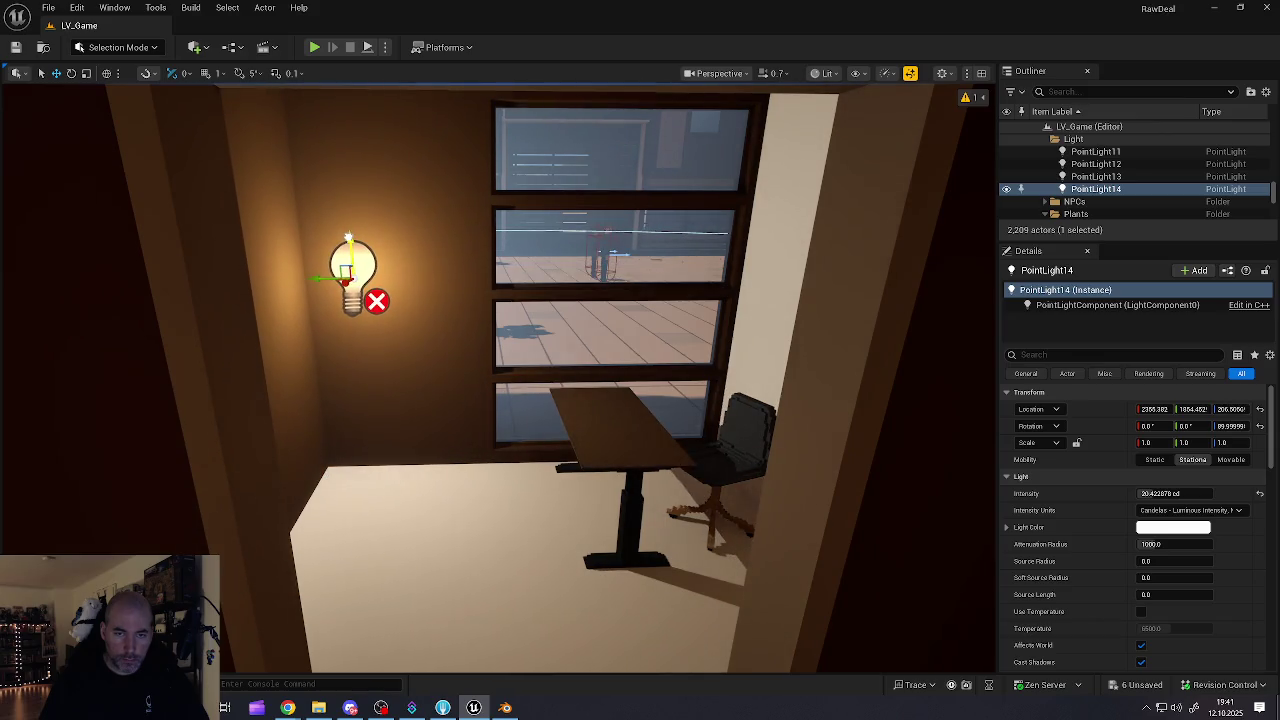
{"action": "key", "text": "w"}
{"action": "key", "text": "w"}
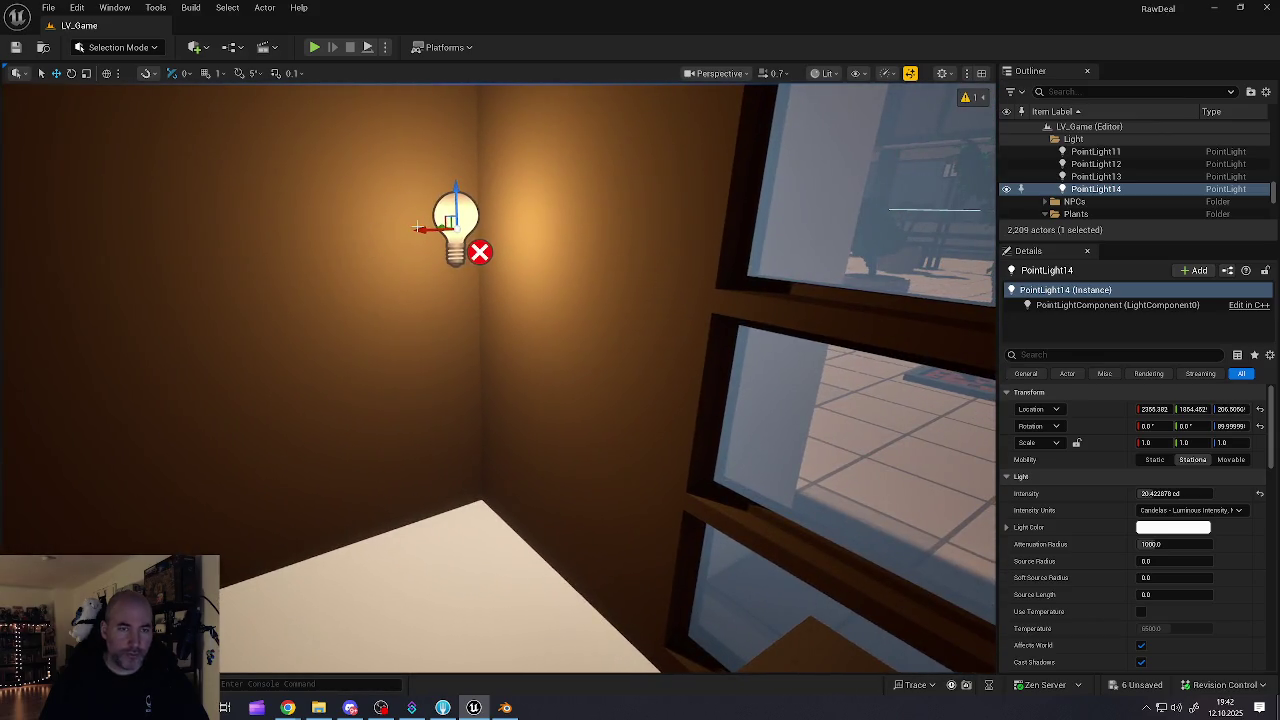
{"action": "left_click_drag", "start_coordinate": [423, 230], "coordinate": [411, 232]}
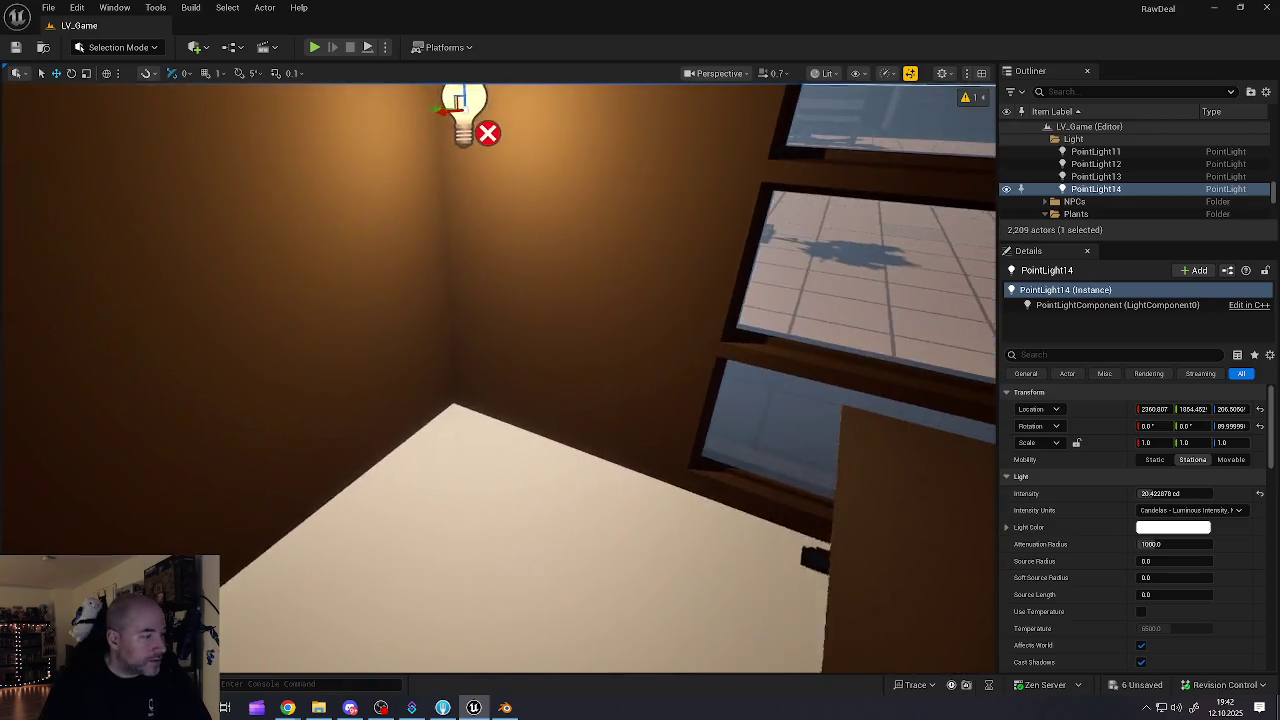
{"action": "key", "text": "w"}
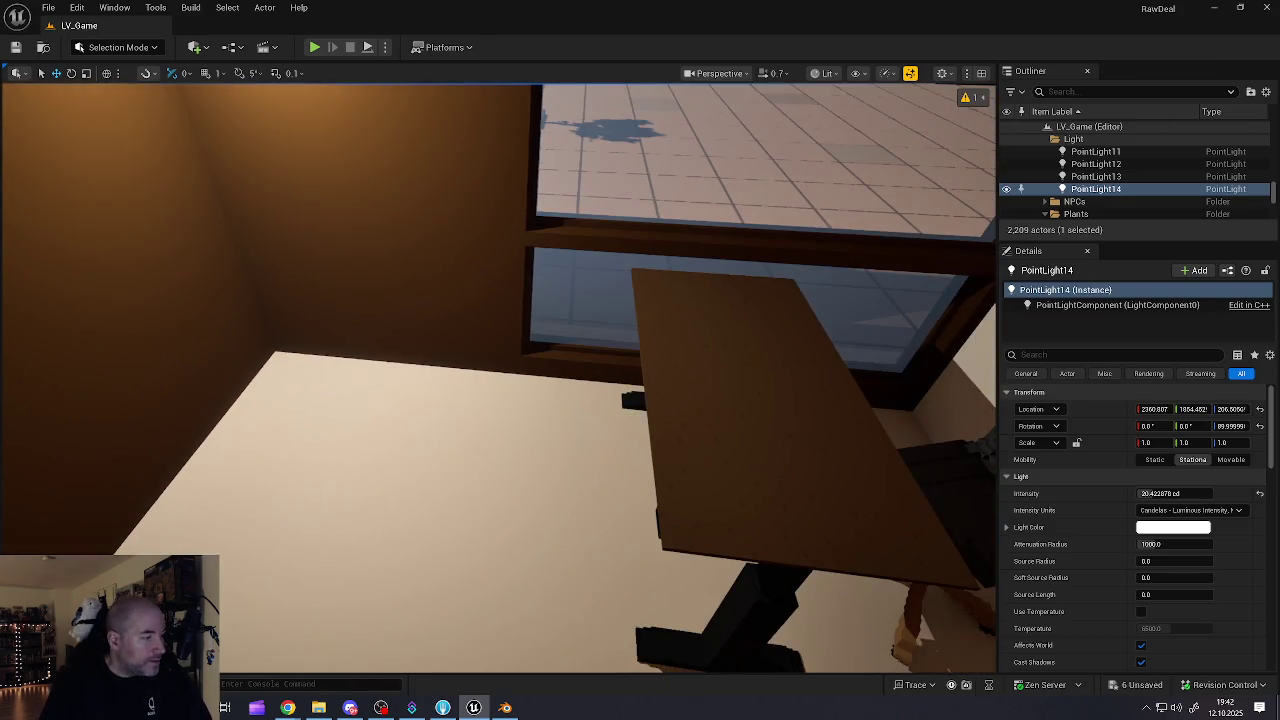
{"action": "key", "text": "e"}
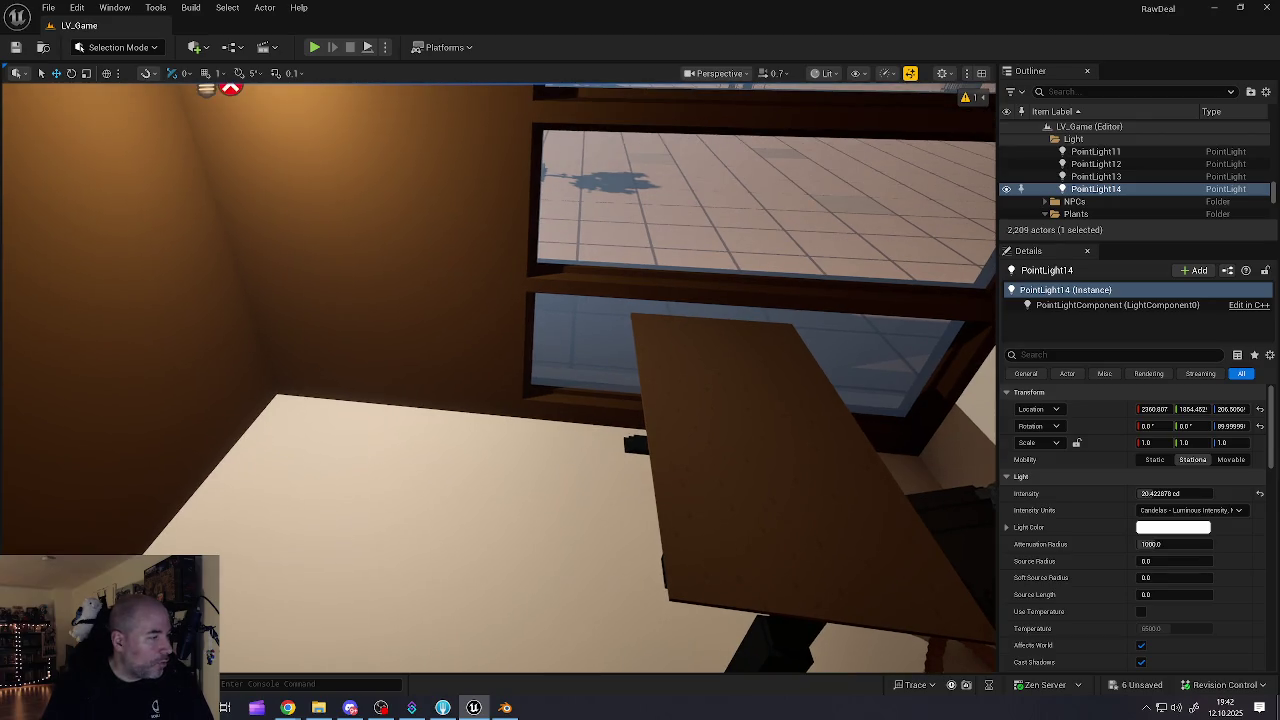
{"action": "key", "text": "q"}
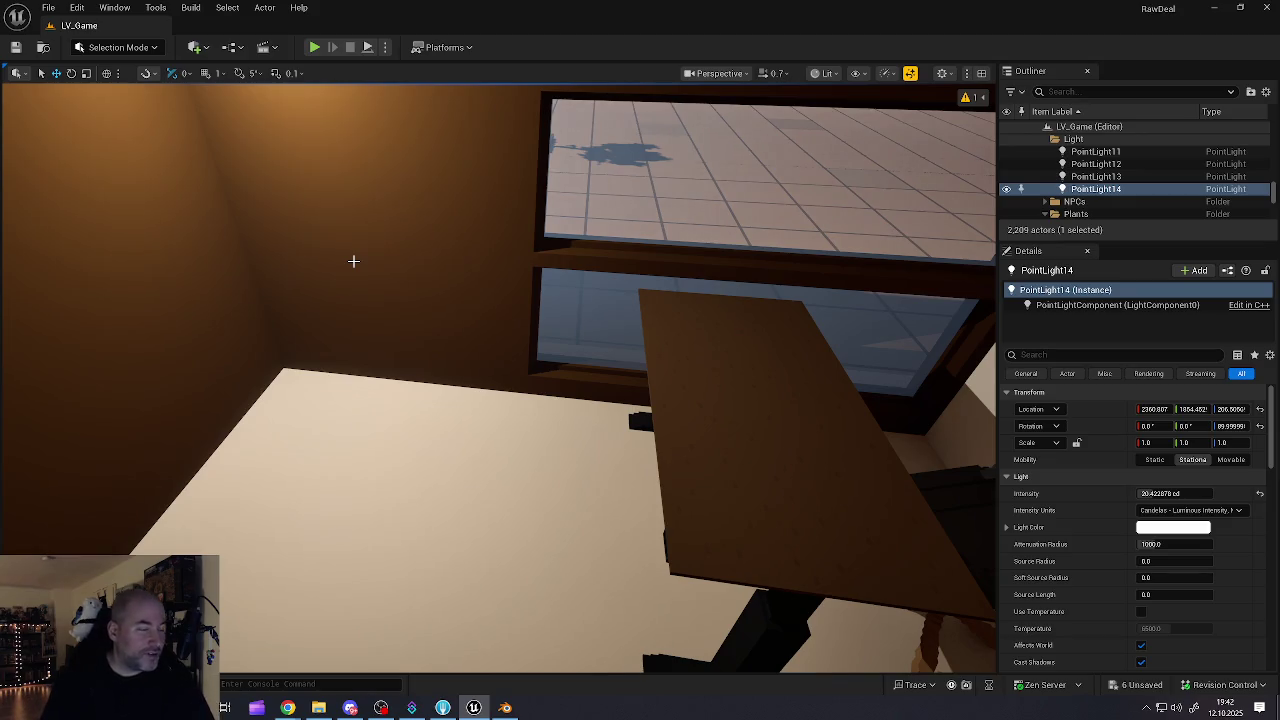
{"action": "key", "text": "f"}
{"action": "key", "text": "Right"}
- Fly the camera back along the street to view the whole store front and adjoining street
{"action": "key", "text": "Down"}
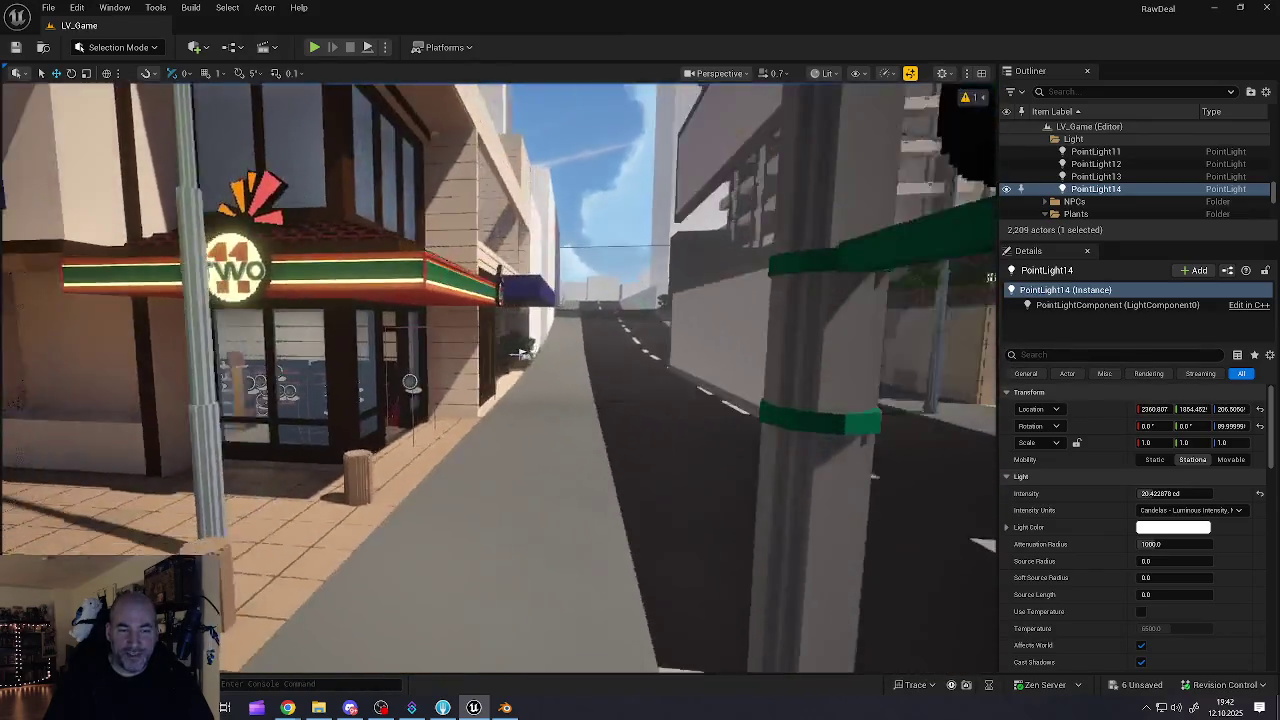
{"action": "key", "text": "Left"}
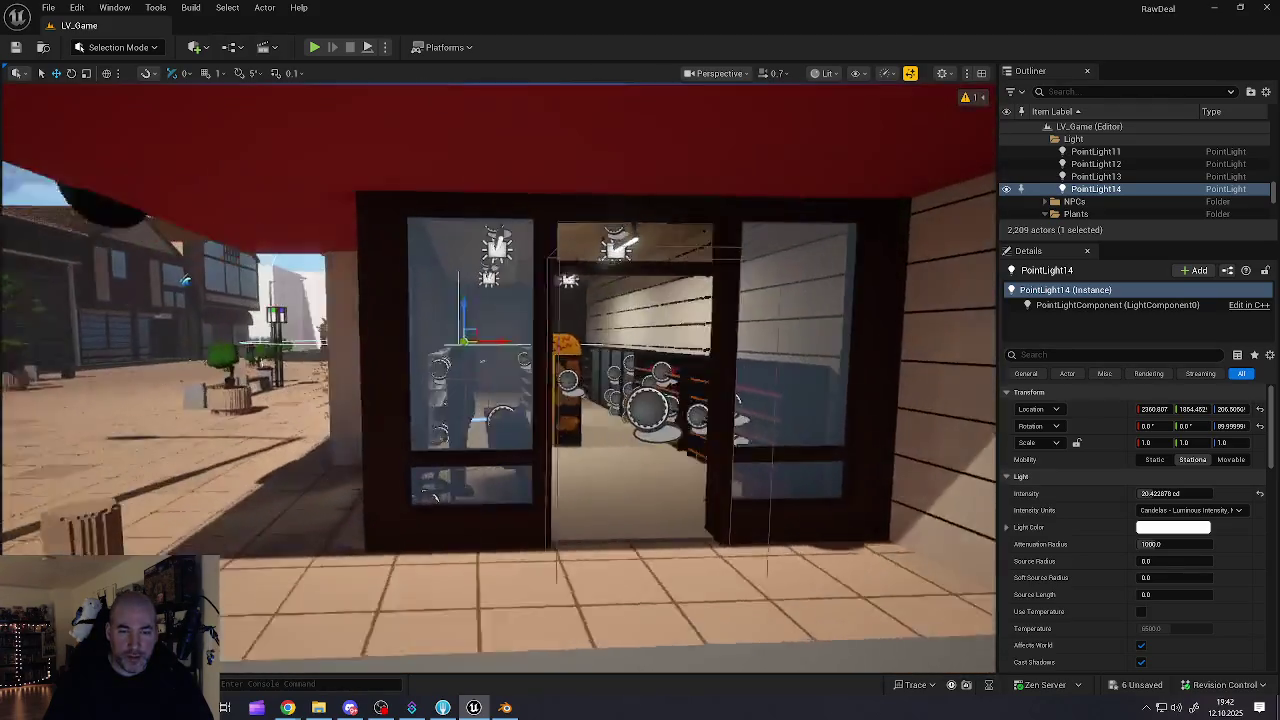
{"action": "key", "text": "Down"}
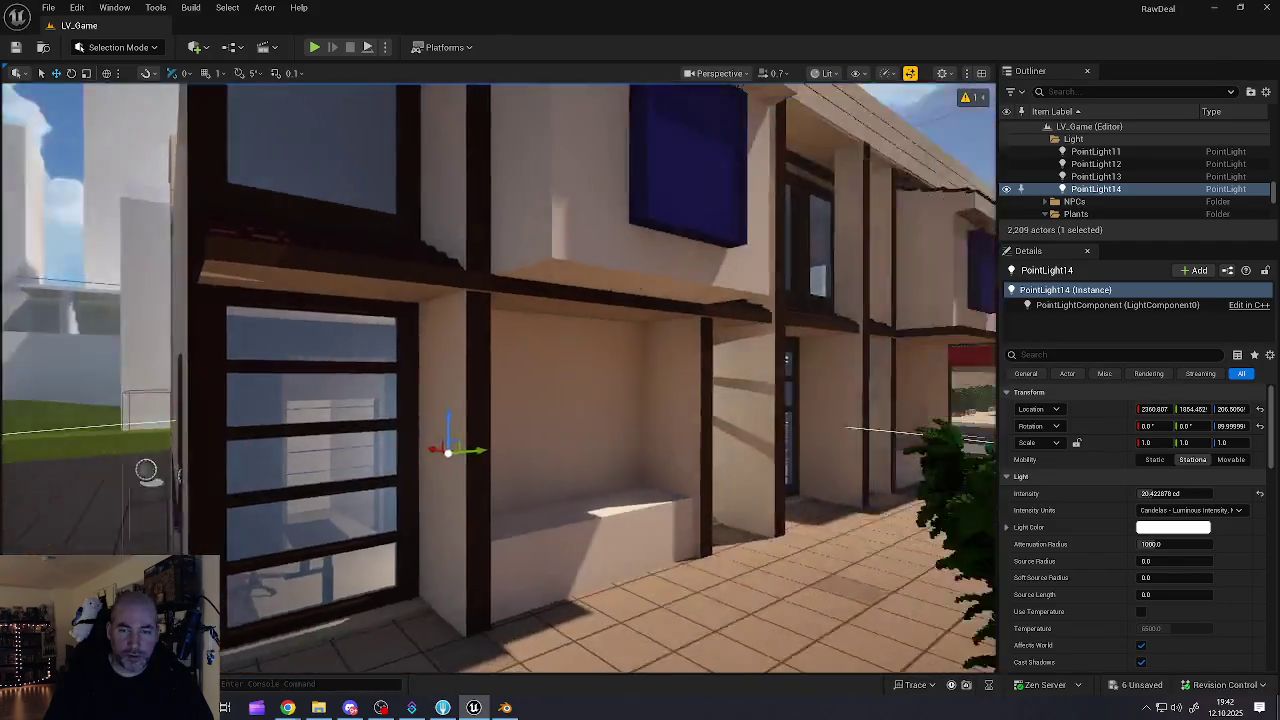
{"action": "key", "text": "Up"}
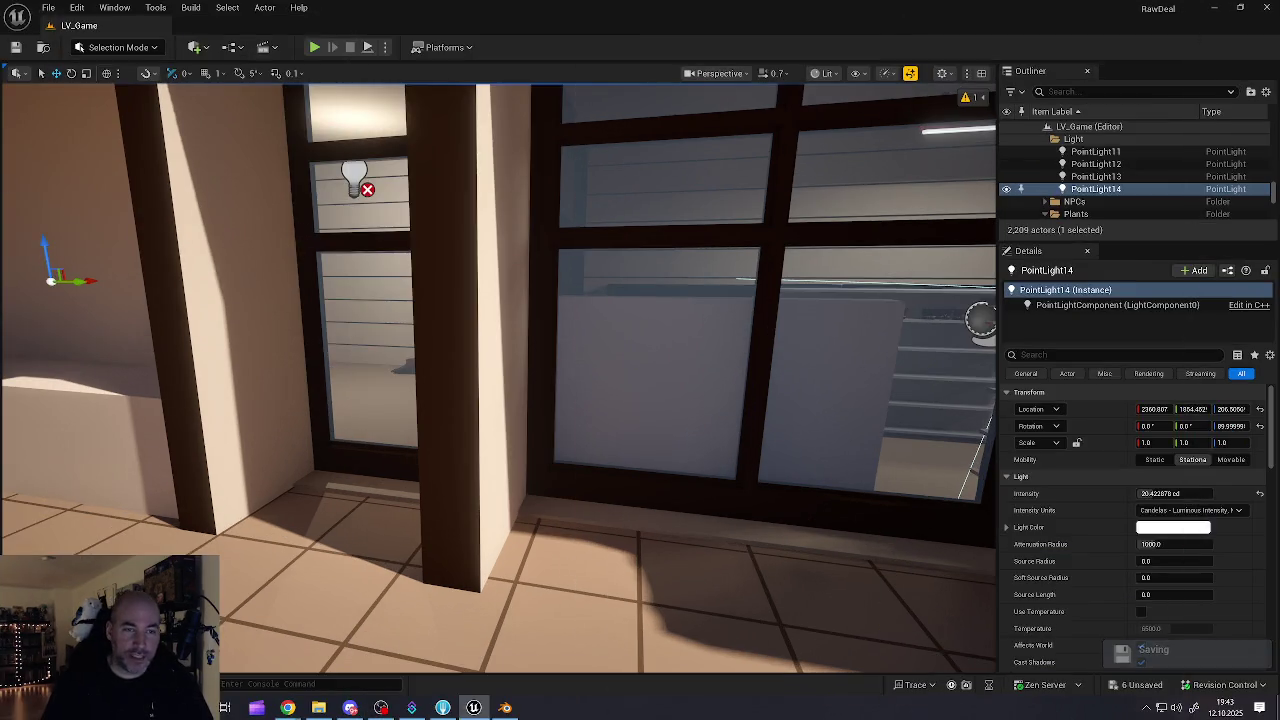
- Fly through the shop window and past the shelves into the back room to inspect desk, chair and PointLight14
{"action": "key", "text": "s"}
{"action": "key", "text": "w"}
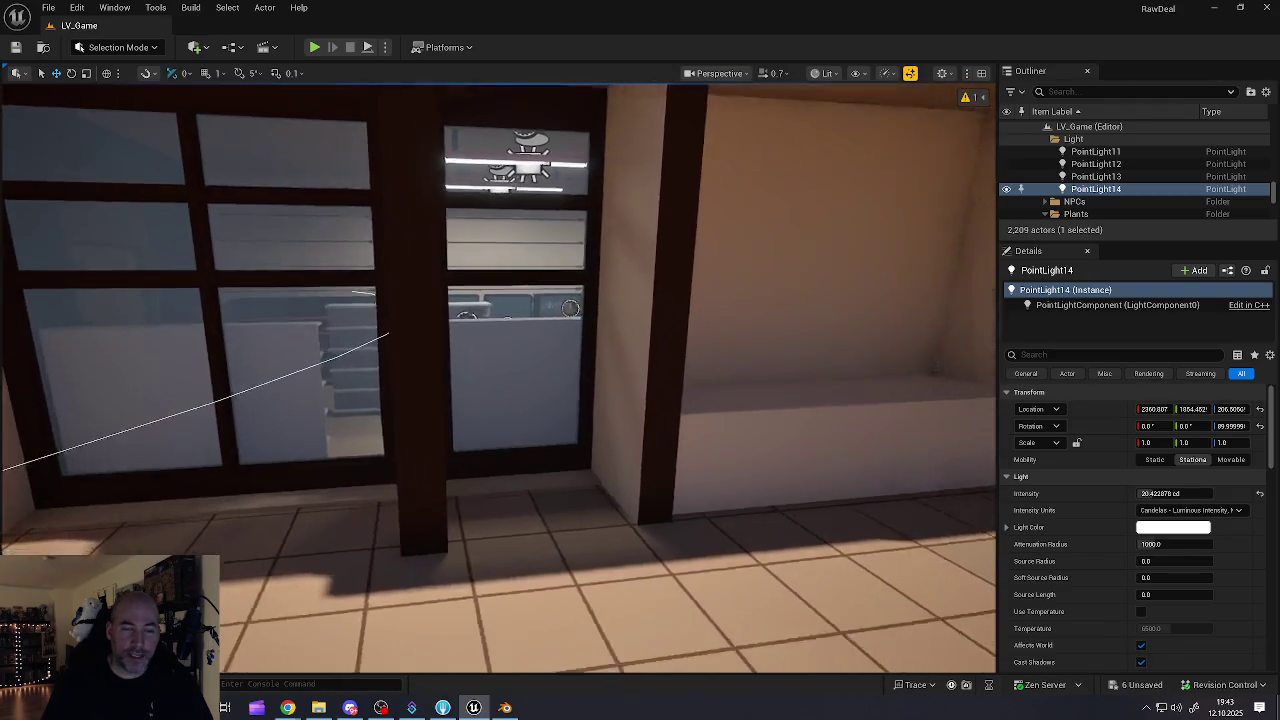
{"action": "key", "text": "w"}
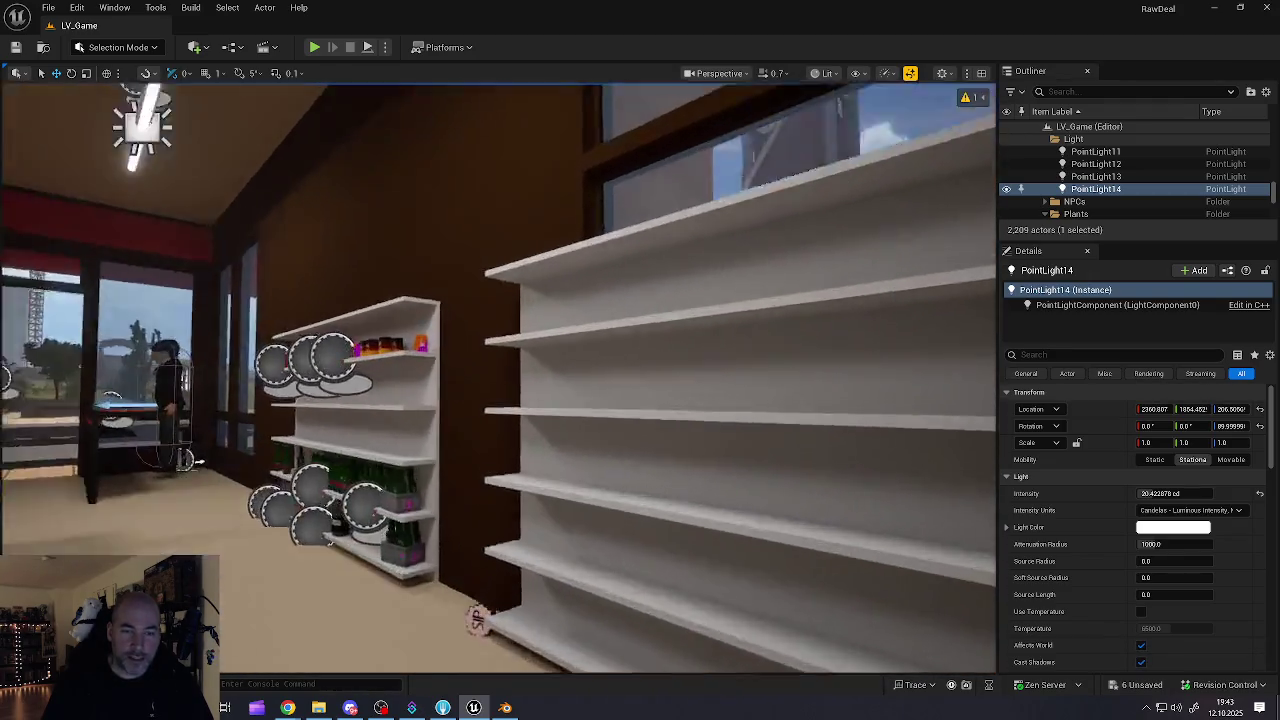
{"action": "key", "text": "w"}
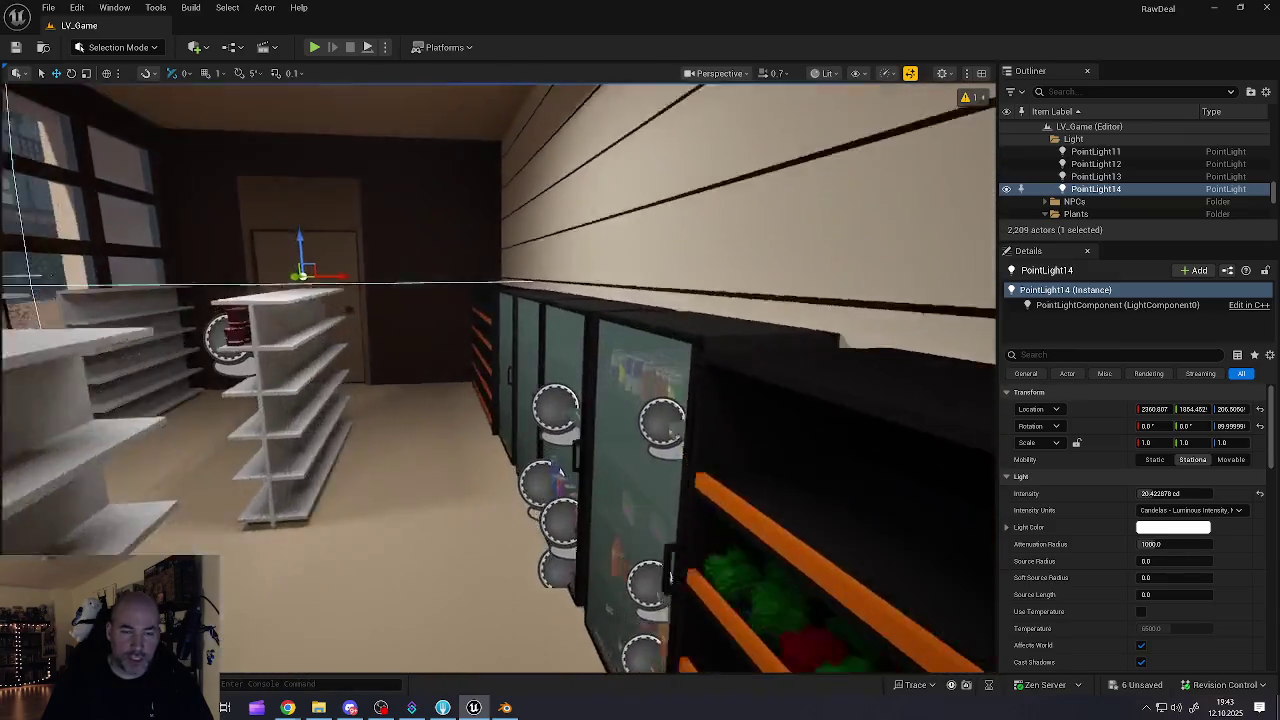
{"action": "key", "text": "w"}
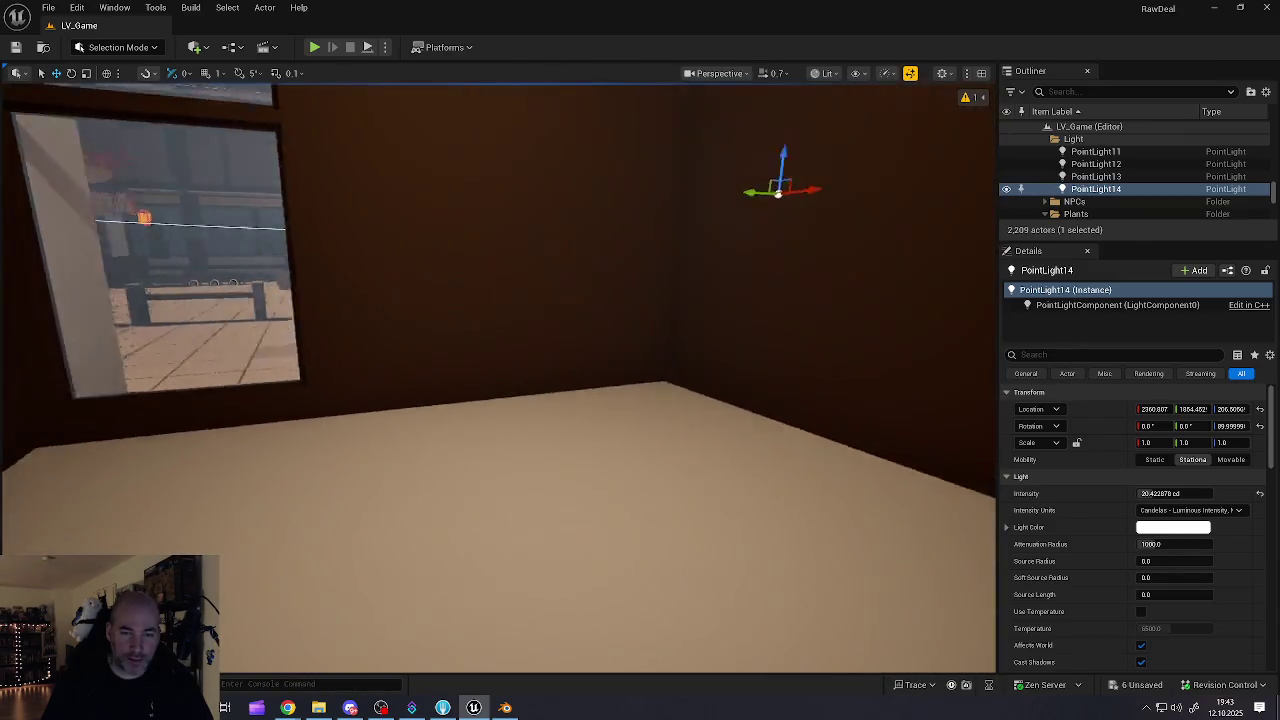
{"action": "key", "text": "w"}
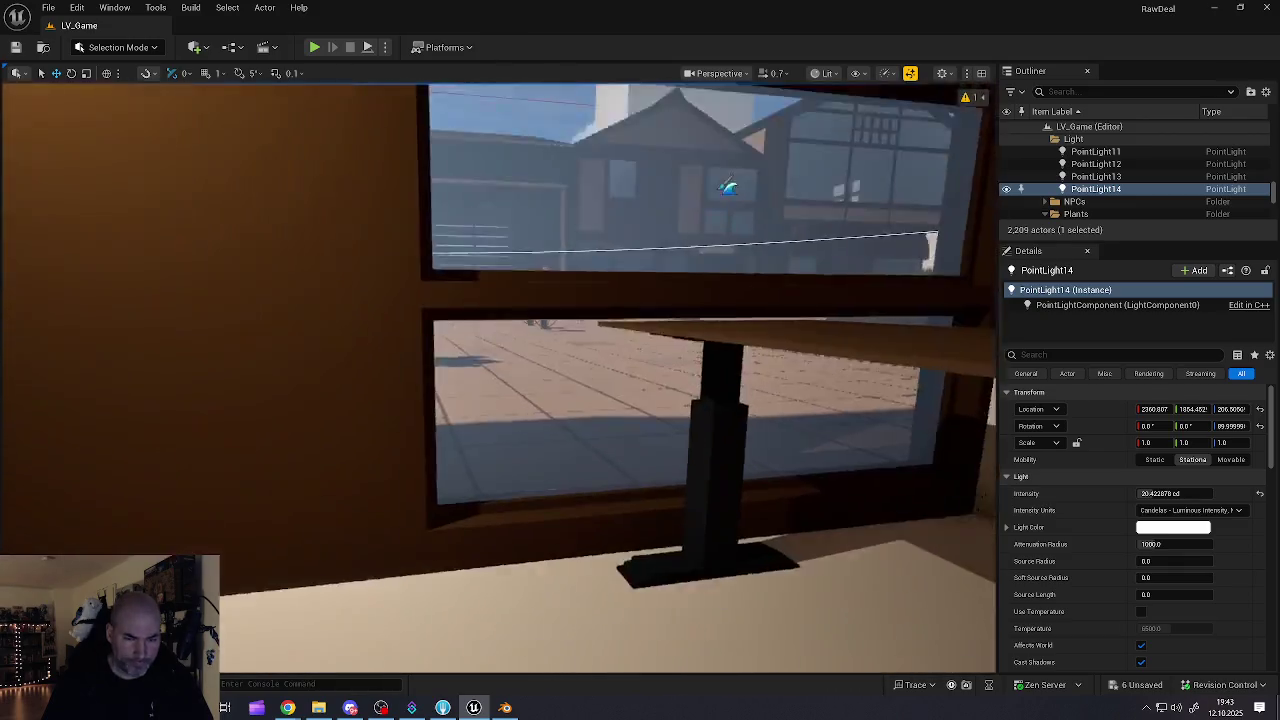
{"action": "key", "text": "s"}
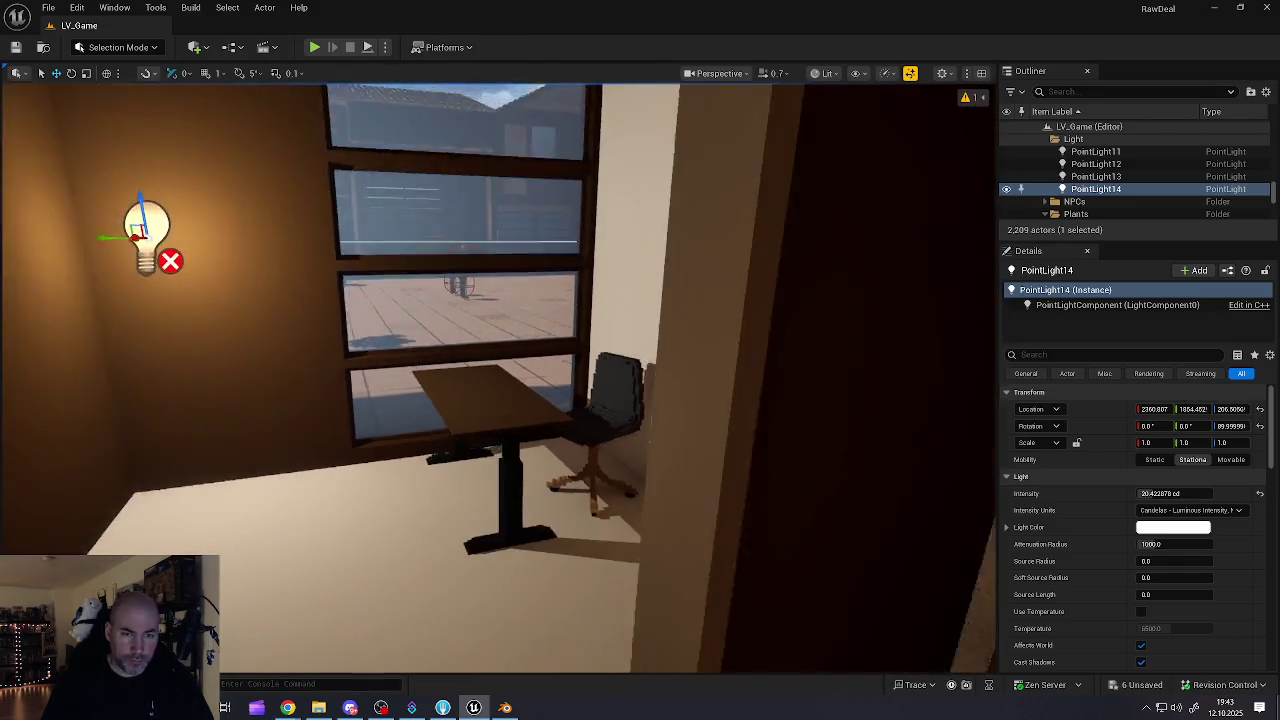
{"action": "key", "text": "w"}
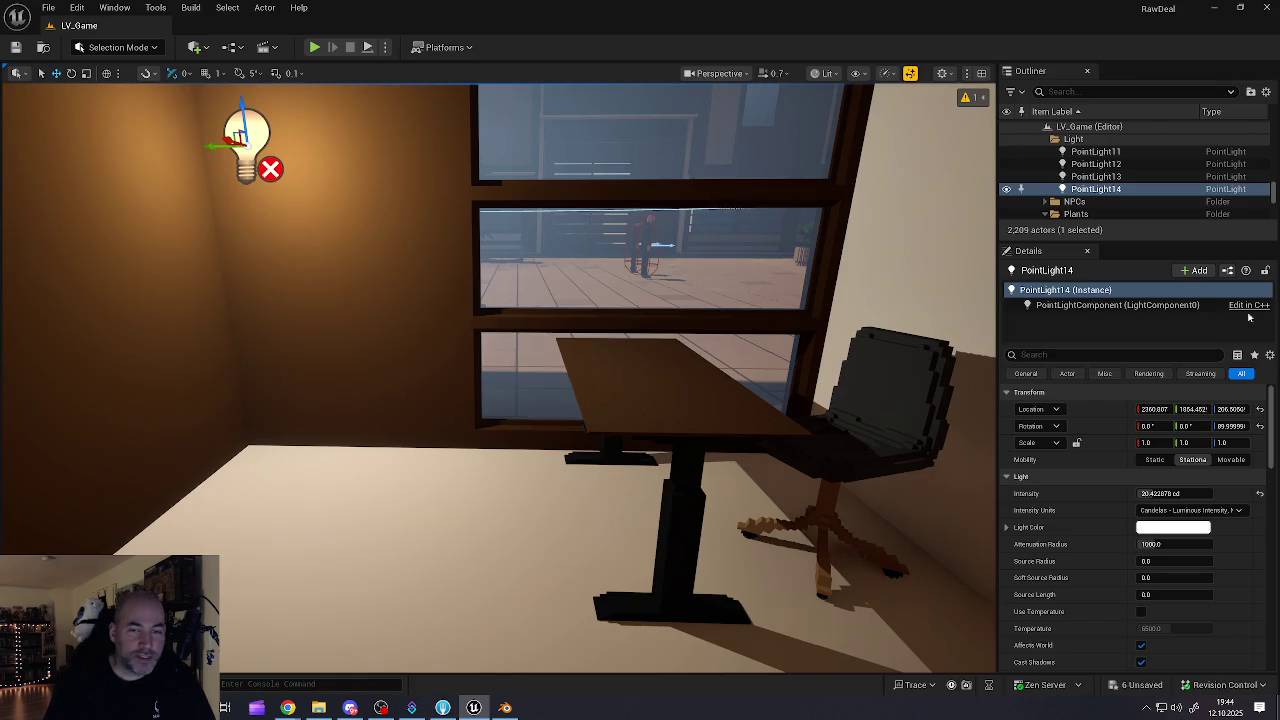
{"action": "scroll", "coordinate": [500, 380], "scroll_direction": "down", "scroll_amount": 10}
- Zoom out to an aerial view of the city and orbit around the town
{"action": "scroll", "coordinate": [500, 380], "scroll_direction": "down", "scroll_amount": 10}
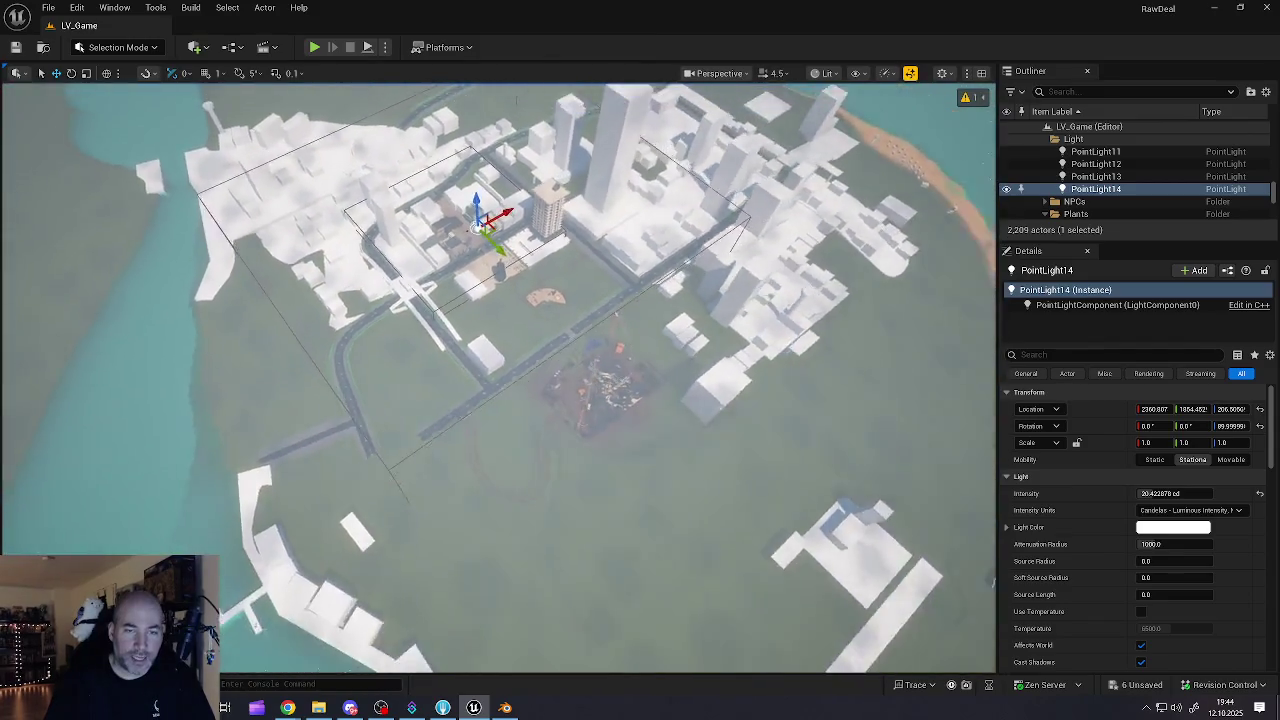
{"action": "scroll", "coordinate": [500, 380], "scroll_direction": "down", "scroll_amount": 5}
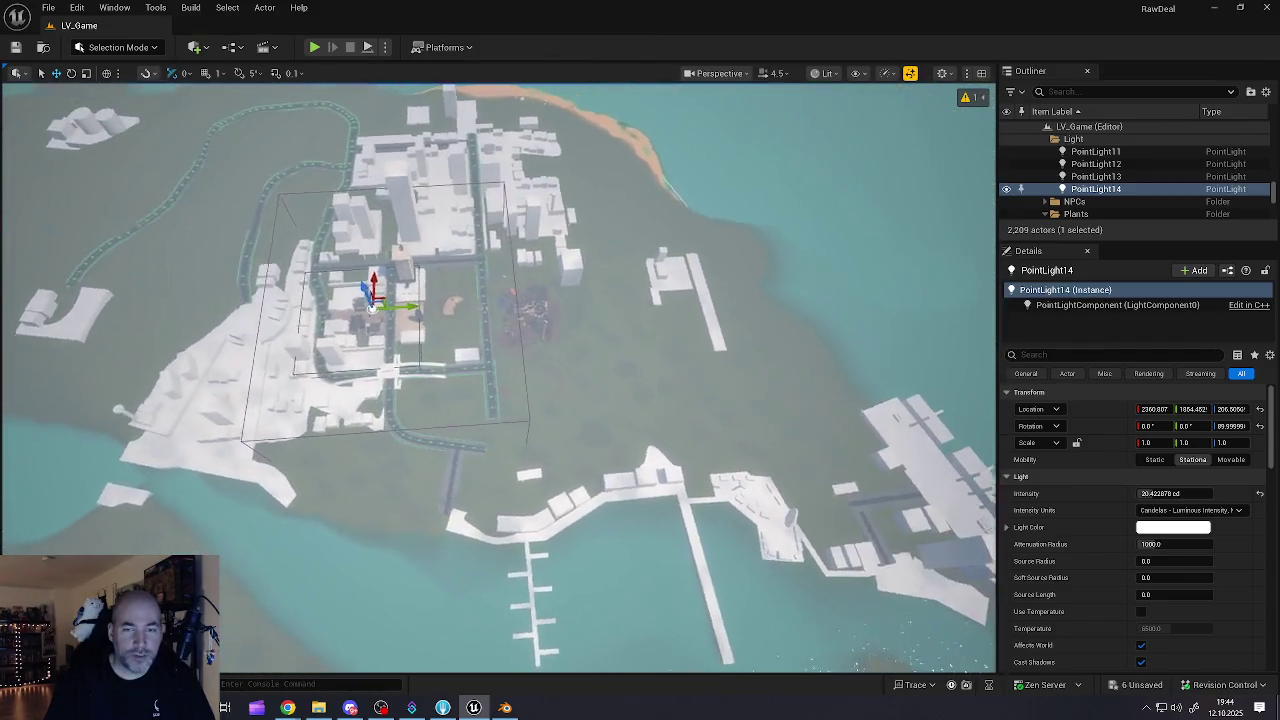
{"action": "scroll", "coordinate": [500, 380], "scroll_direction": "up", "scroll_amount": 5}
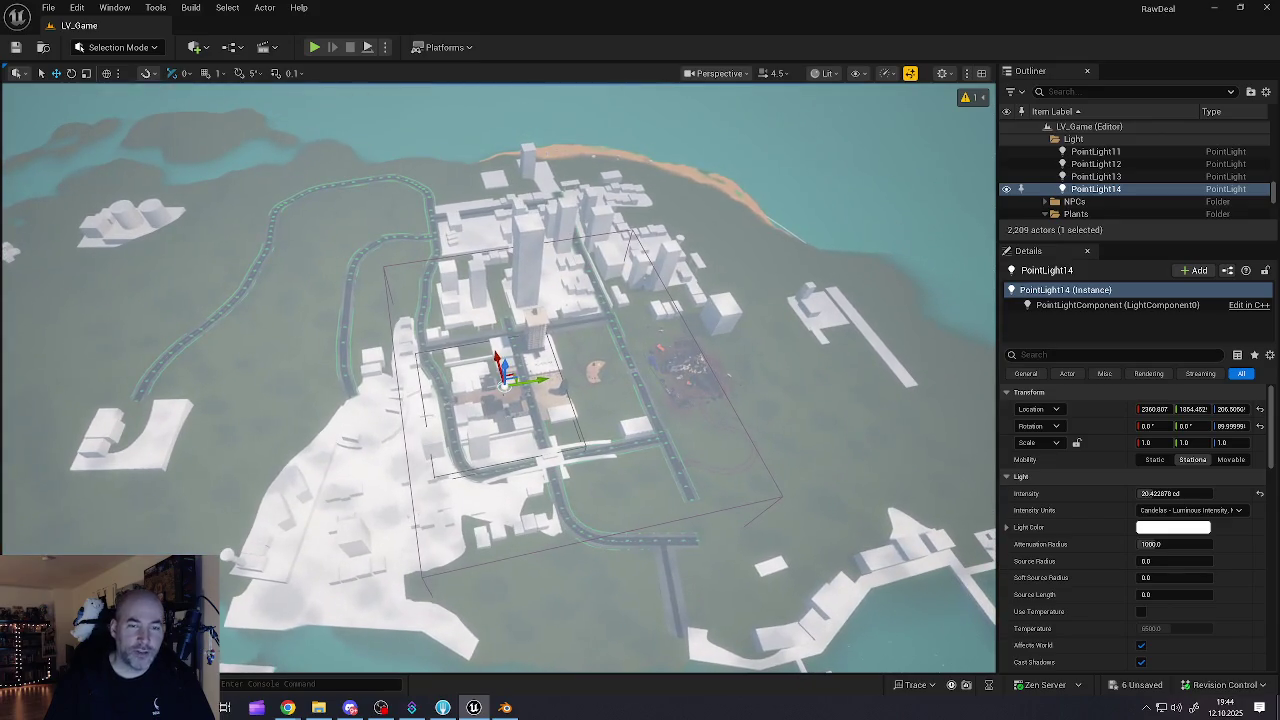
{"action": "scroll", "coordinate": [500, 380], "scroll_direction": "up", "scroll_amount": 10}
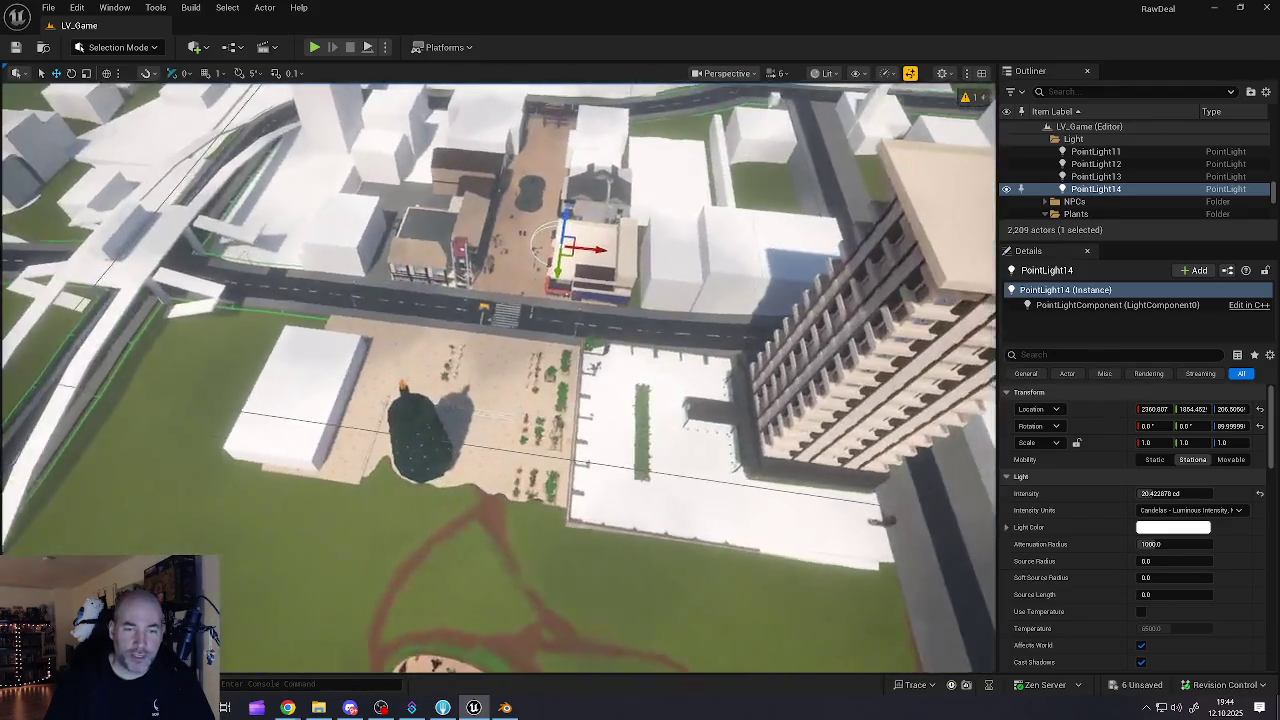
{"action": "scroll", "coordinate": [500, 380], "scroll_direction": "up", "scroll_amount": 10}
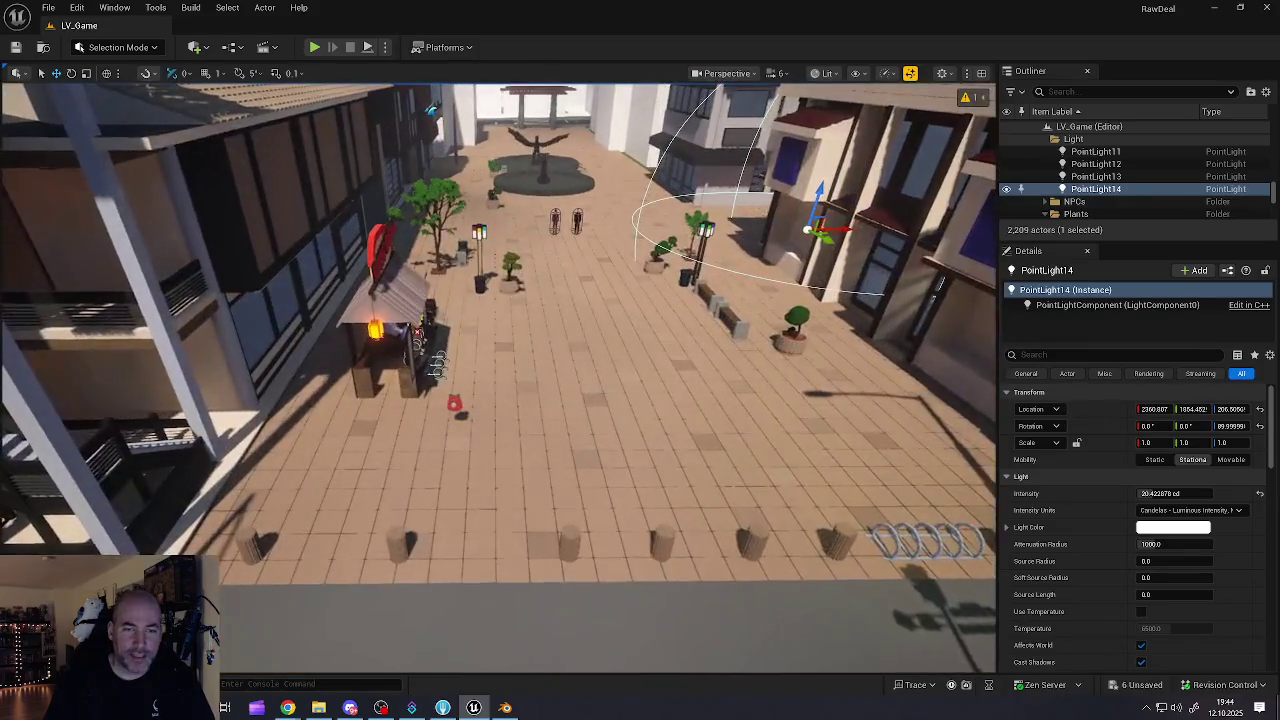
{"action": "scroll", "coordinate": [500, 380], "scroll_direction": "down", "scroll_amount": 3}
{"action": "scroll", "coordinate": [500, 380], "scroll_direction": "down", "scroll_amount": 15}
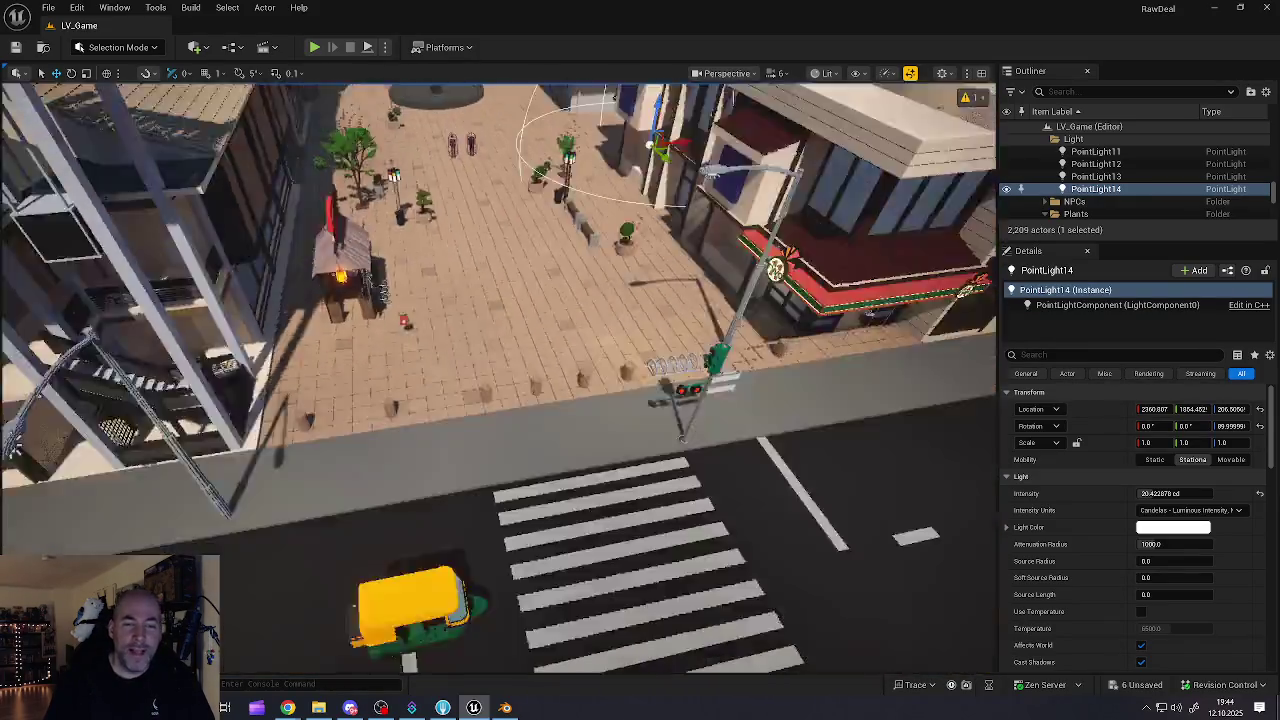
{"action": "scroll", "coordinate": [500, 380], "scroll_direction": "down", "scroll_amount": 10}
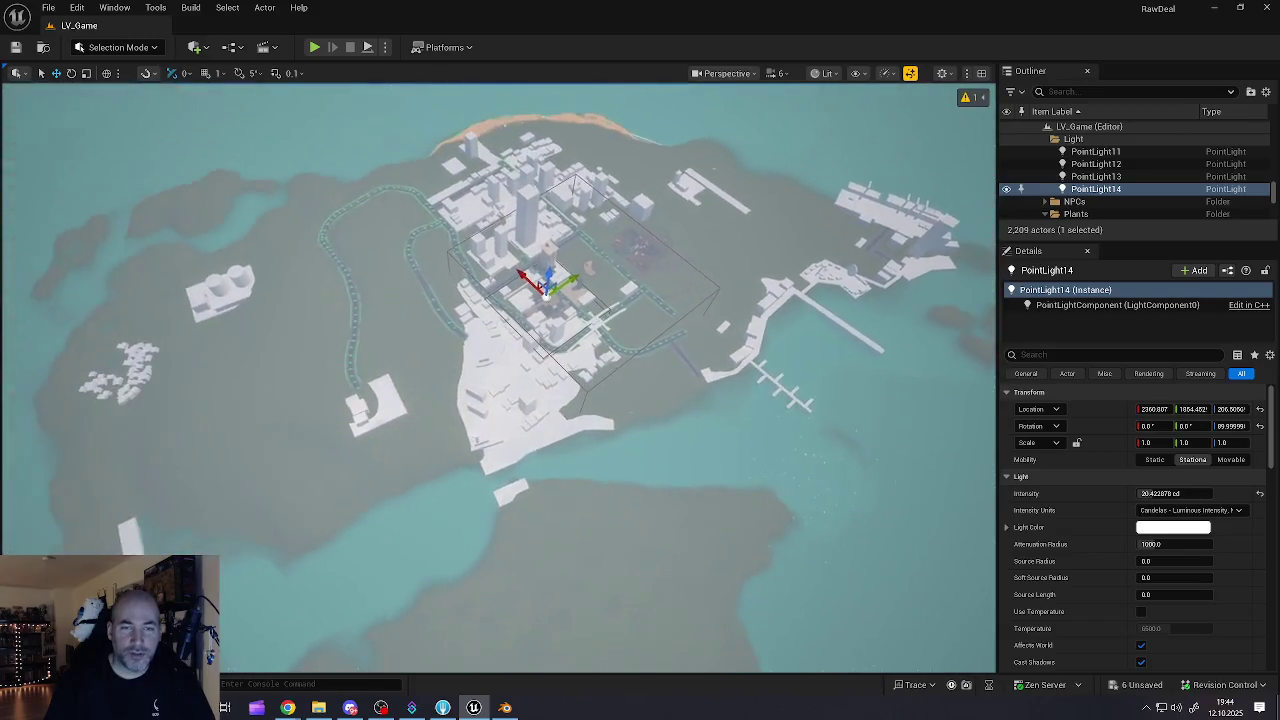
{"action": "scroll", "coordinate": [500, 380], "scroll_direction": "up", "scroll_amount": 5}
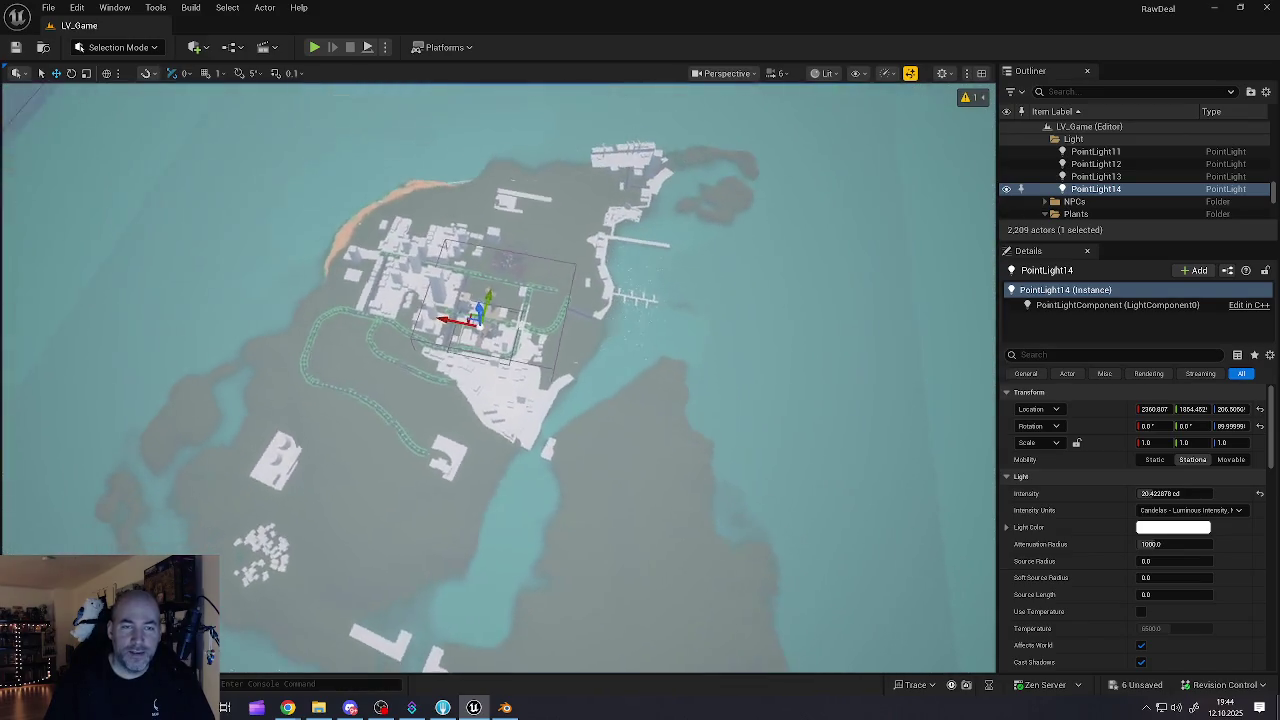
{"action": "left_click_drag", "start_coordinate": [420, 347], "coordinate": [487, 398]}
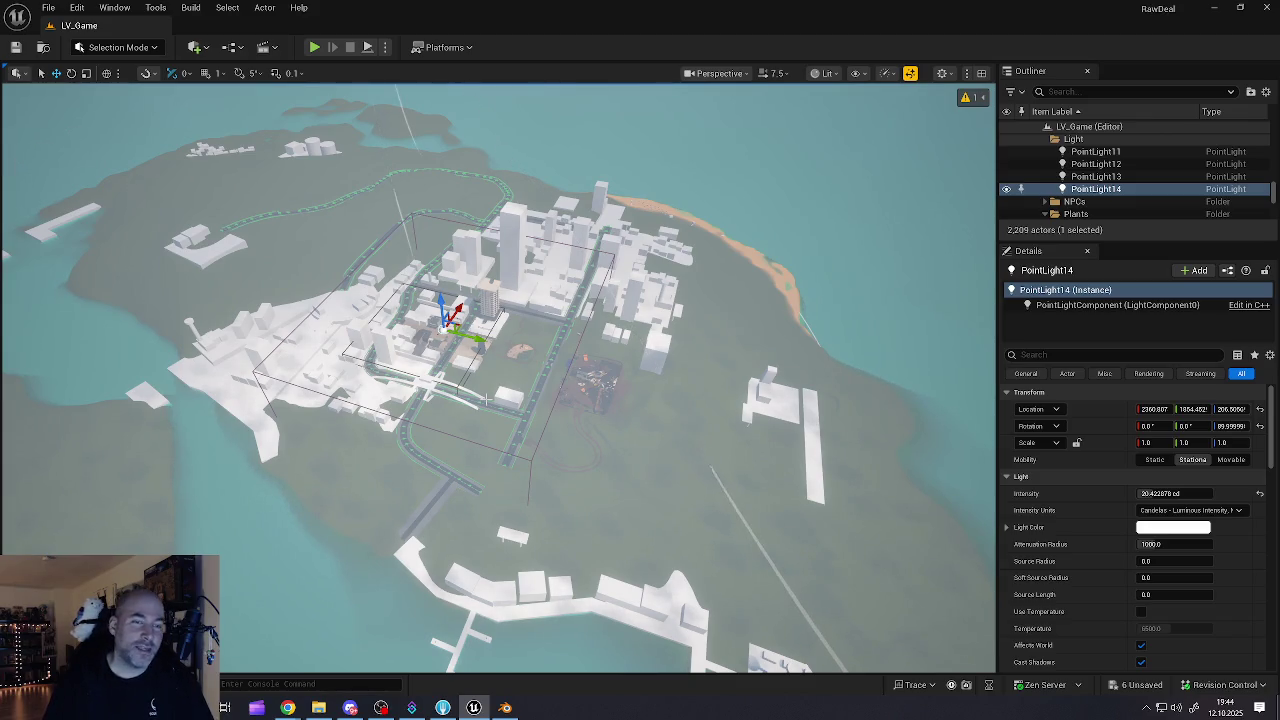
- Zoom back in, turn along the street toward the crosswalk and fly low to the plaza
{"action": "scroll", "coordinate": [487, 400], "scroll_direction": "up", "scroll_amount": 2}
{"action": "scroll", "coordinate": [498, 378], "scroll_direction": "up", "scroll_amount": 8}
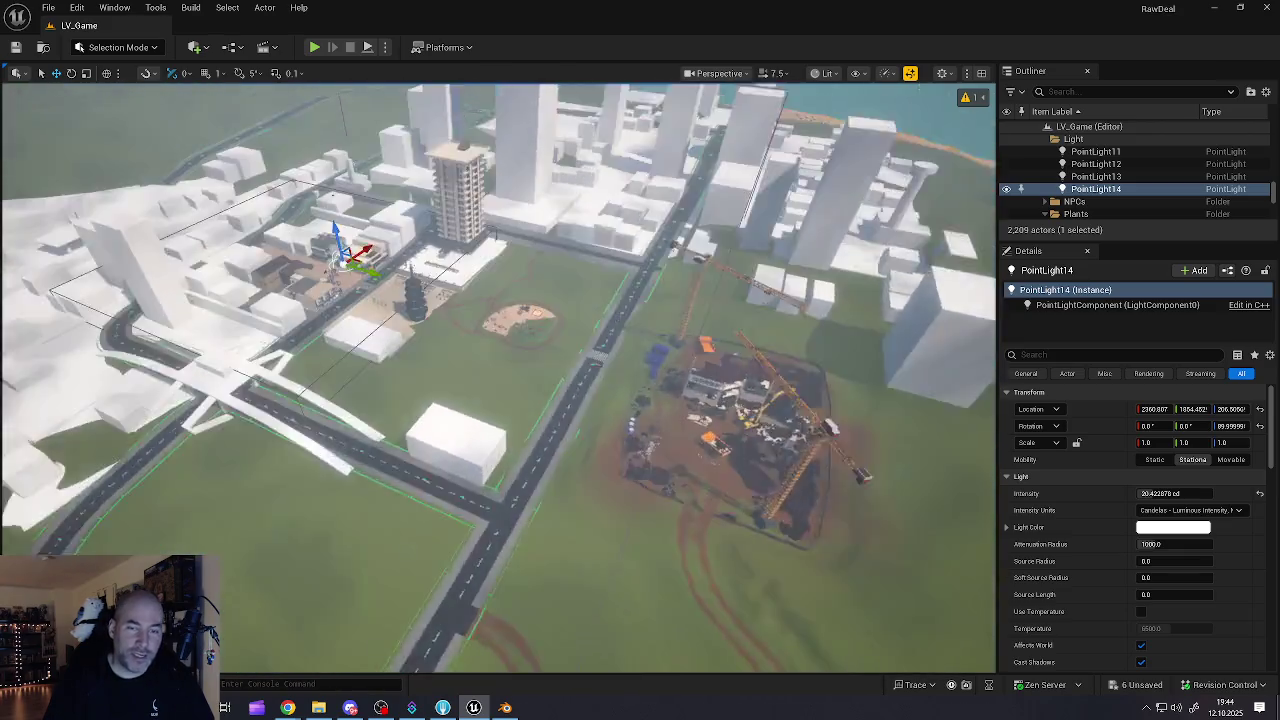
{"action": "scroll", "coordinate": [498, 378], "scroll_direction": "up", "scroll_amount": 8}
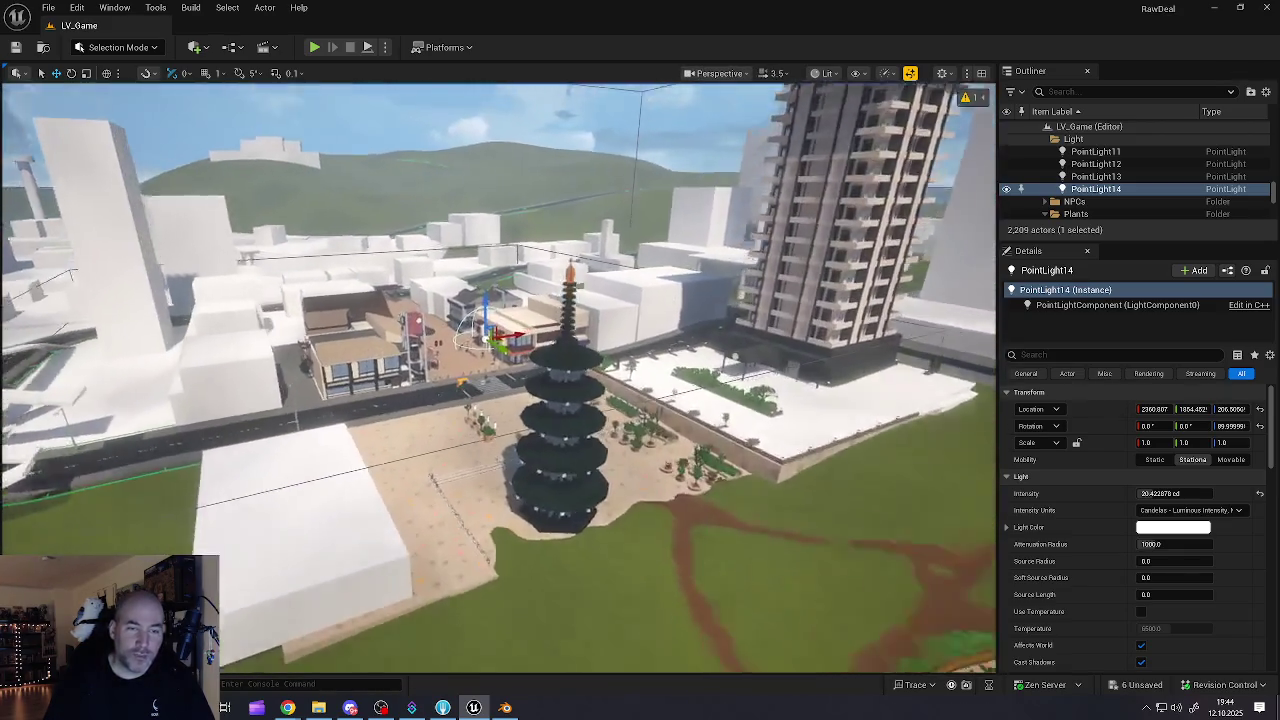
{"action": "scroll", "coordinate": [498, 378], "scroll_direction": "up", "scroll_amount": 10}
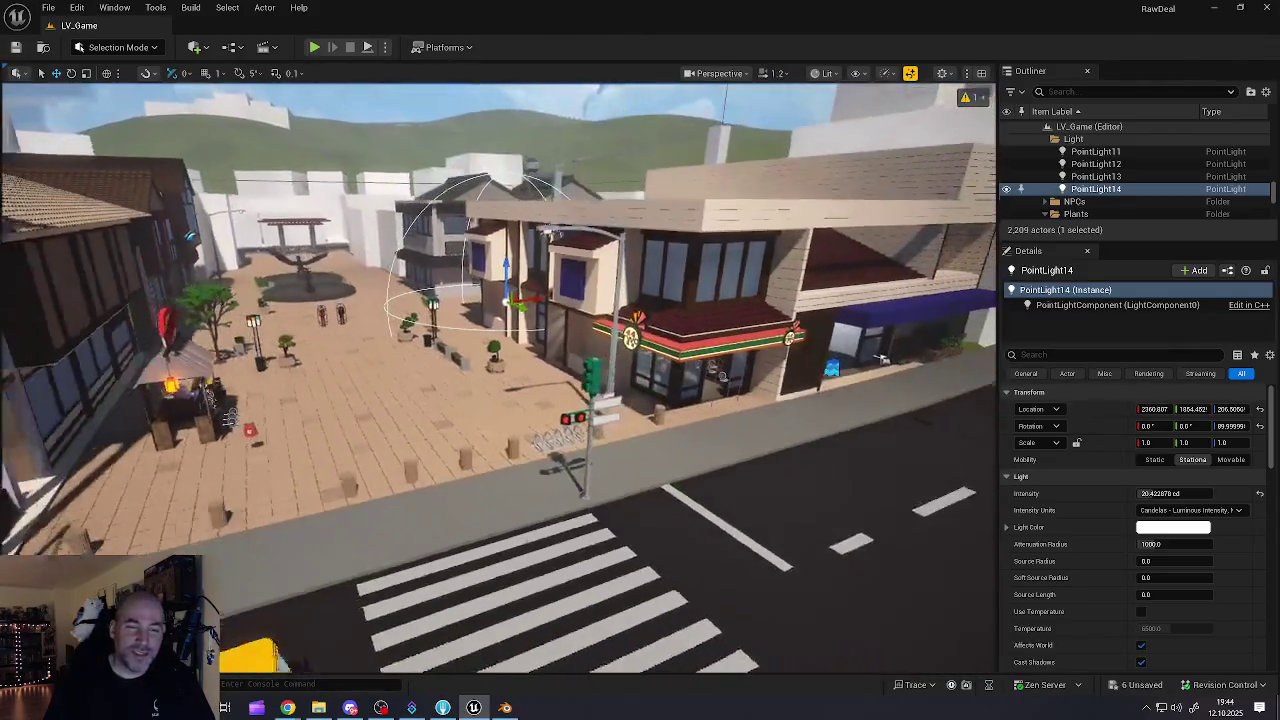
{"action": "mouse_move", "coordinate": [498, 378]}
{"action": "left_mouse_down"}
{"action": "mouse_move", "coordinate": [498, 430]}
{"action": "mouse_move", "coordinate": [590, 425]}
{"action": "mouse_move", "coordinate": [600, 400]}
{"action": "mouse_move", "coordinate": [460, 415]}
{"action": "mouse_move", "coordinate": [490, 398]}
{"action": "left_mouse_up"}
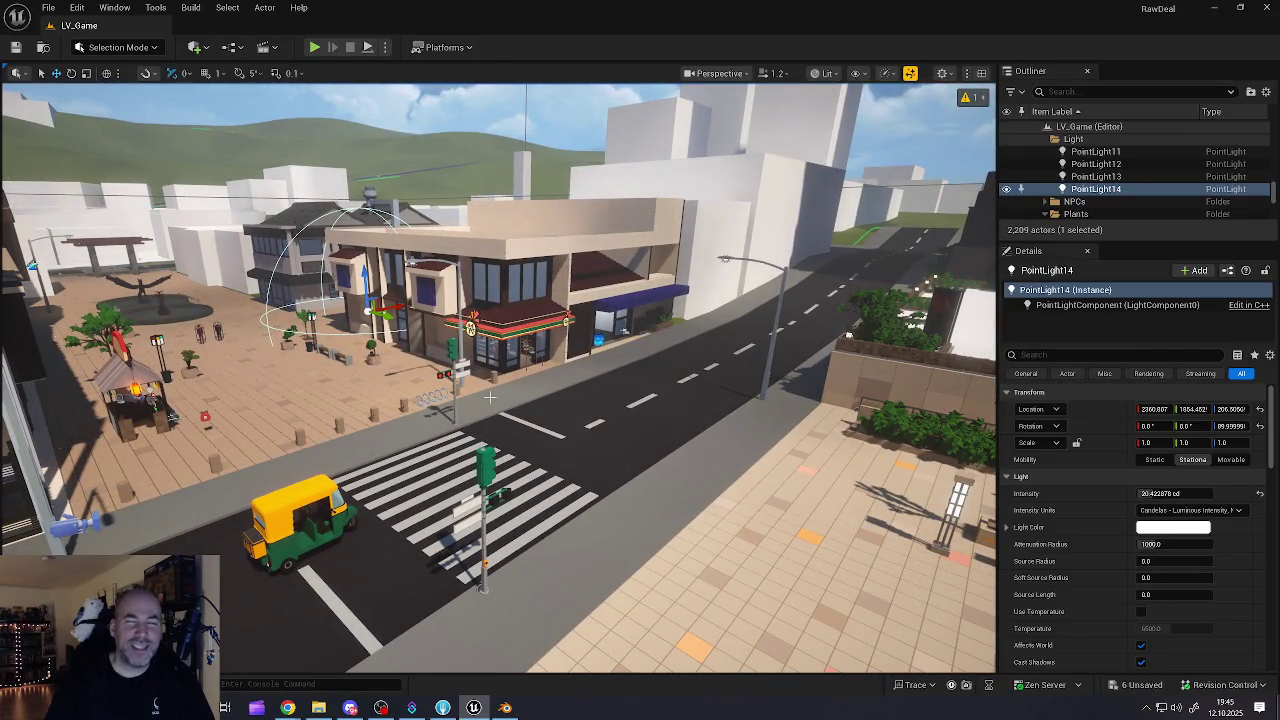
{"action": "mouse_move", "coordinate": [320, 430]}
{"action": "left_mouse_down"}
{"action": "mouse_move", "coordinate": [282, 396]}
{"action": "mouse_move", "coordinate": [318, 455]}
{"action": "mouse_move", "coordinate": [318, 405]}
{"action": "left_mouse_up"}
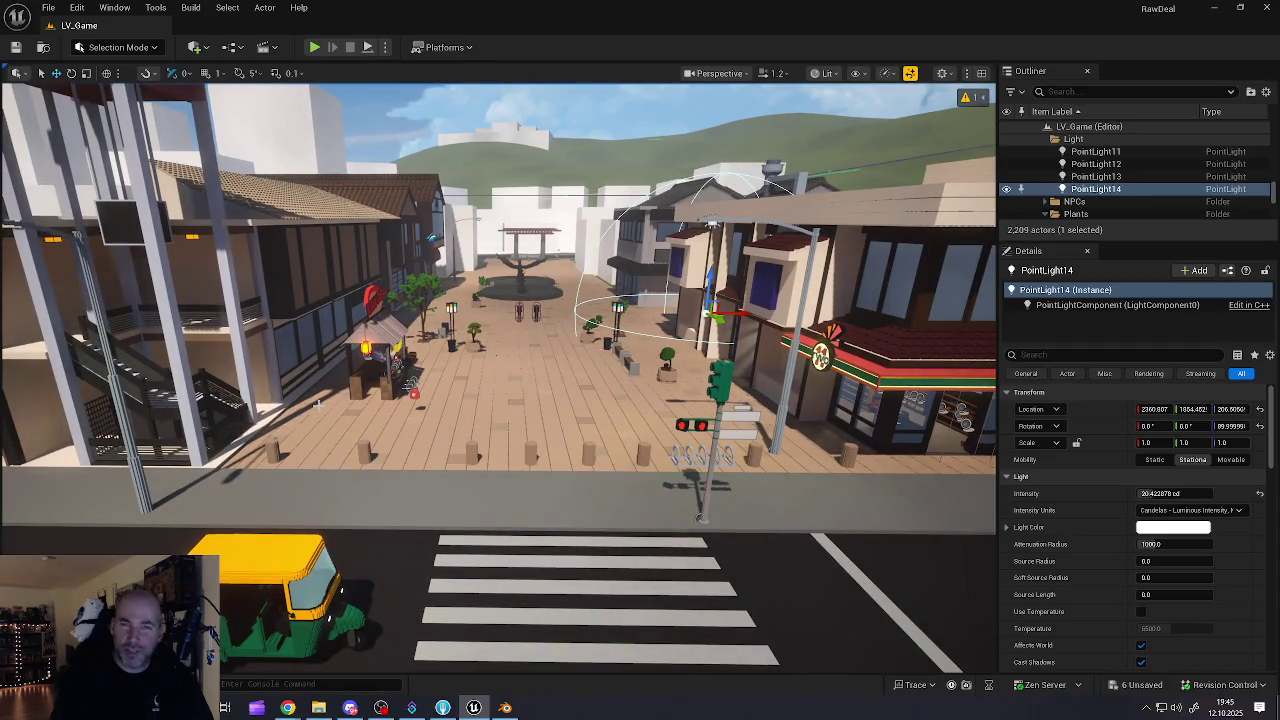
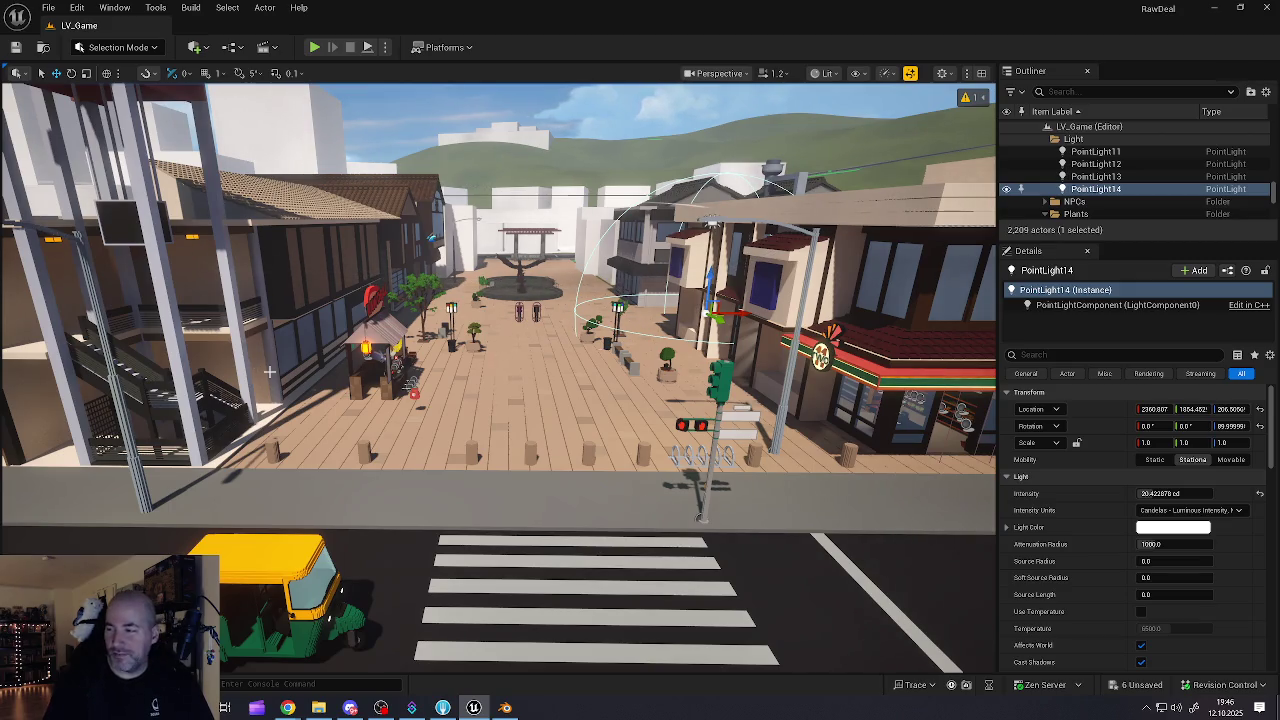
- Frame the selected point light, look toward the rickshaw and lamps, then start Play In Editor
{"action": "mouse_move", "coordinate": [422, 398]}
{"action": "left_mouse_down"}
{"action": "mouse_move", "coordinate": [422, 440]}
{"action": "mouse_move", "coordinate": [490, 370]}
{"action": "mouse_move", "coordinate": [360, 374]}
{"action": "left_mouse_up"}
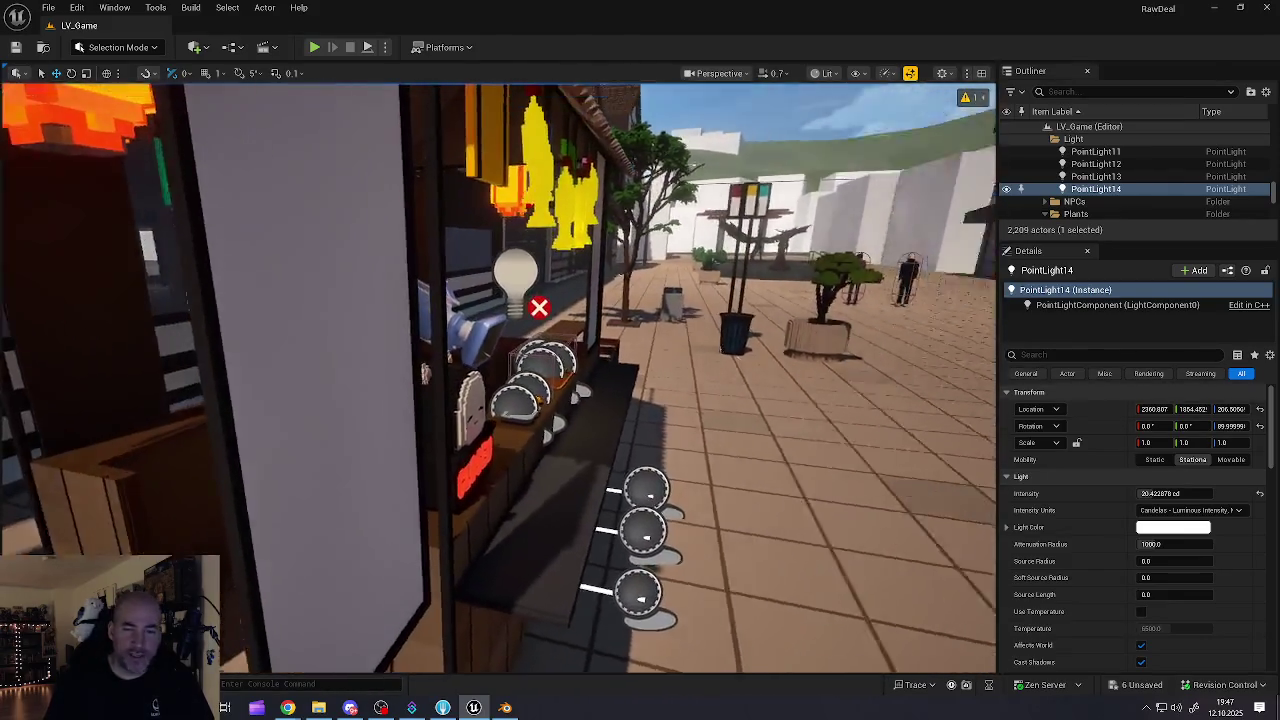
{"action": "left_click_drag", "start_coordinate": [500, 380], "coordinate": [580, 380]}
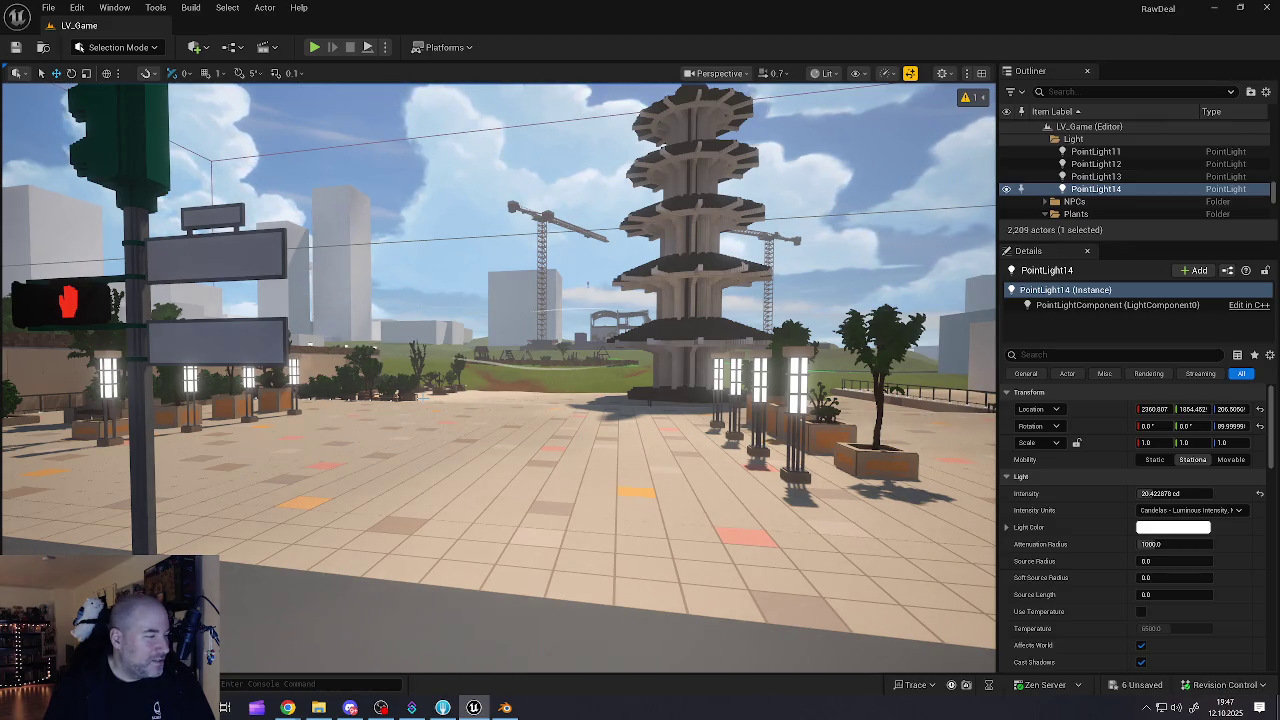
{"action": "key", "text": "f"}
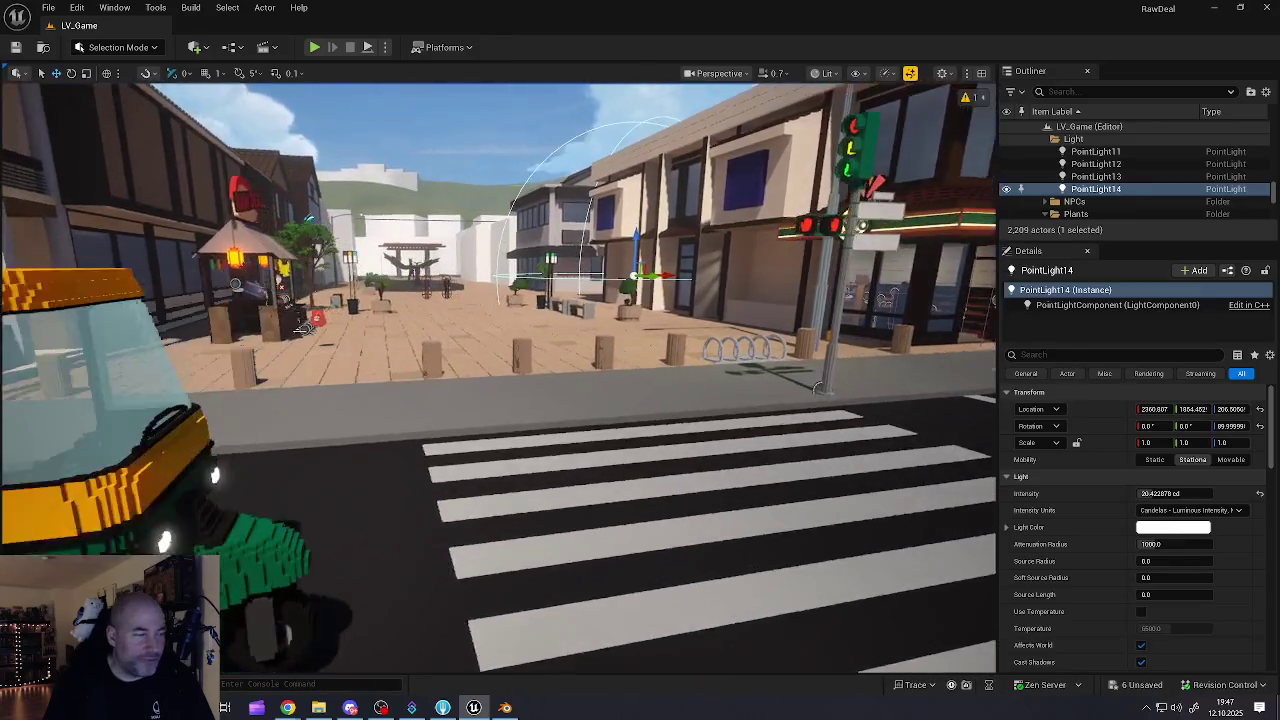
{"action": "mouse_move", "coordinate": [560, 400]}
{"action": "left_mouse_down"}
{"action": "mouse_move", "coordinate": [400, 400]}
{"action": "mouse_move", "coordinate": [560, 400]}
{"action": "left_mouse_up"}
{"action": "key", "text": "w"}
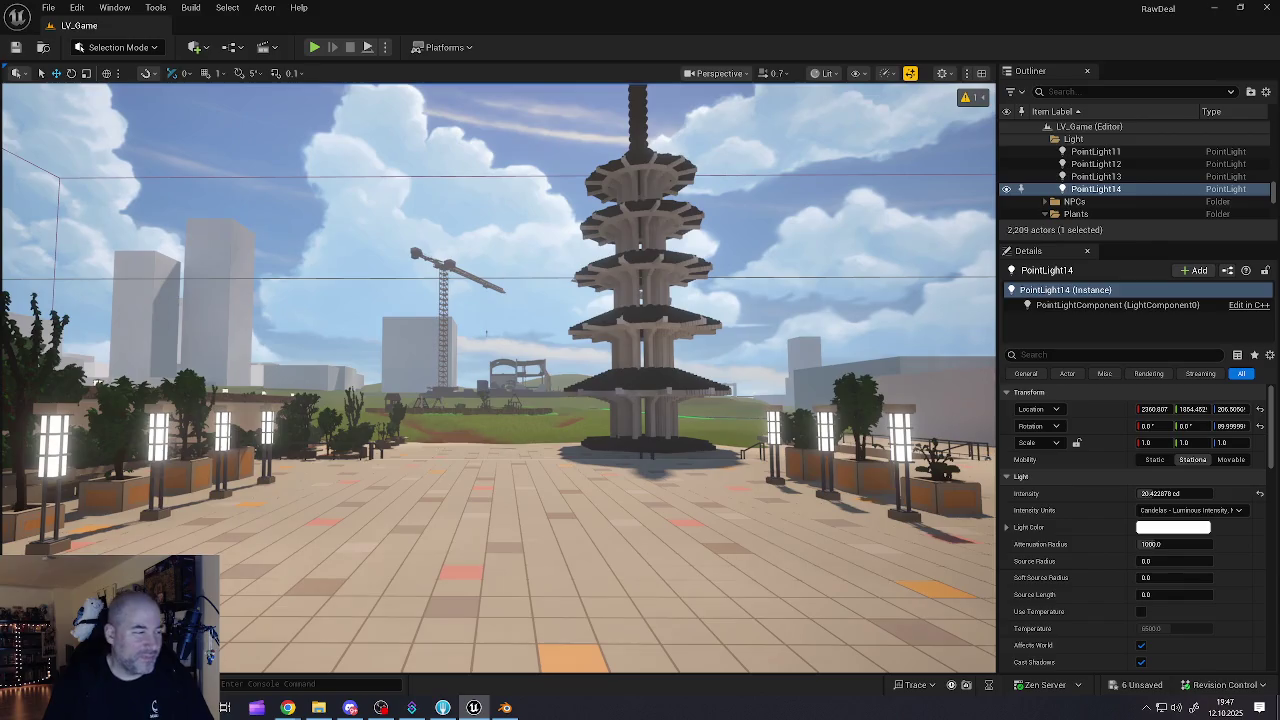
{"action": "left_click_drag", "start_coordinate": [560, 400], "coordinate": [420, 400]}
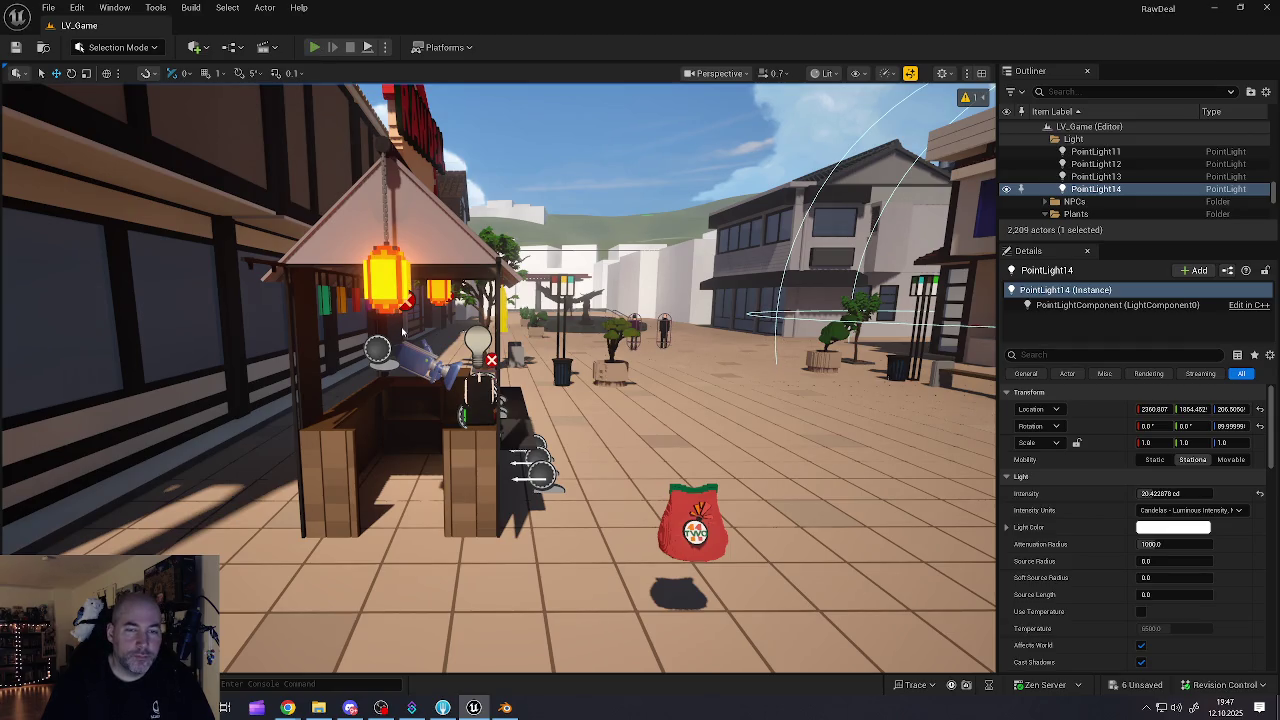
{"action": "key", "text": "alt+p"}
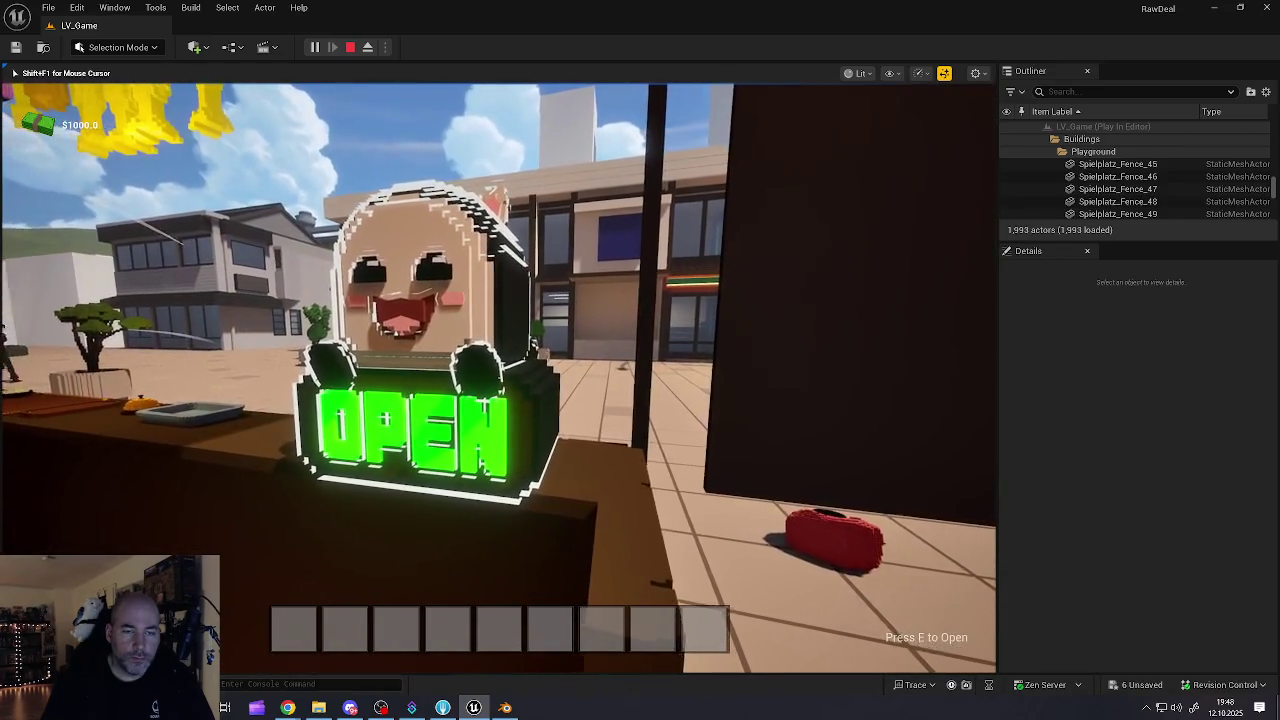
- Open the food stall to customers and step up to the cutting board
{"action": "key", "text": "e"}
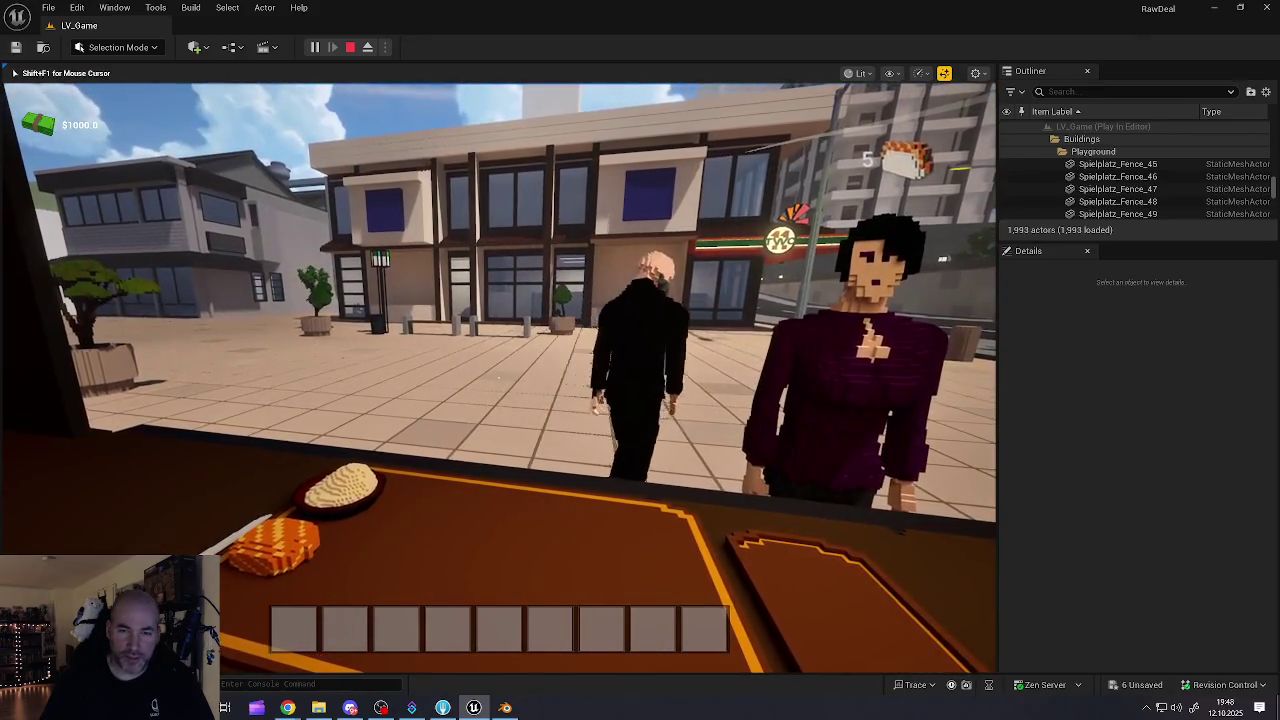
{"action": "key", "text": "e"}
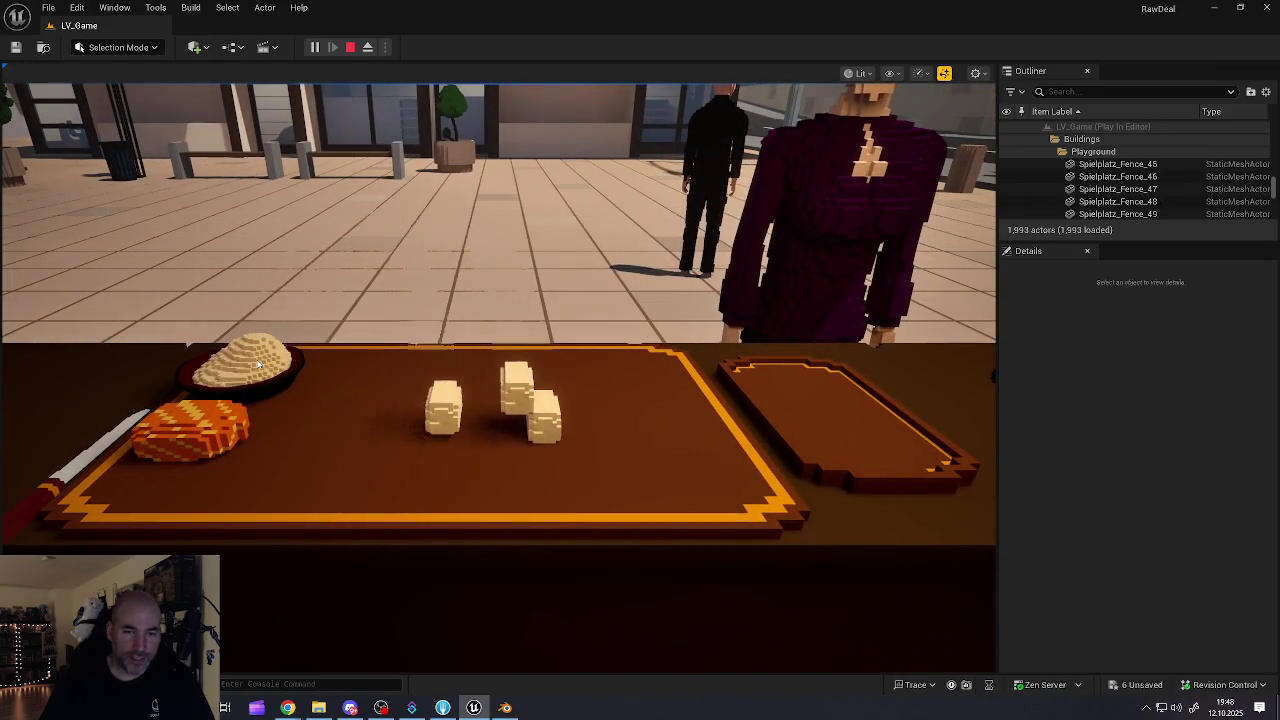
- Cut rice portions and salmon slices, and top each rice block with salmon
{"action": "left_click", "coordinate": [258, 365]}
{"action": "left_click", "coordinate": [222, 428]}
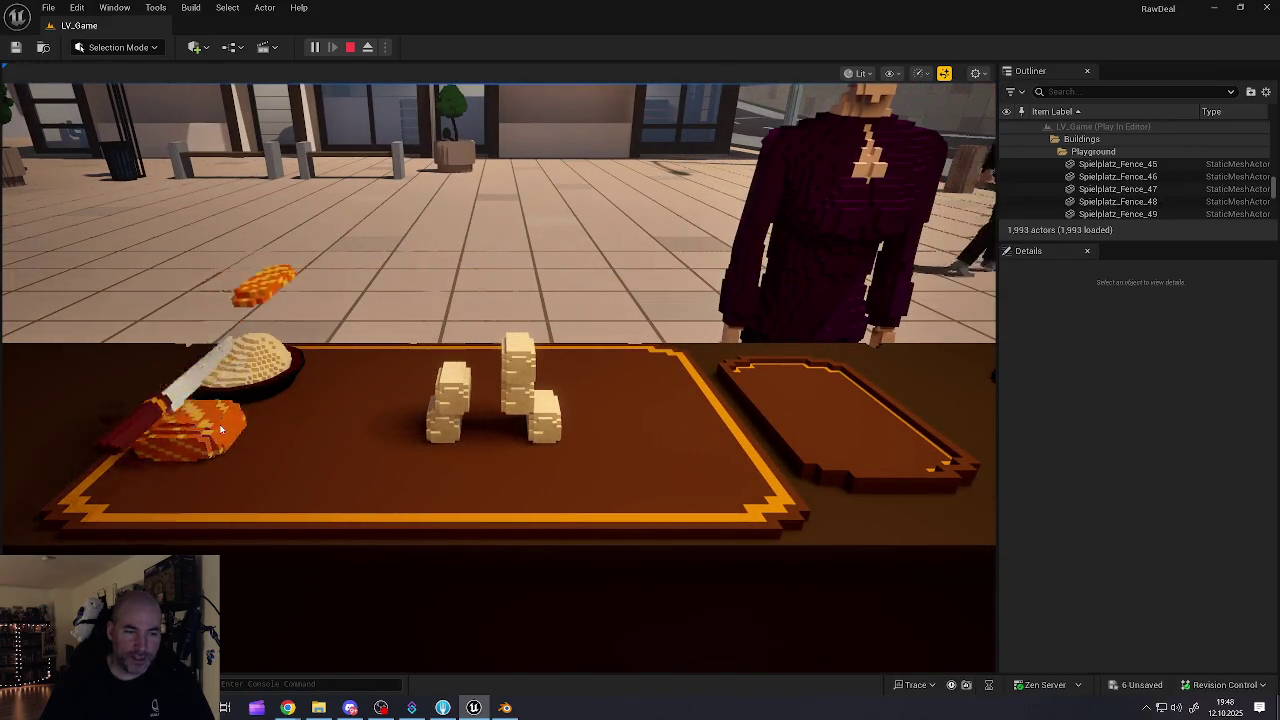
{"action": "left_click", "coordinate": [222, 428]}
{"action": "left_click", "coordinate": [222, 428]}
{"action": "left_click", "coordinate": [222, 428]}
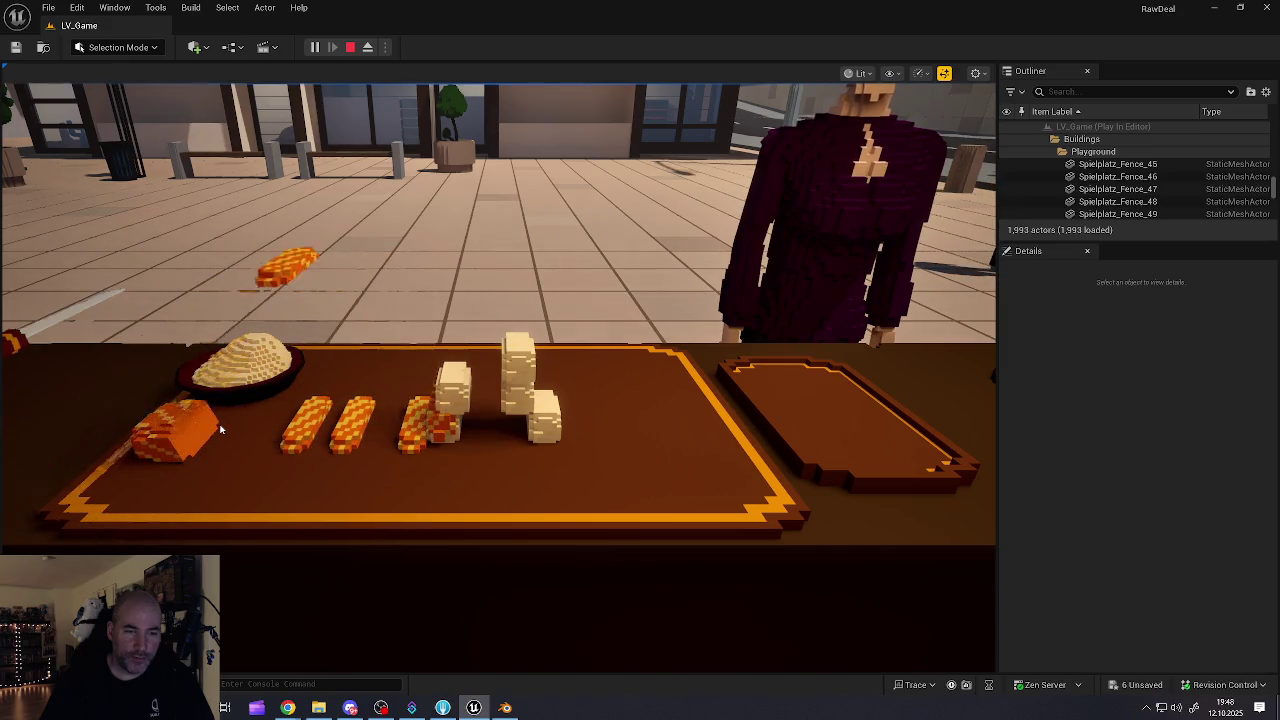
{"action": "left_click", "coordinate": [406, 443]}
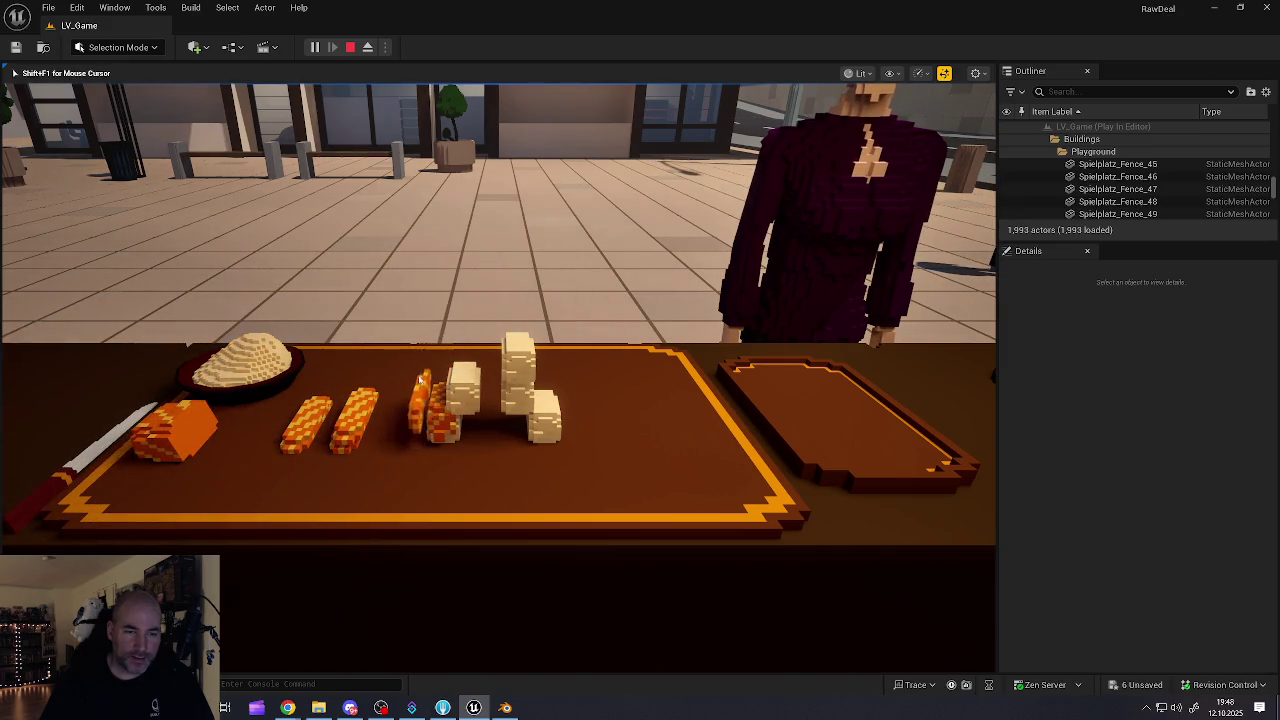
{"action": "left_click", "coordinate": [460, 375]}
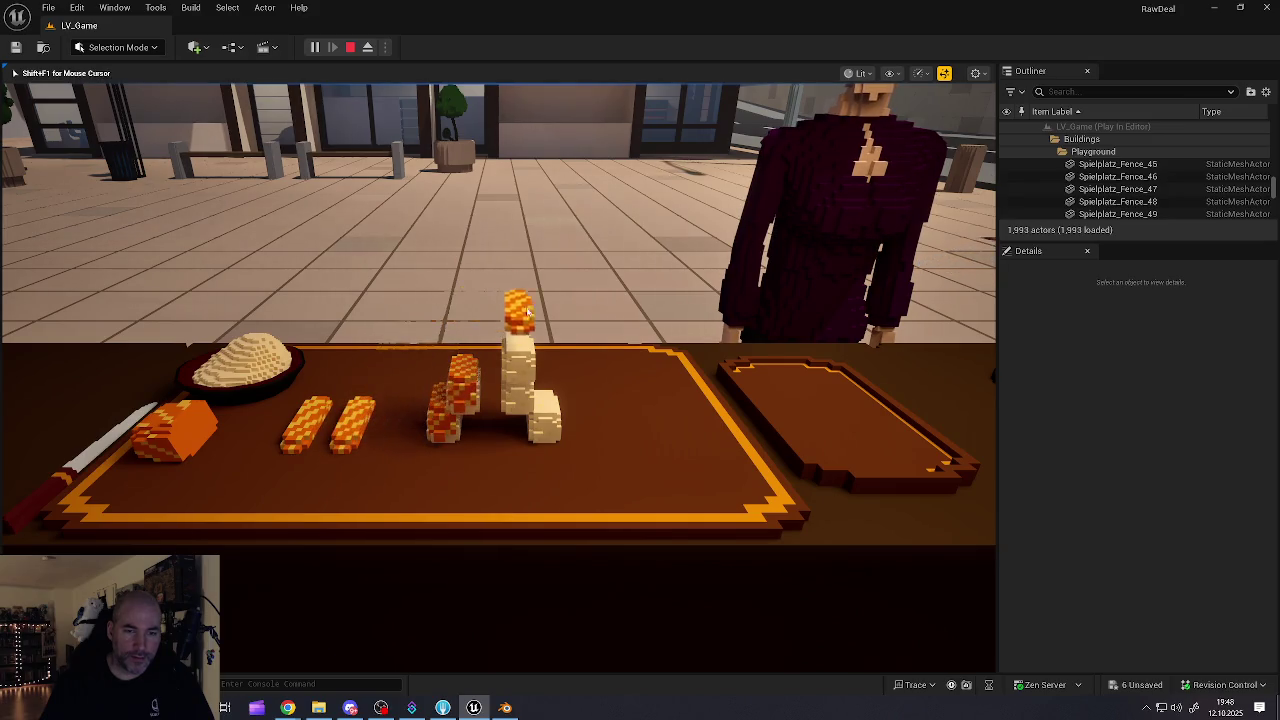
{"action": "left_click", "coordinate": [479, 371]}
{"action": "left_click", "coordinate": [533, 371]}
{"action": "left_click", "coordinate": [327, 420]}
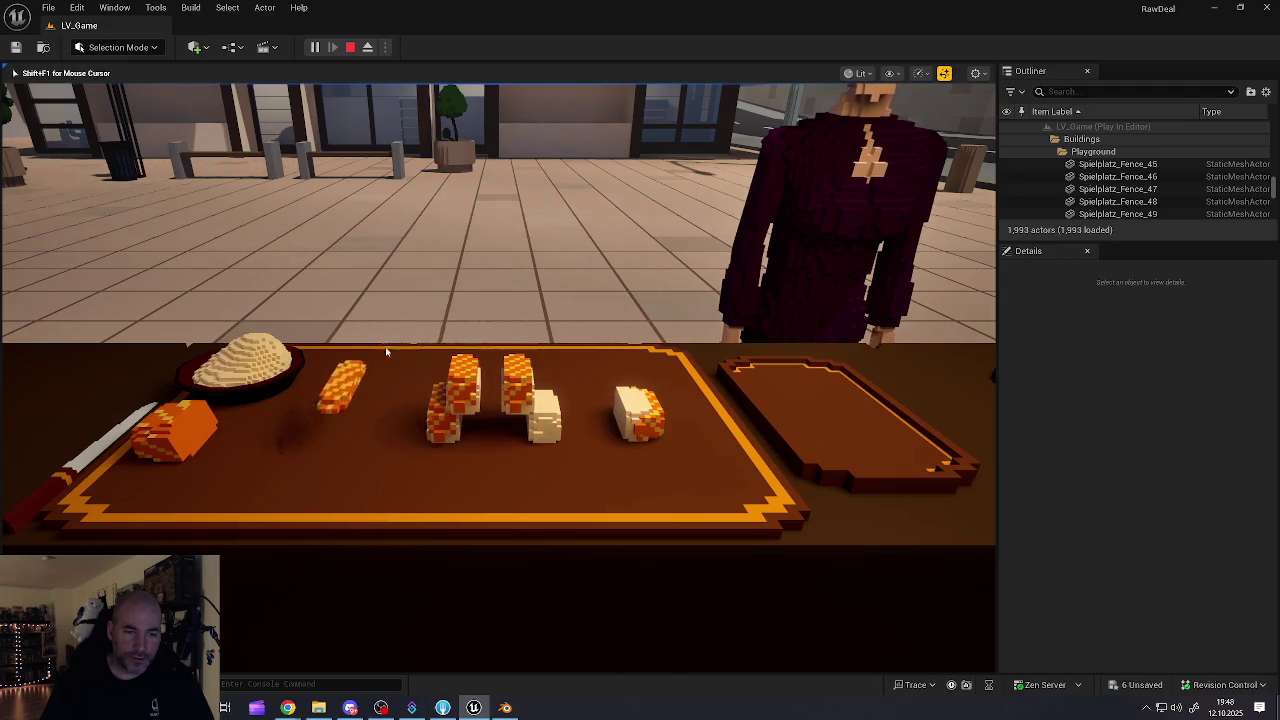
- Move all five nigiri onto the serving board and collect the cash from the tray
{"action": "left_click", "coordinate": [560, 400]}
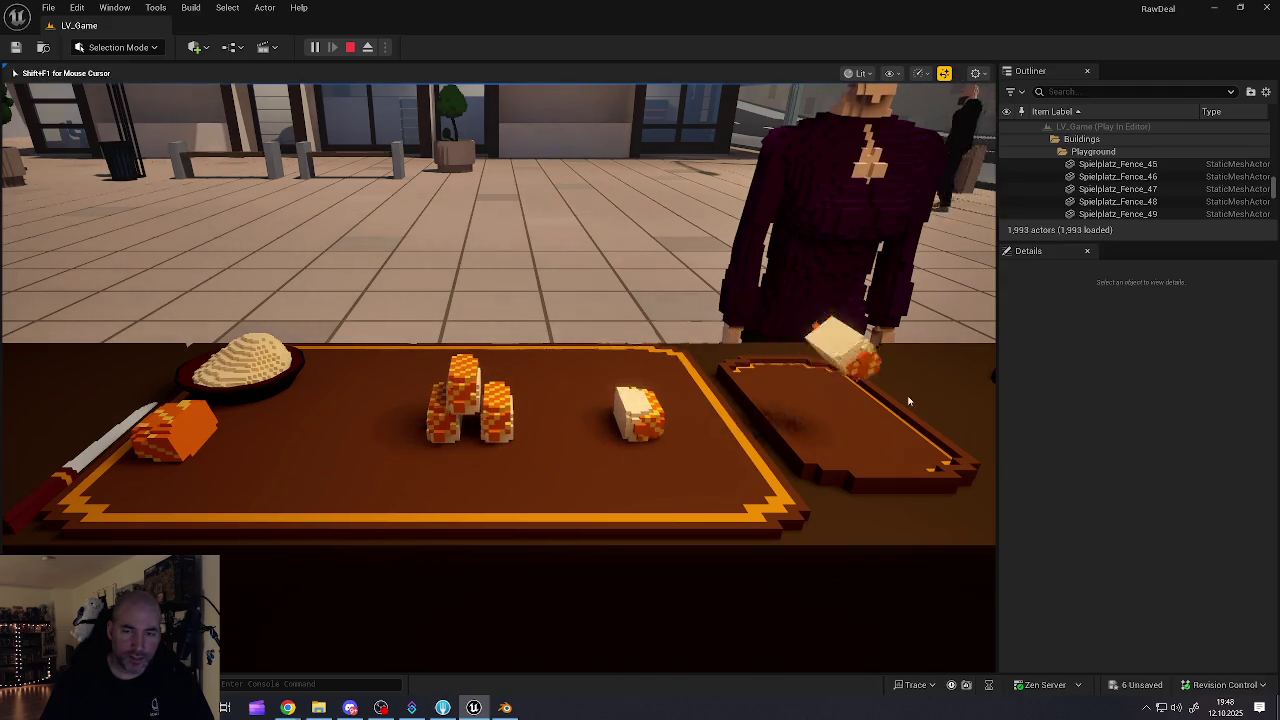
{"action": "left_click", "coordinate": [645, 410]}
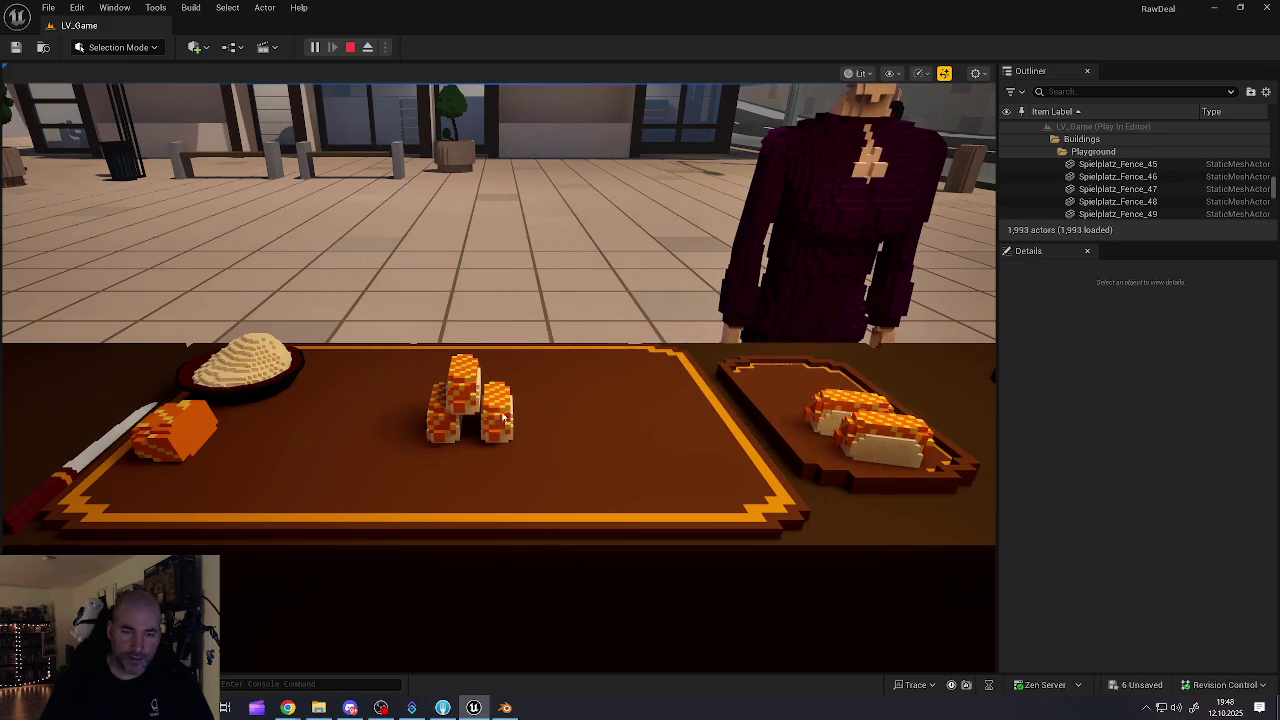
{"action": "left_click", "coordinate": [500, 412]}
{"action": "left_click", "coordinate": [484, 391]}
{"action": "left_click", "coordinate": [467, 432]}
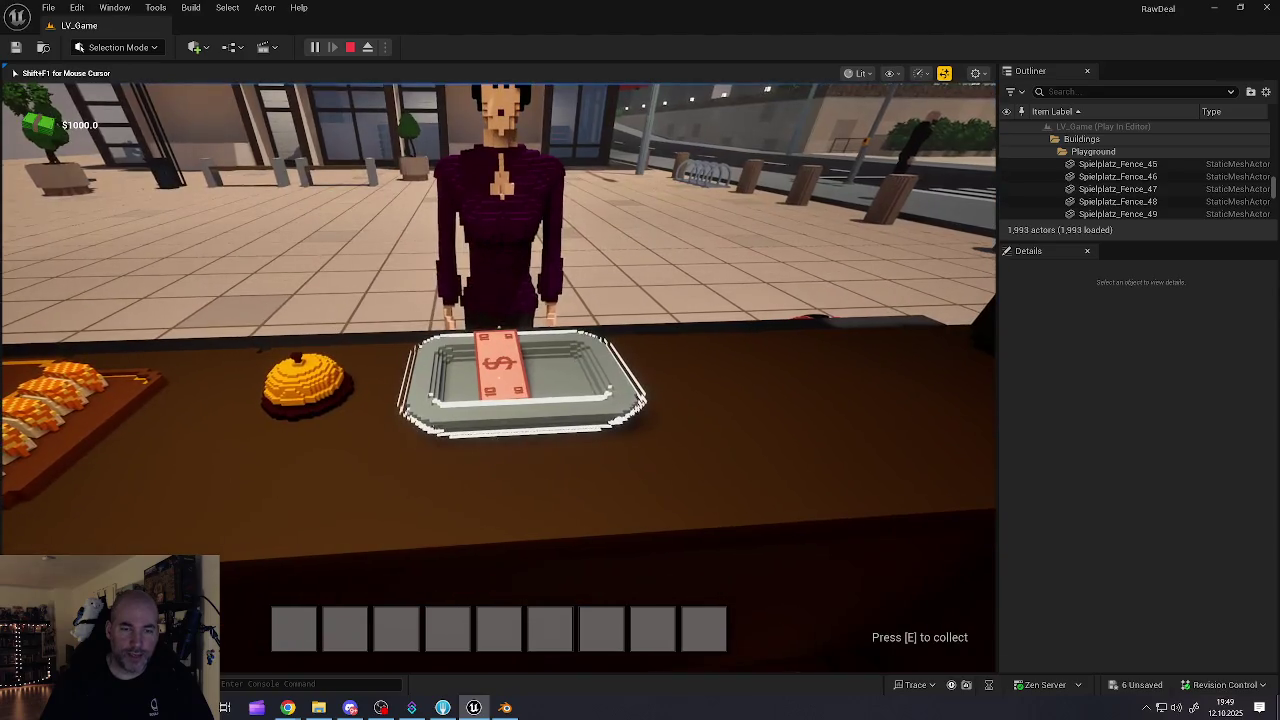
{"action": "key", "text": "e"}
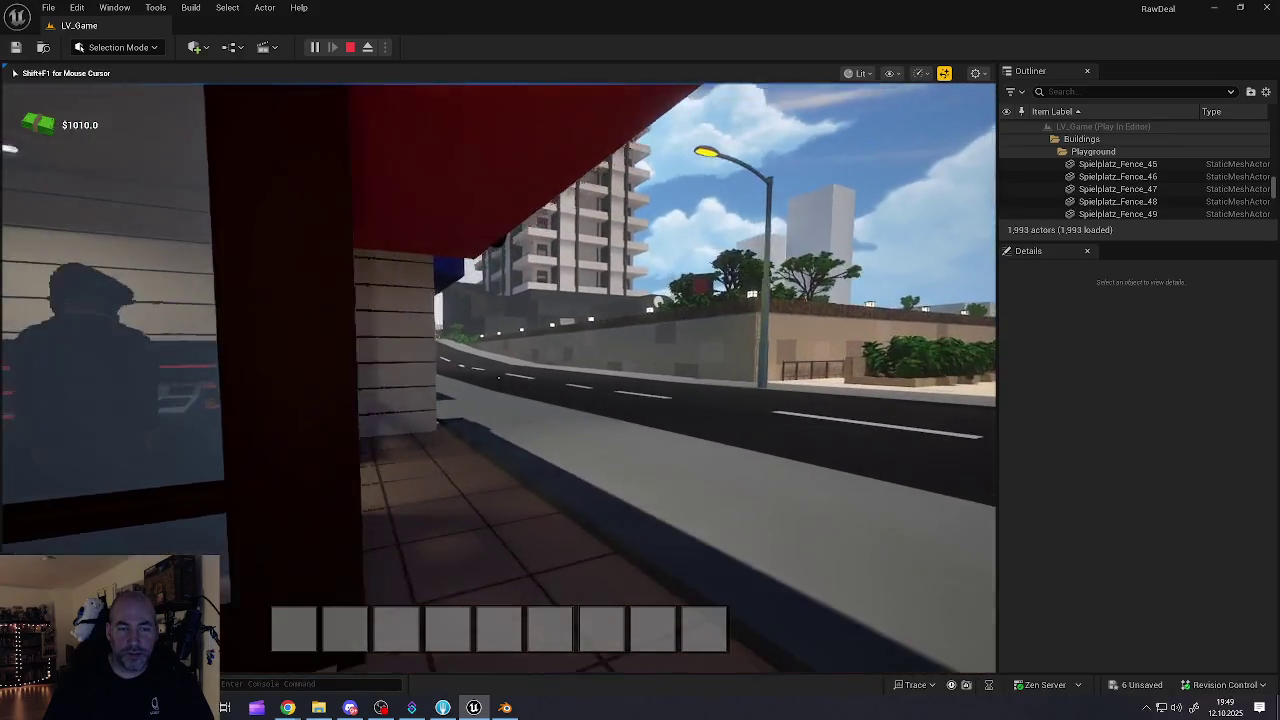
- Take a salmon tray from the store fridge and walk up to the cashier
{"action": "mouse_move", "coordinate": [498, 377]}
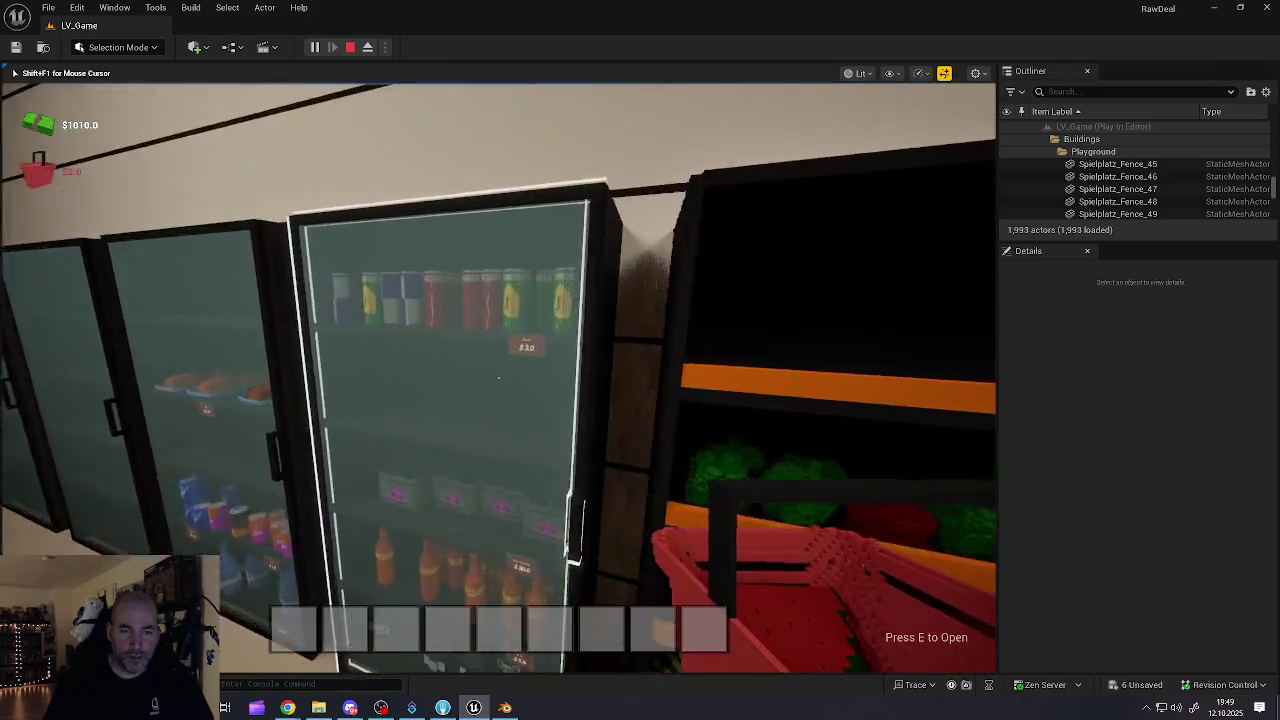
{"action": "key", "text": "w"}
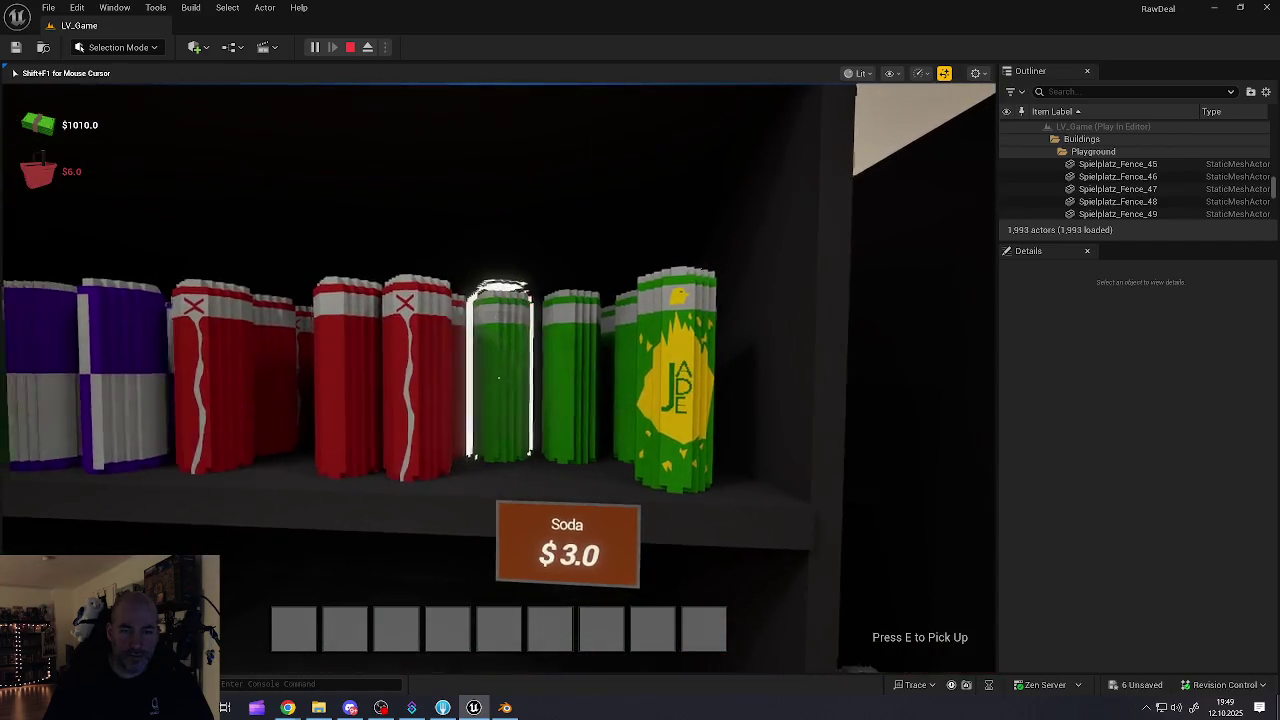
{"action": "key", "text": "s"}
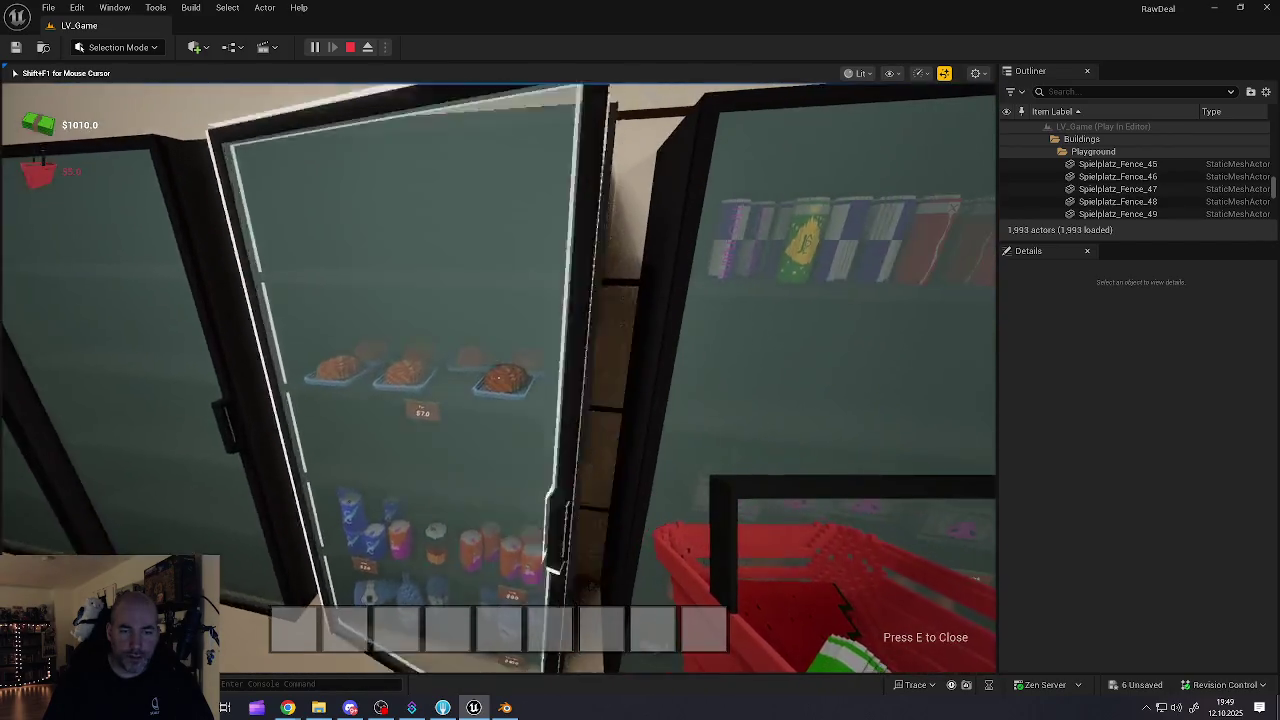
{"action": "key", "text": "w"}
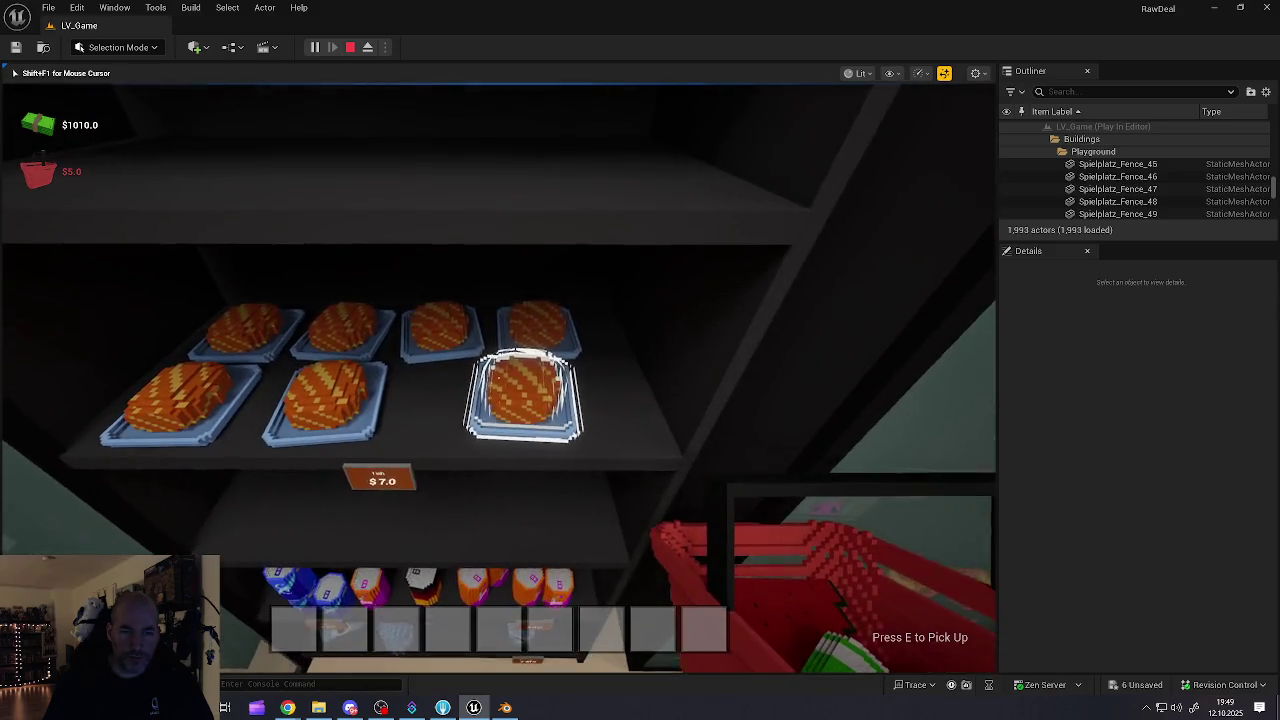
{"action": "key", "text": "e"}
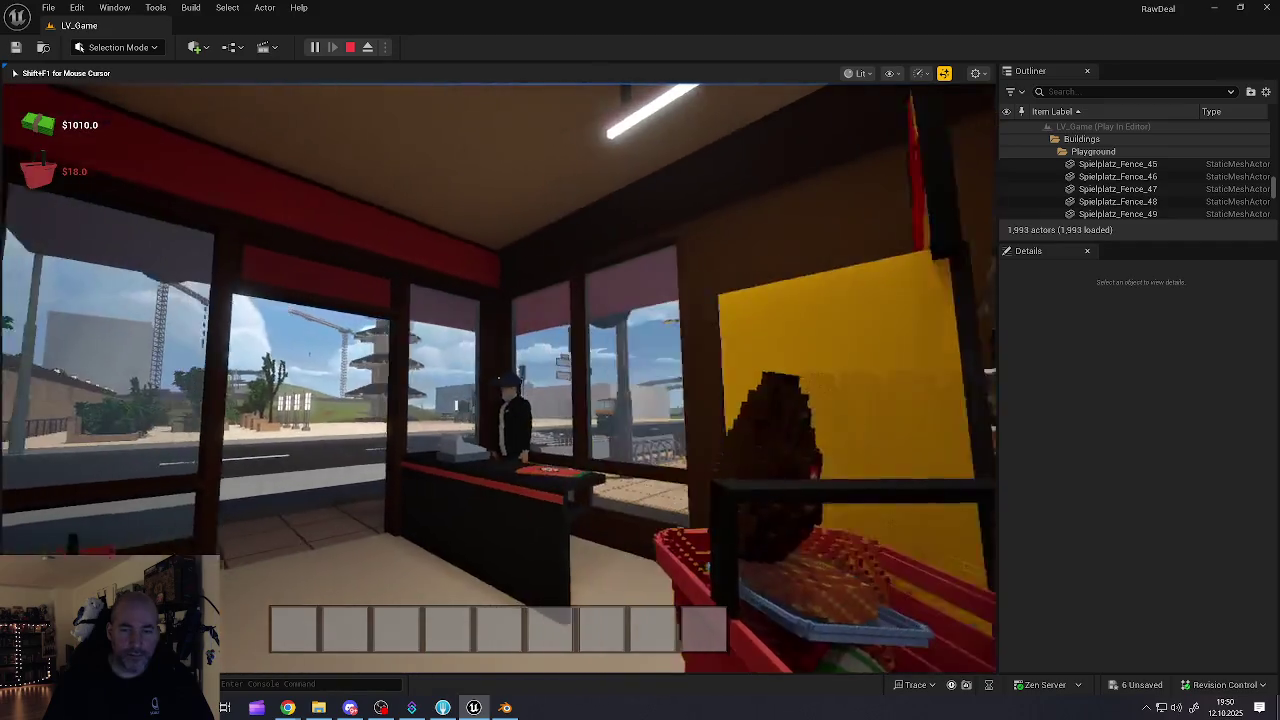
{"action": "key", "text": "w"}
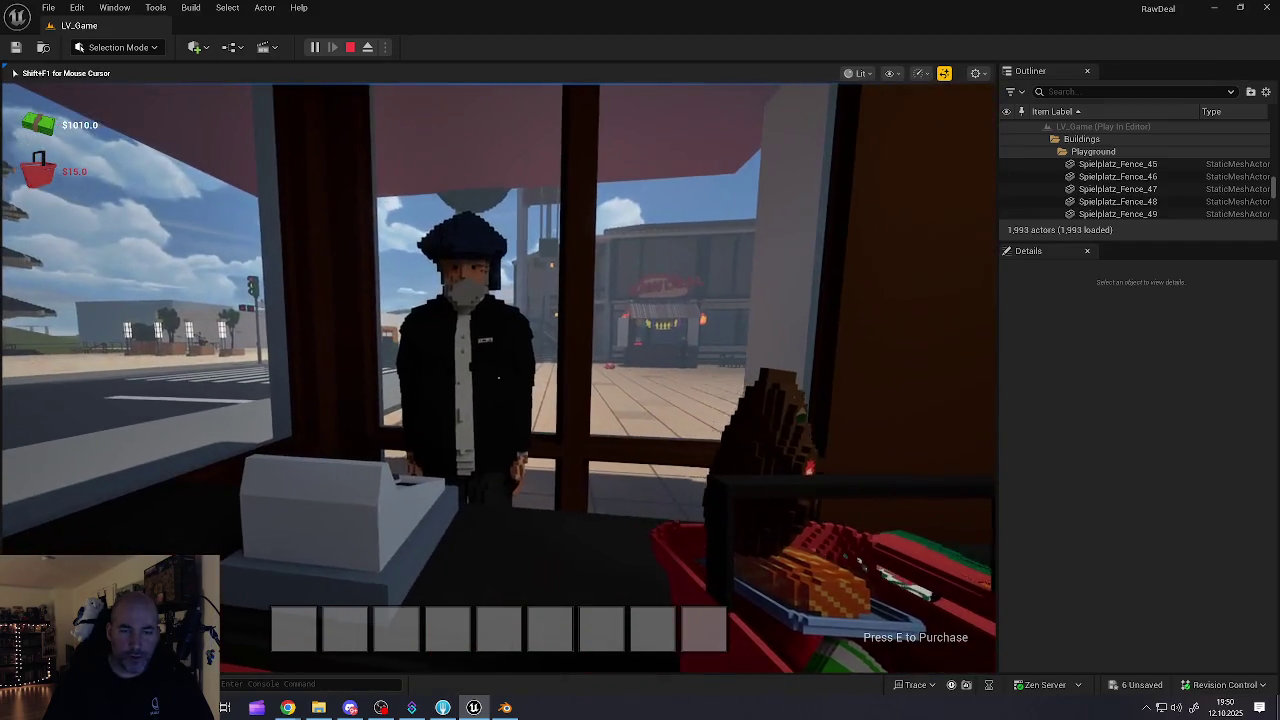
- Pay for the basket, pick up the ketchup bottle and leave the shop
{"action": "key", "text": "e"}
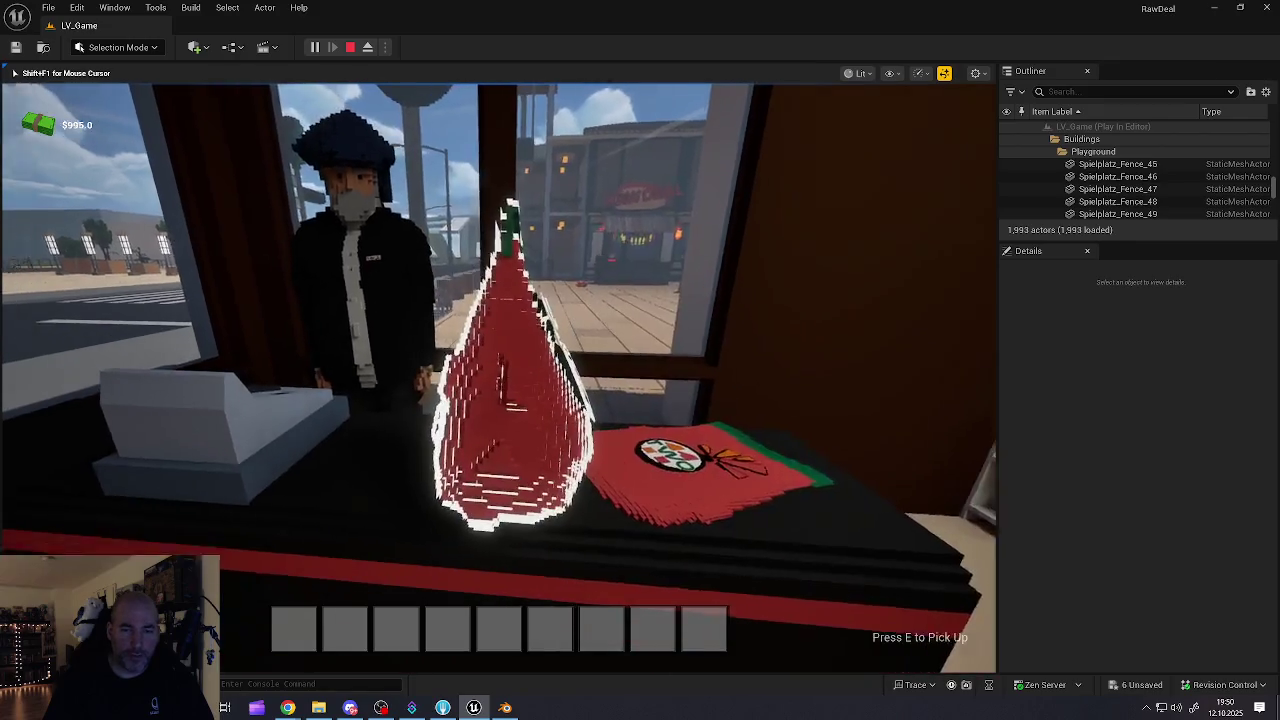
{"action": "key", "text": "e"}
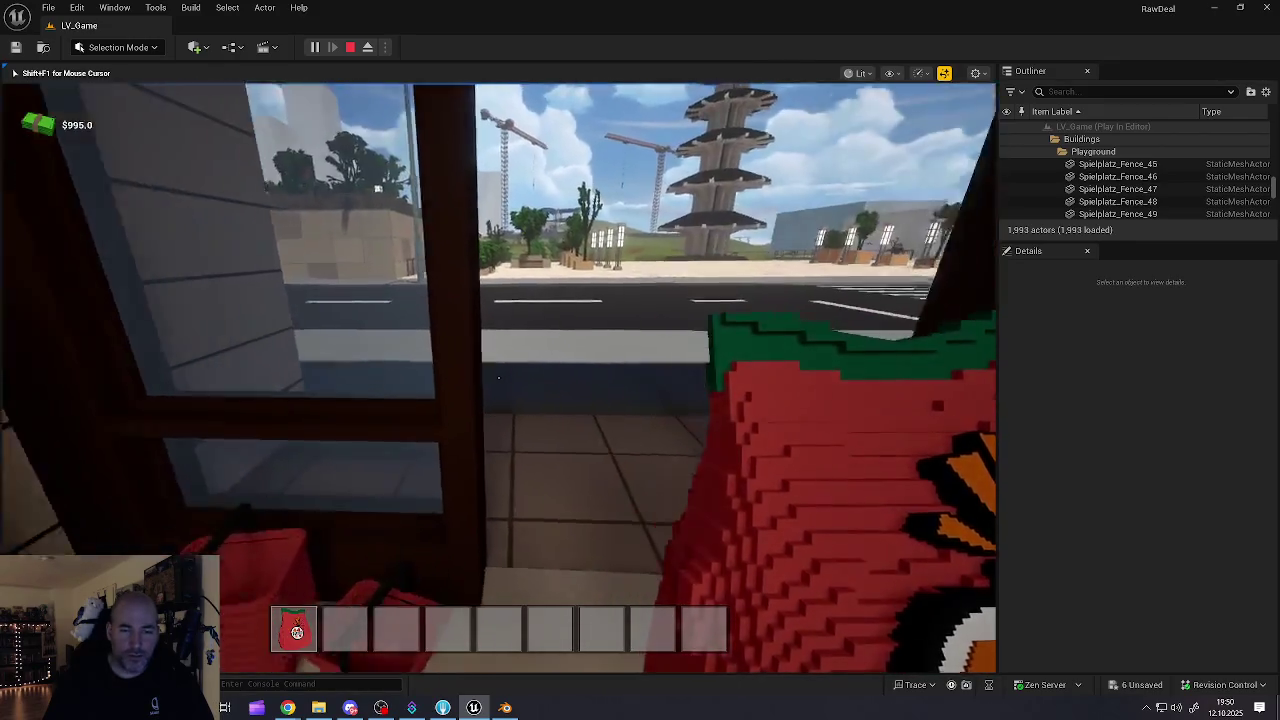
{"action": "key", "text": "w"}
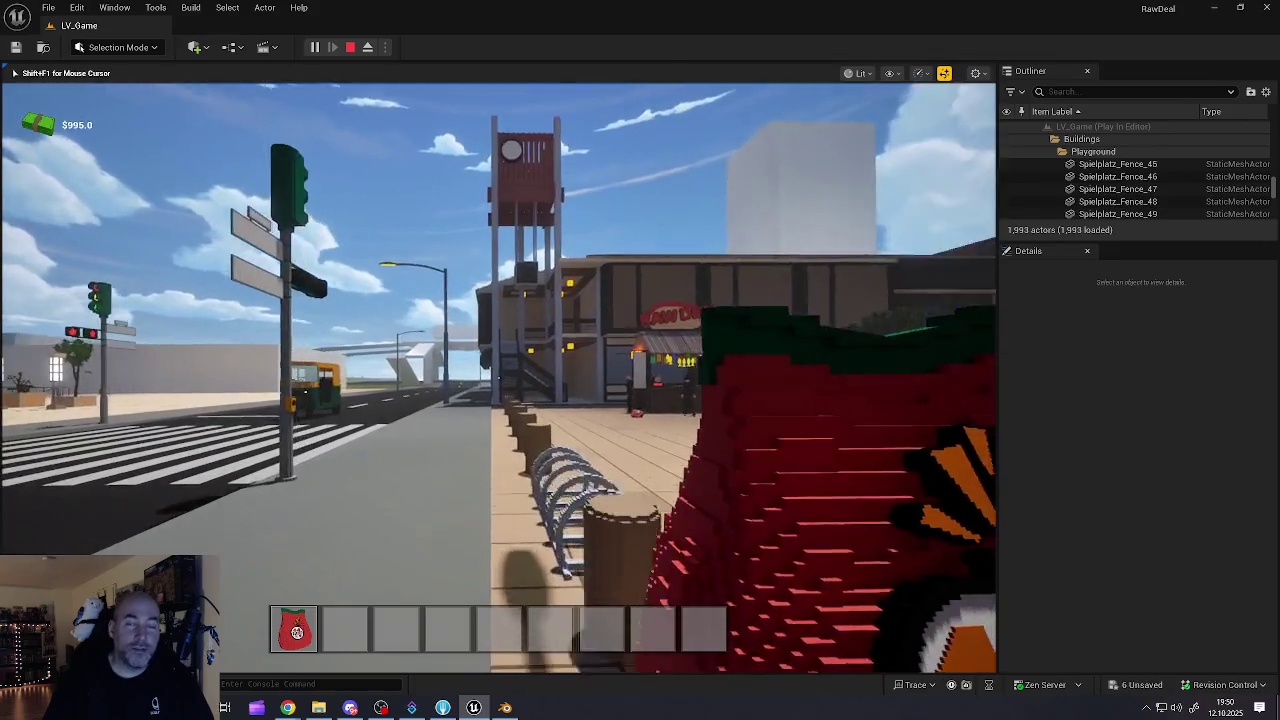
- Walk to the rickshaw, put the groceries in its cargo storage, and close the inventory
{"action": "key", "text": "w"}
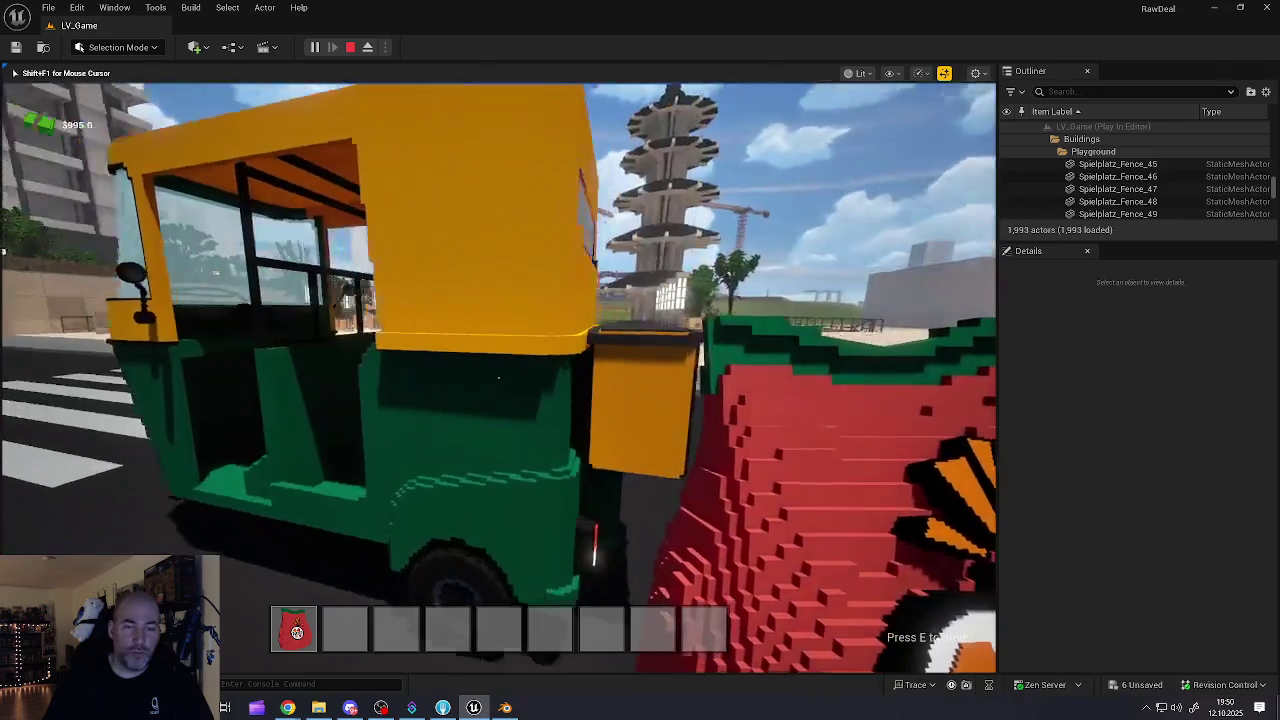
{"action": "key", "text": "w"}
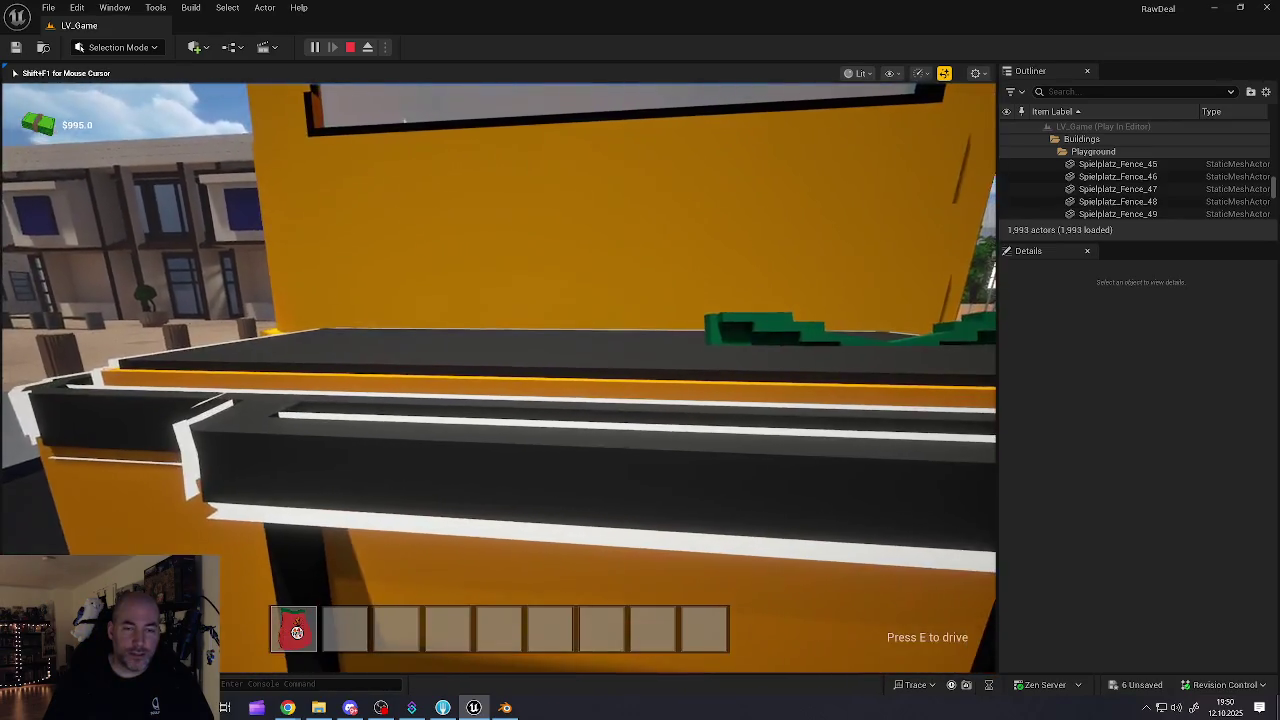
{"action": "key", "text": "e"}
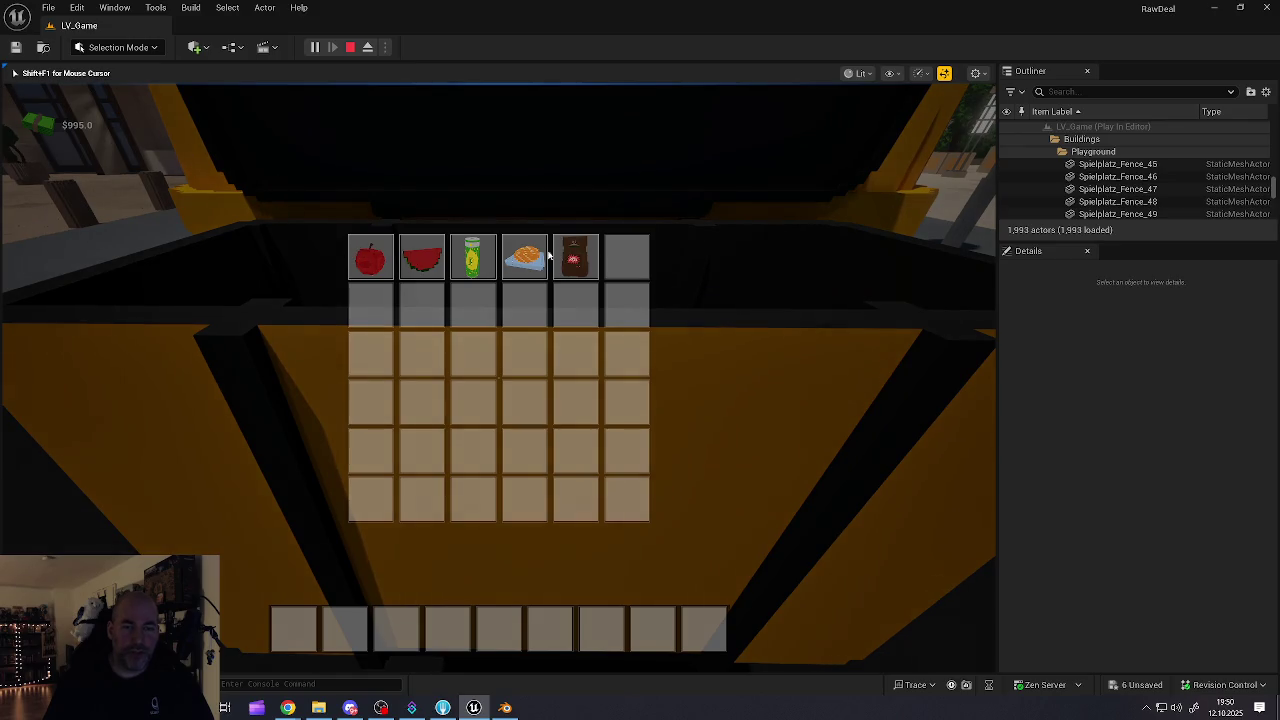
{"action": "key", "text": "e"}
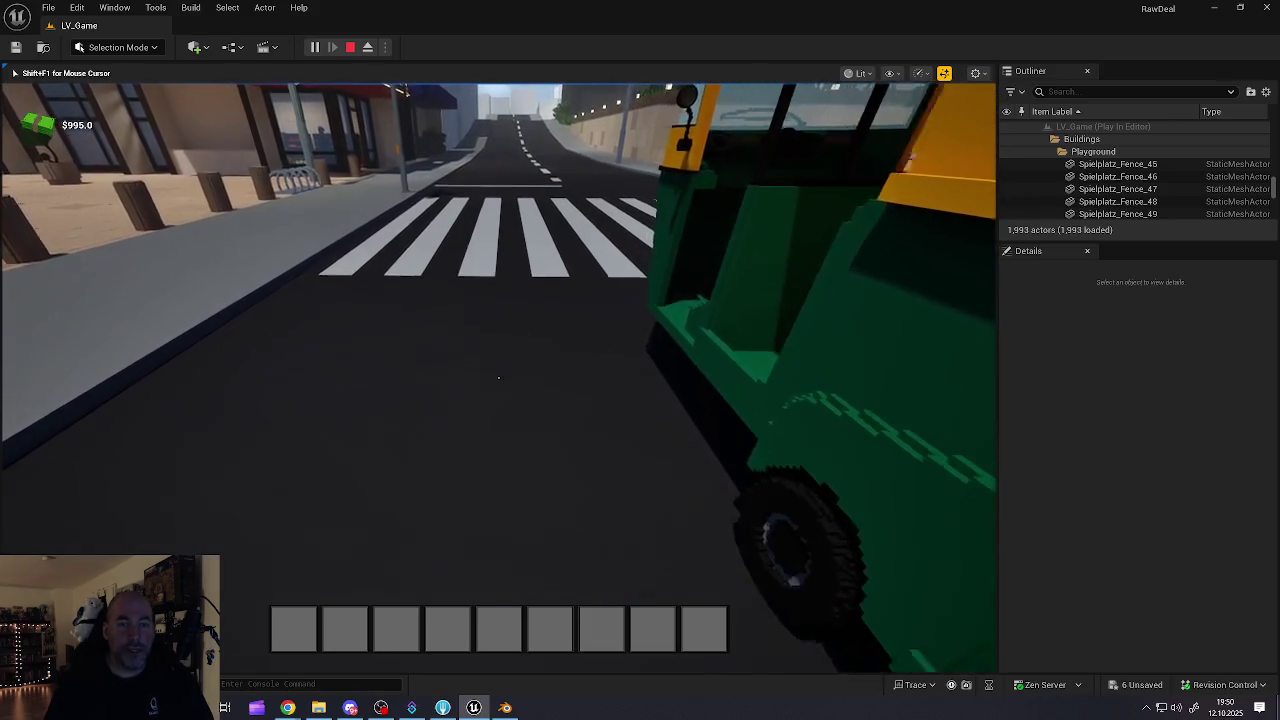
- Walk across the plaza past the market stall and get into the rickshaw
{"action": "key", "text": "w"}
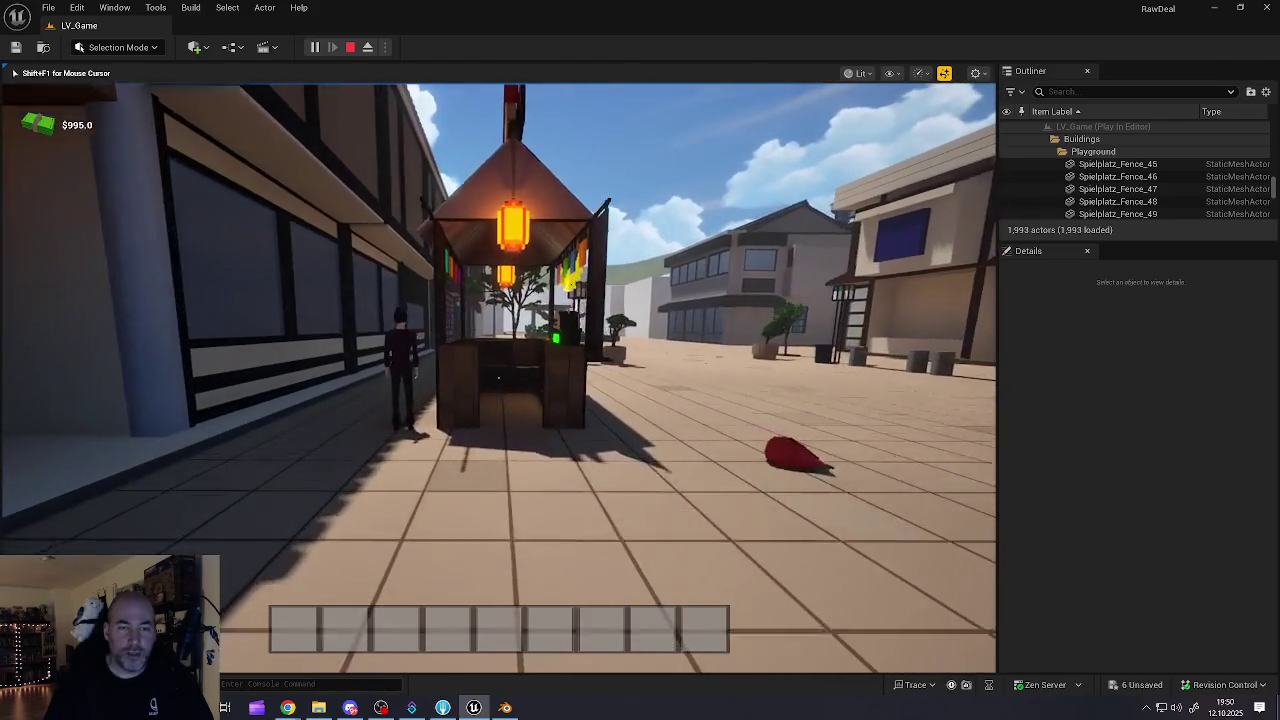
{"action": "key", "text": "w"}
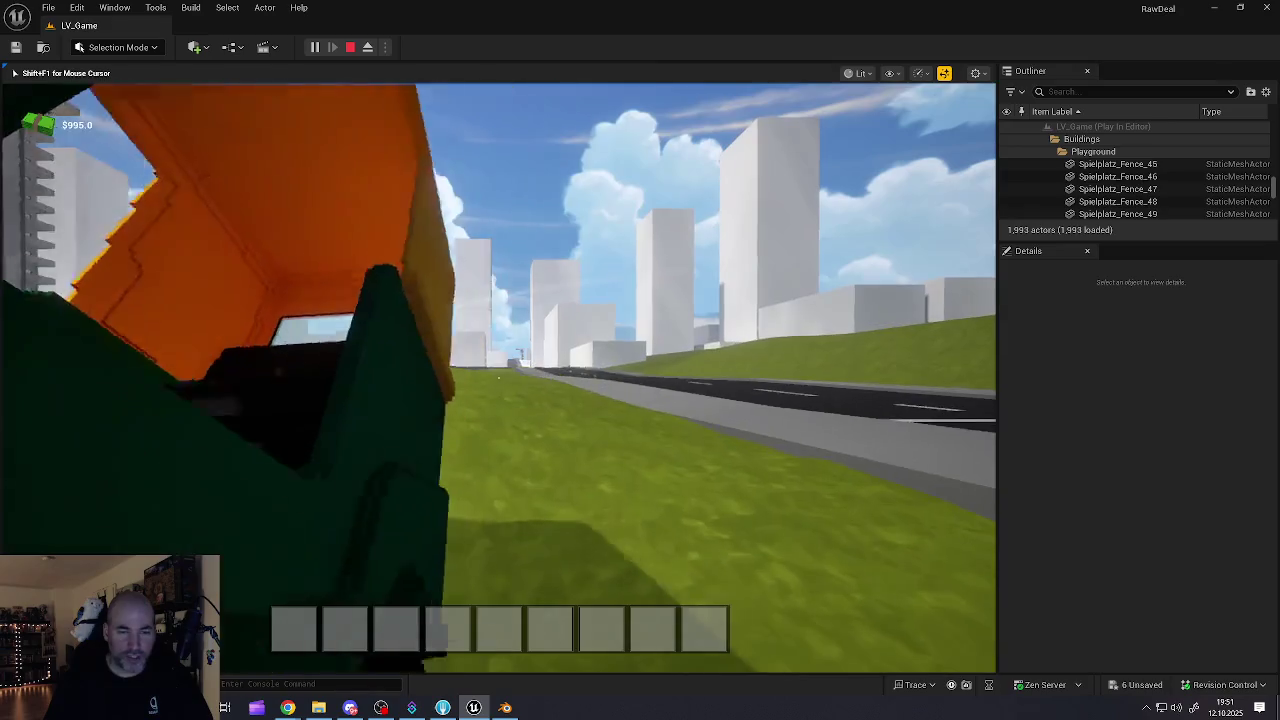
{"action": "key", "text": "w"}
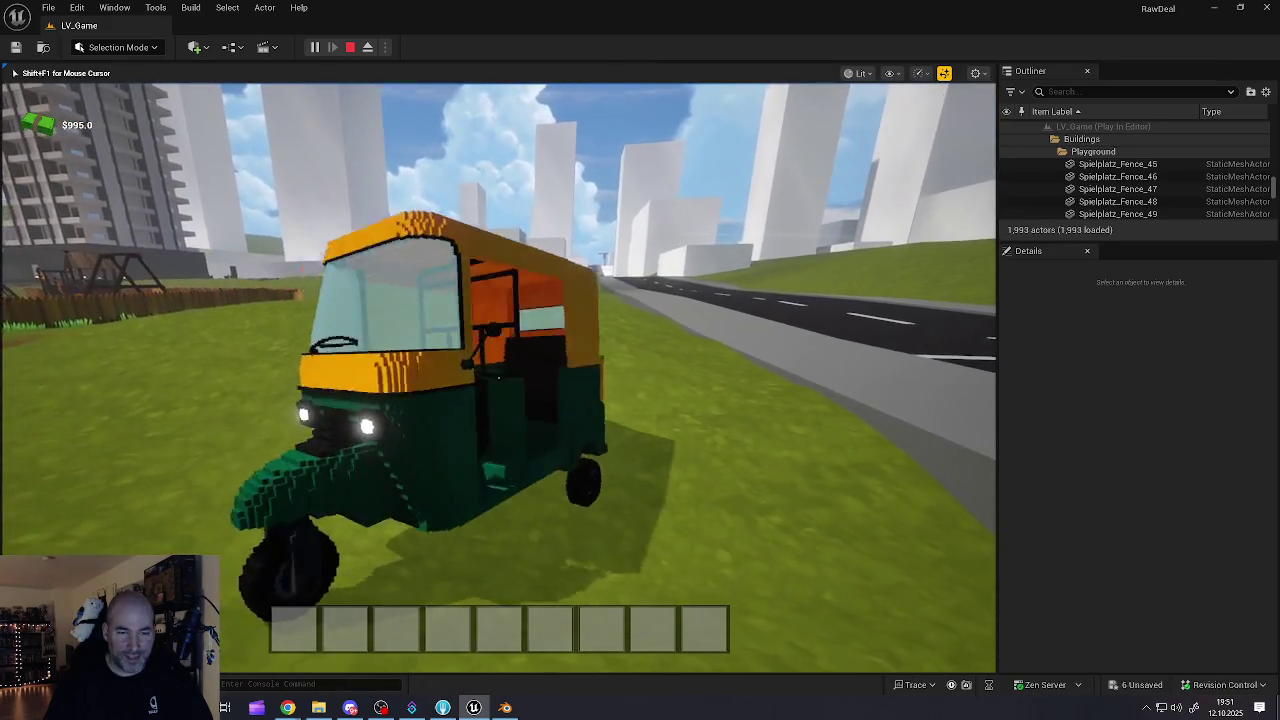
{"action": "key", "text": "e"}
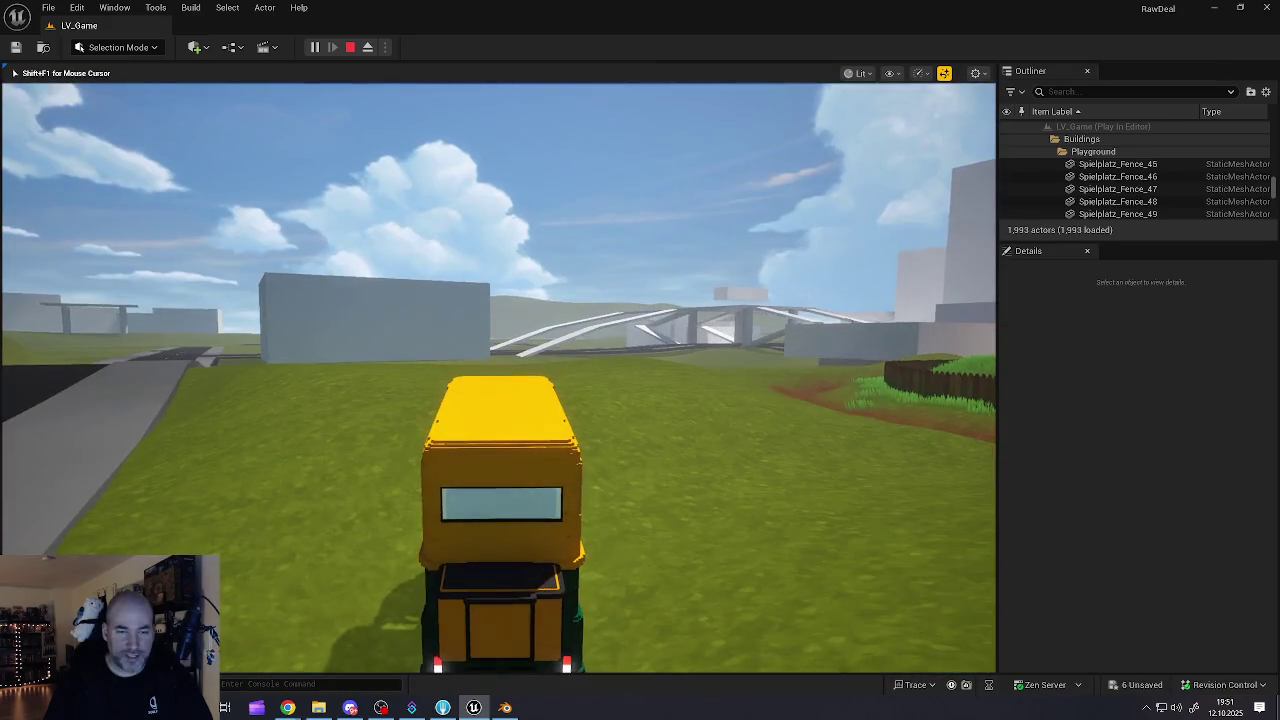
- Steer the rickshaw left onto the road and line it up in the lane
{"action": "key", "text": "a"}
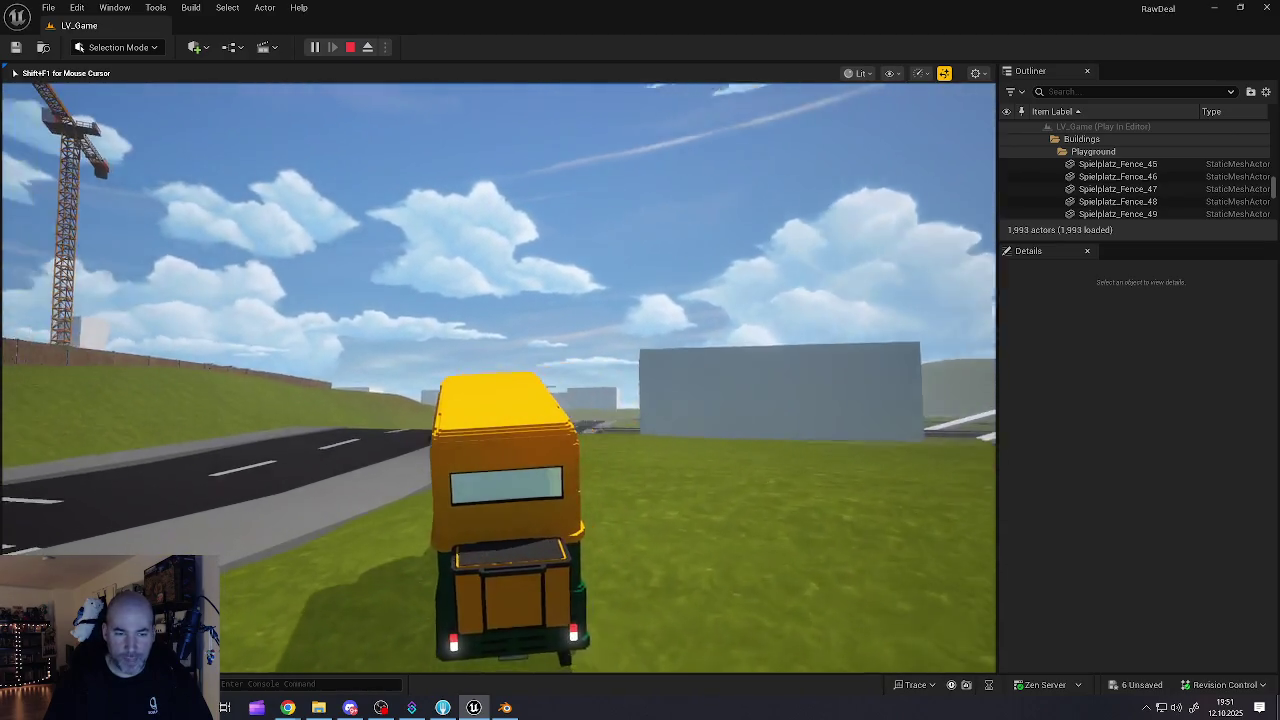
{"action": "key", "text": "w"}
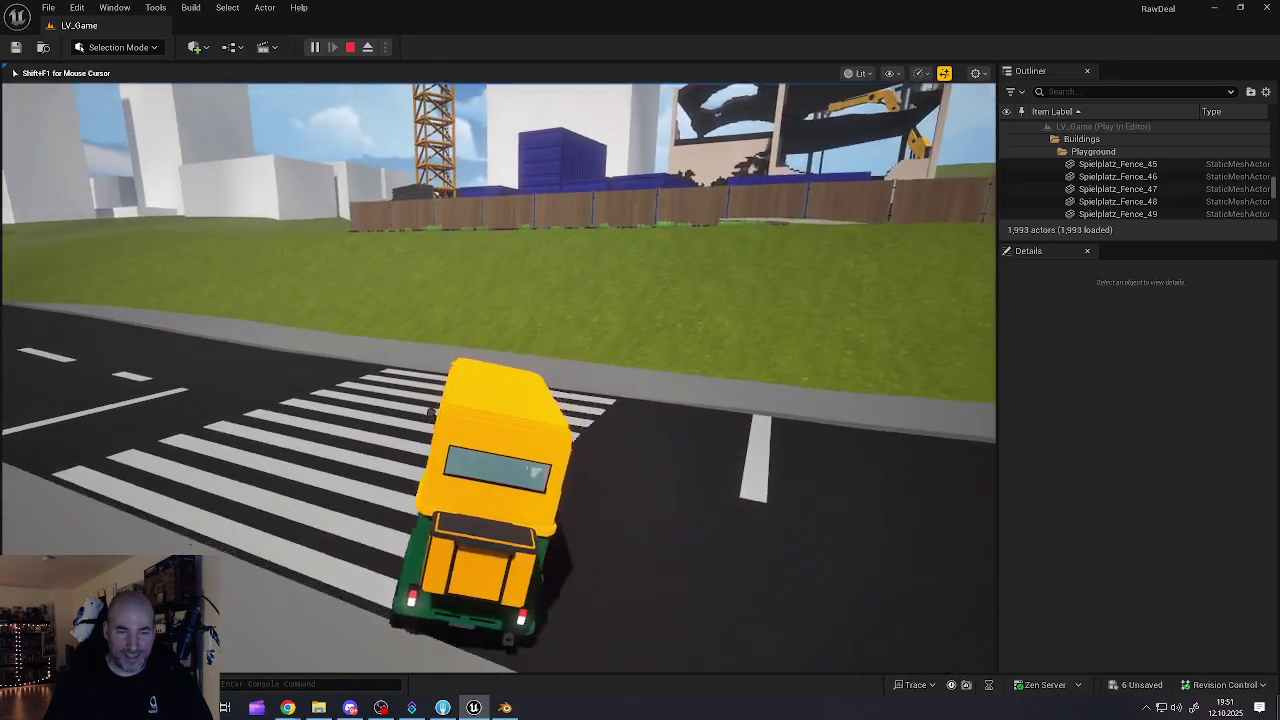
{"action": "key", "text": "a"}
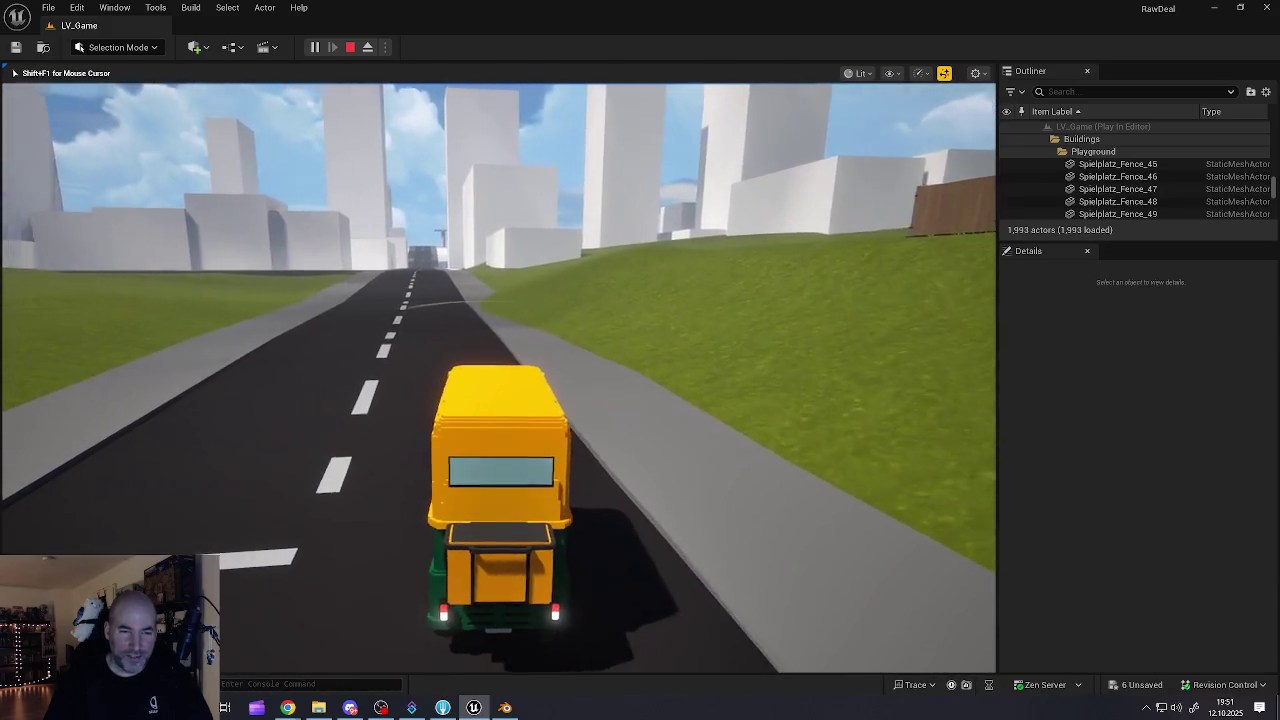
{"action": "key", "text": "w"}
{"action": "key", "text": "w"}
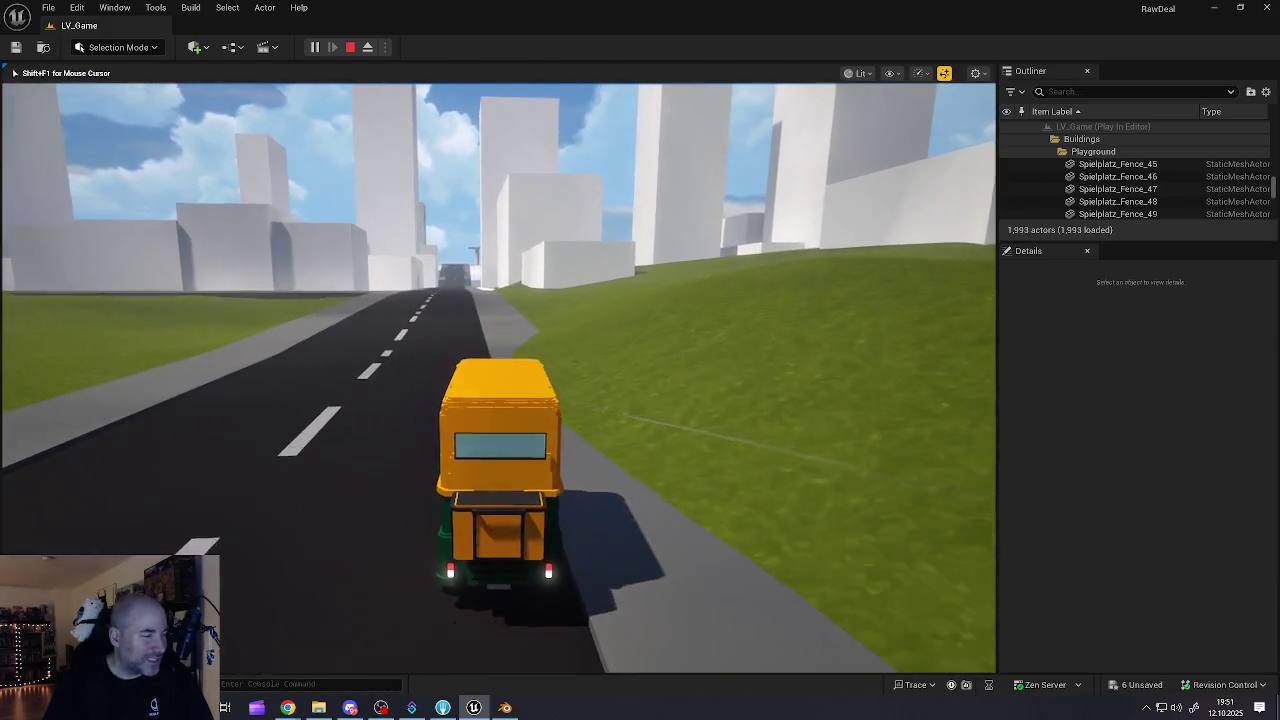
{"action": "key", "text": "w"}
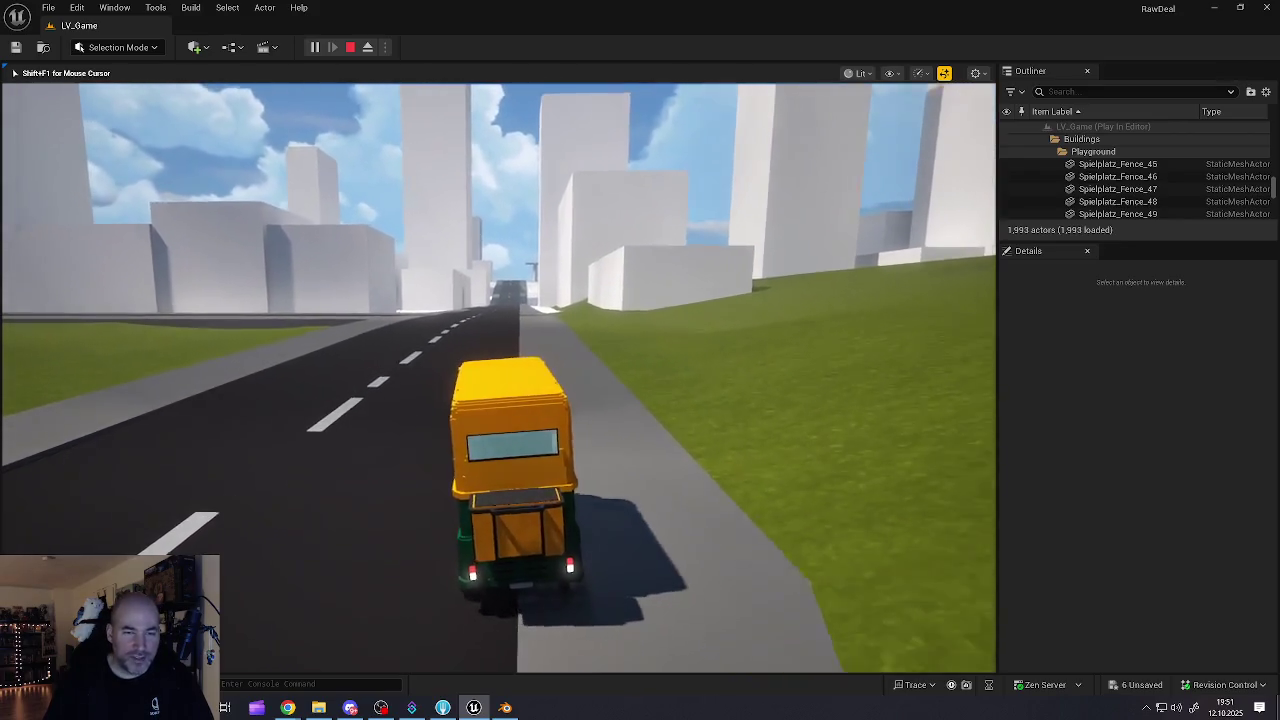
{"action": "key", "text": "w"}
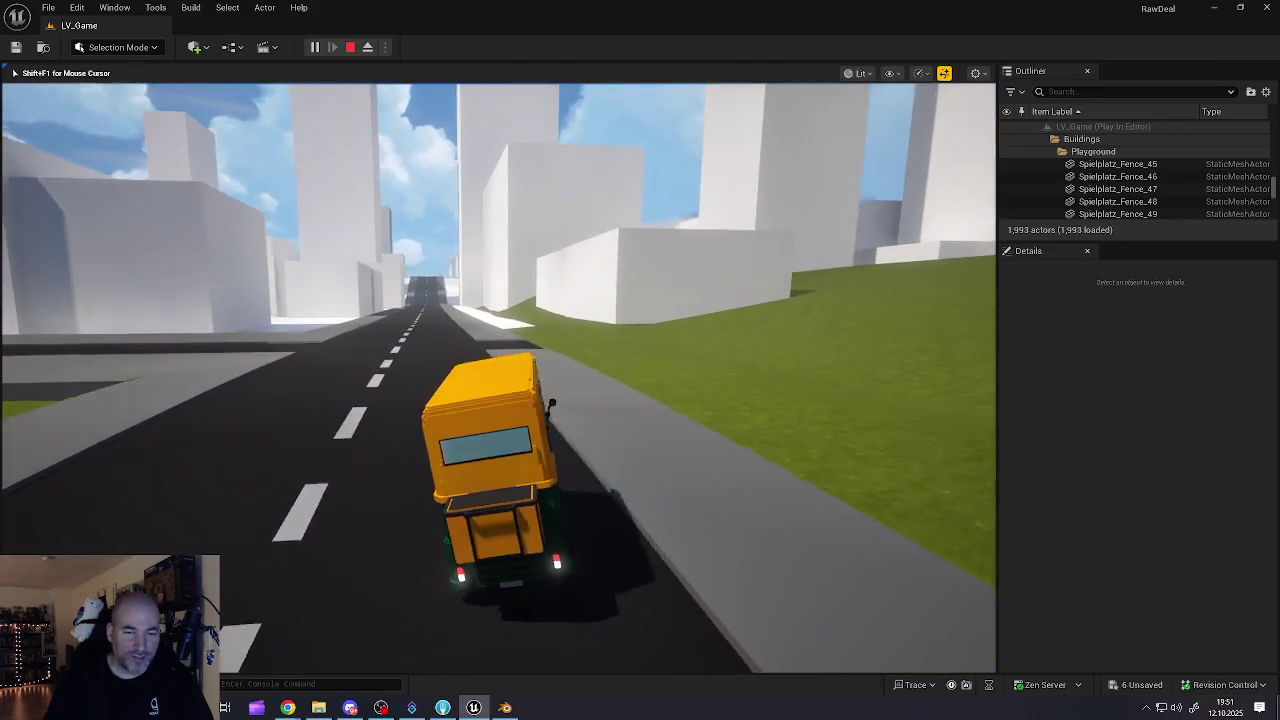
{"action": "key", "text": "w"}
{"action": "key", "text": "a"}
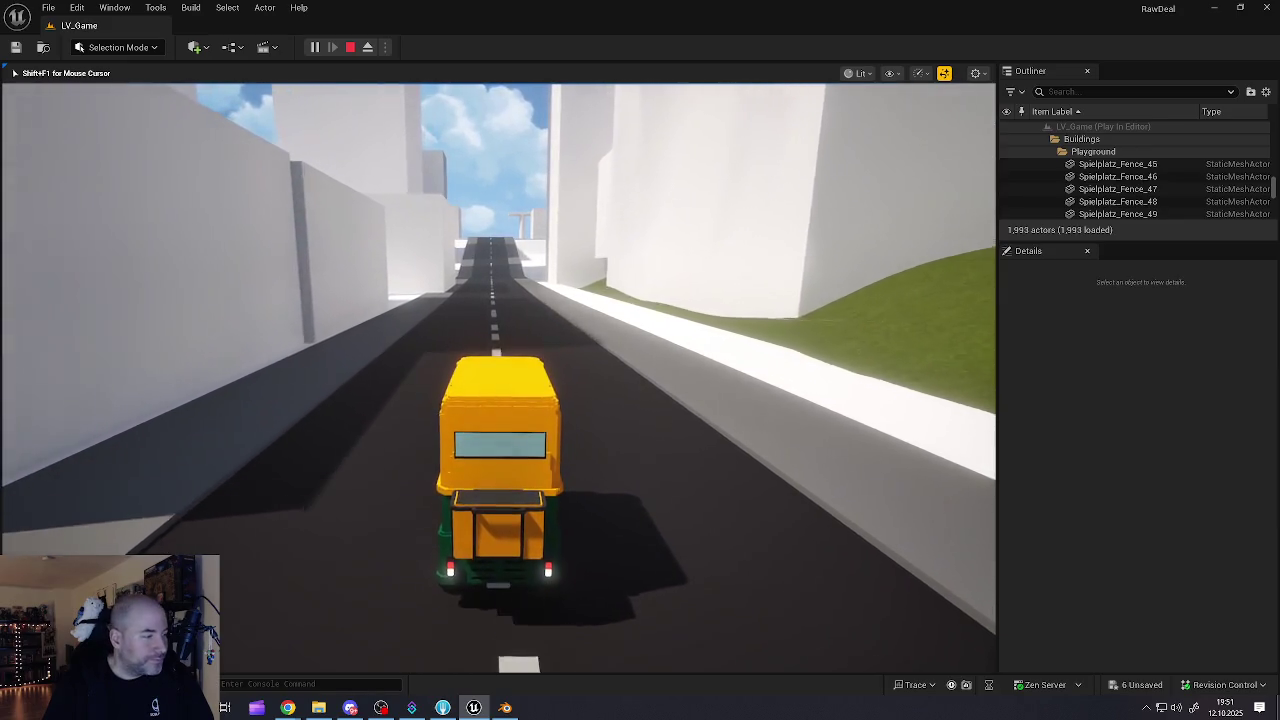
- Drive between the buildings, up over the crest, toward the road crossing
{"action": "key", "text": "w"}
{"action": "key", "text": "w"}
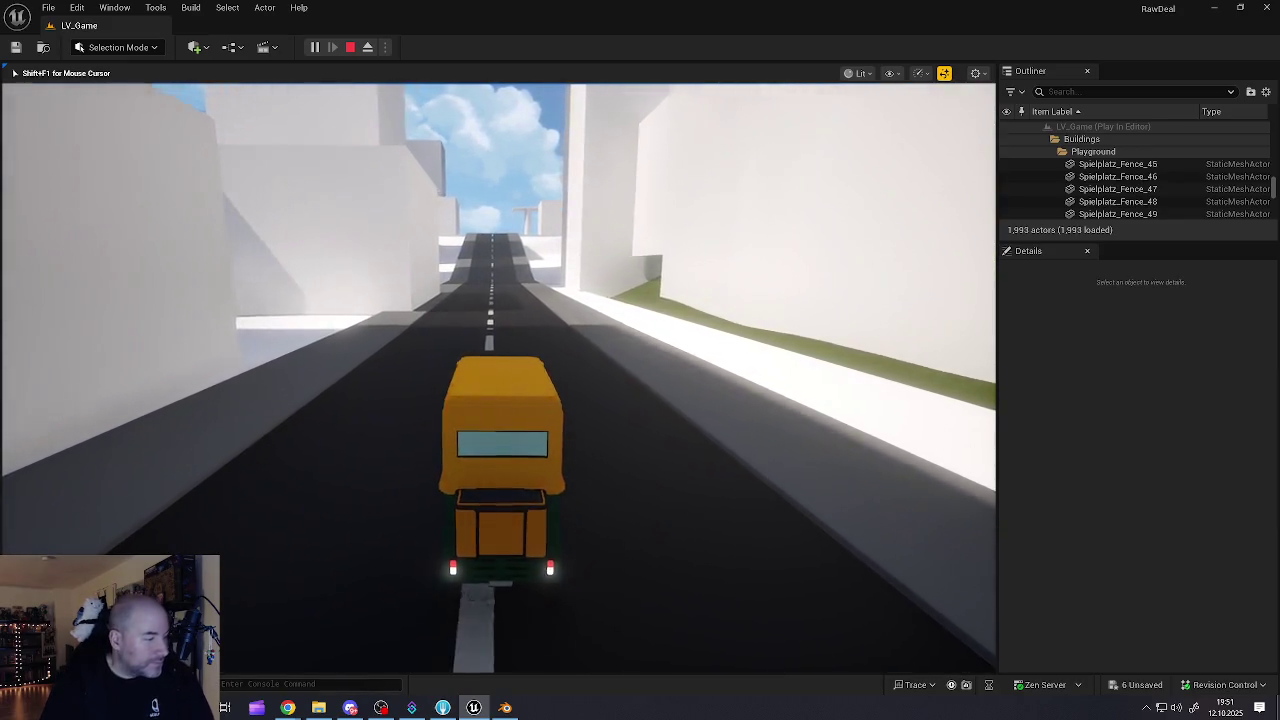
{"action": "key", "text": "w"}
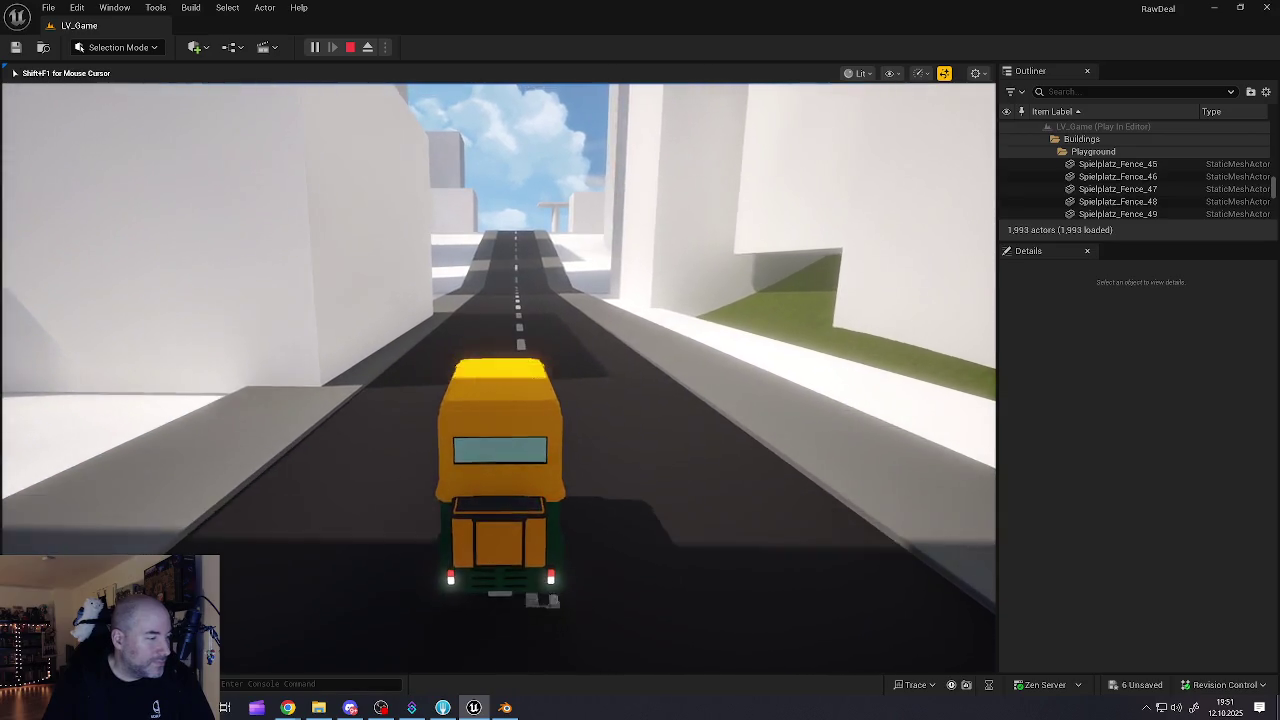
{"action": "key", "text": "w"}
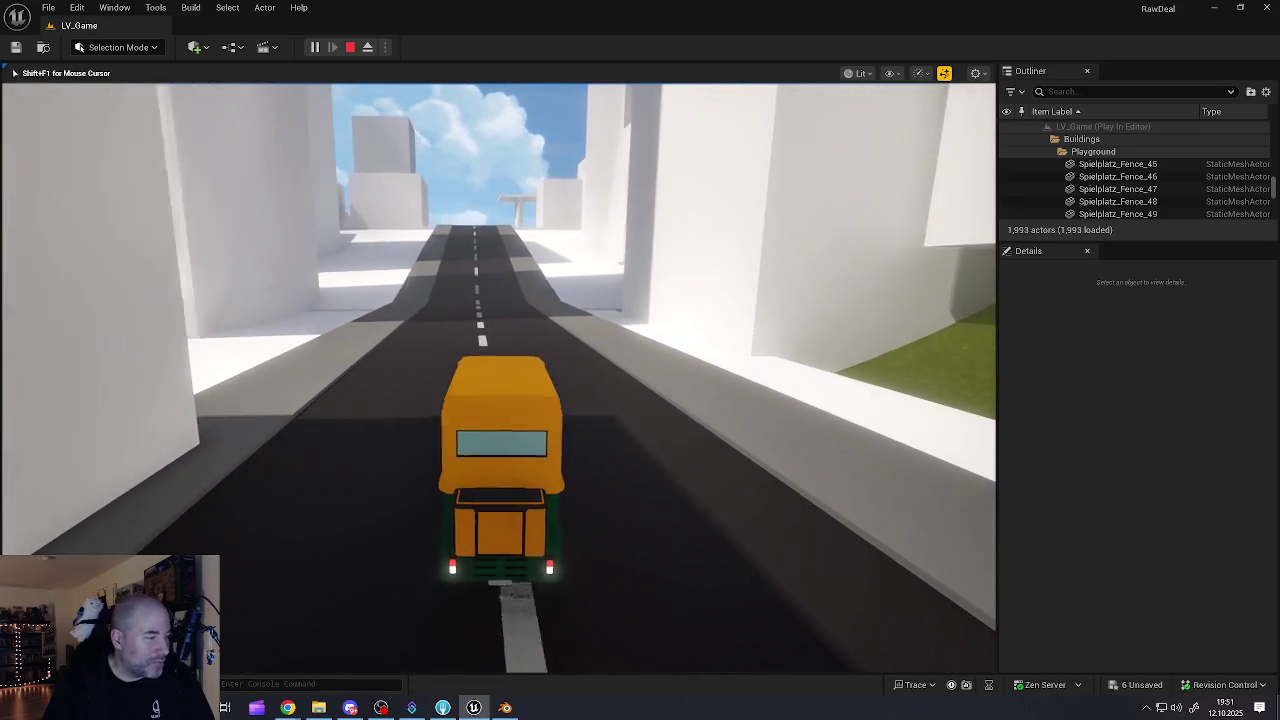
{"action": "key", "text": "w"}
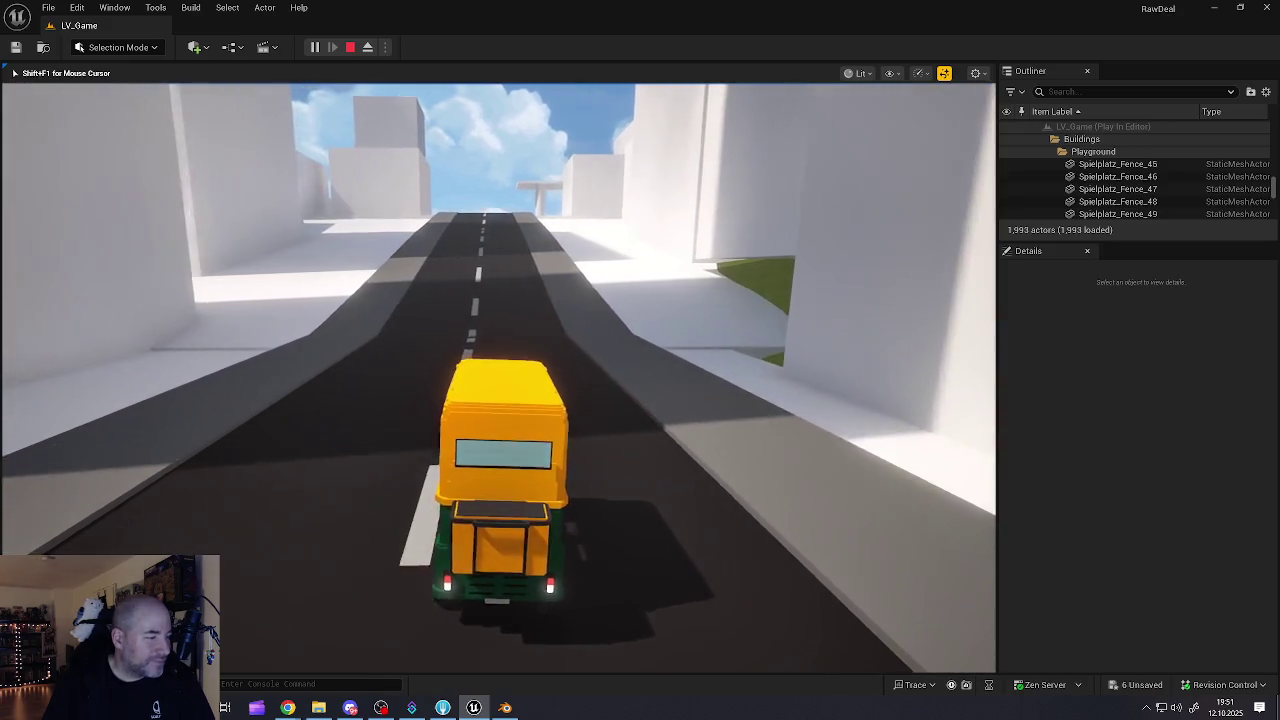
{"action": "key", "text": "w"}
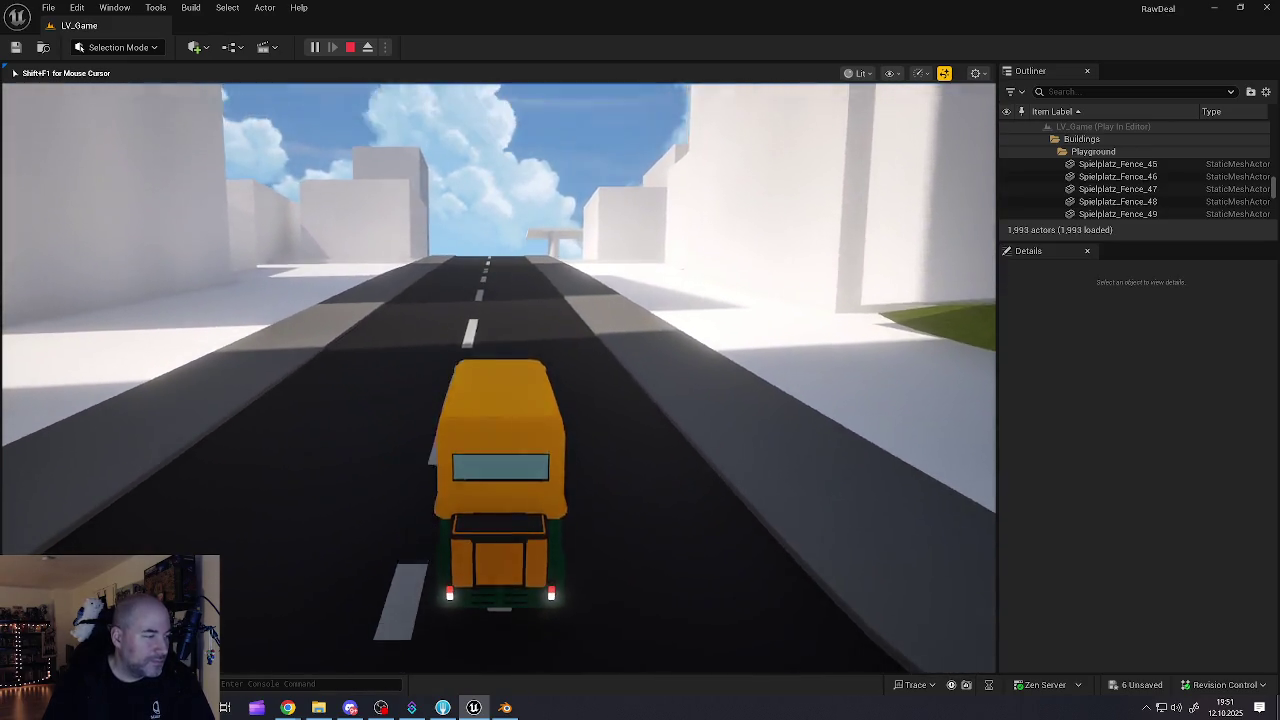
{"action": "key", "text": "w"}
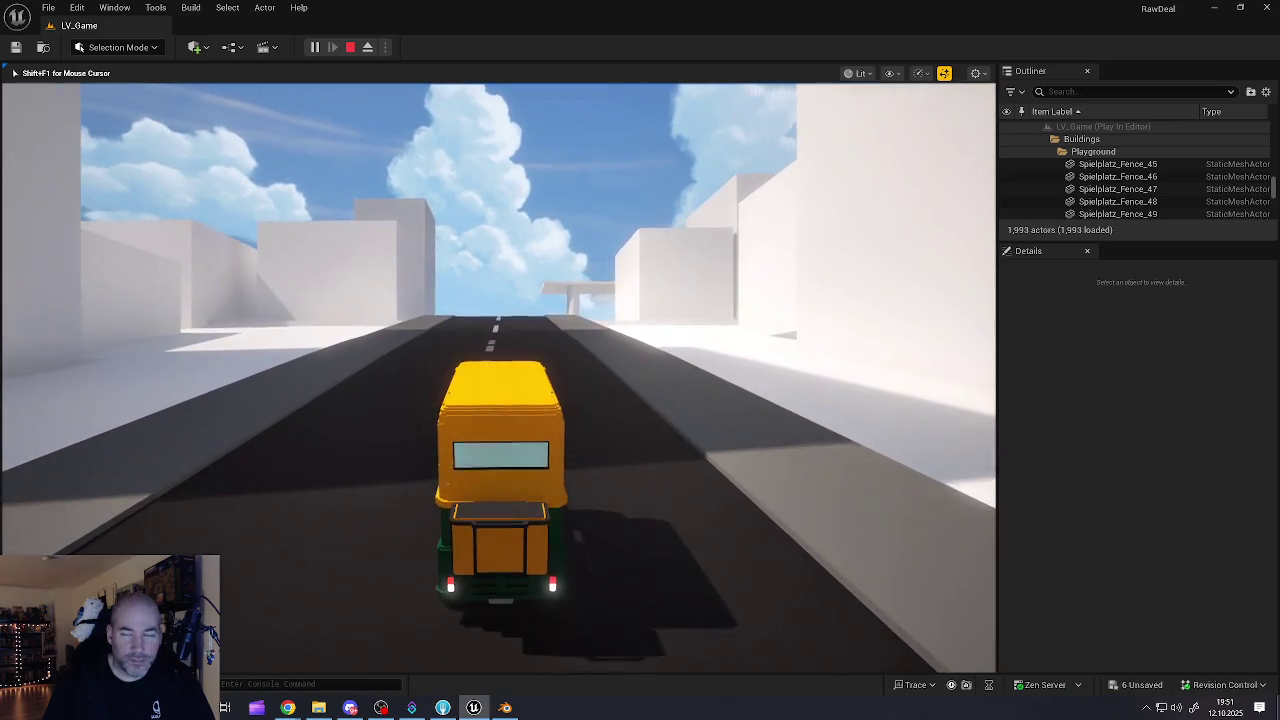
{"action": "key", "text": "w"}
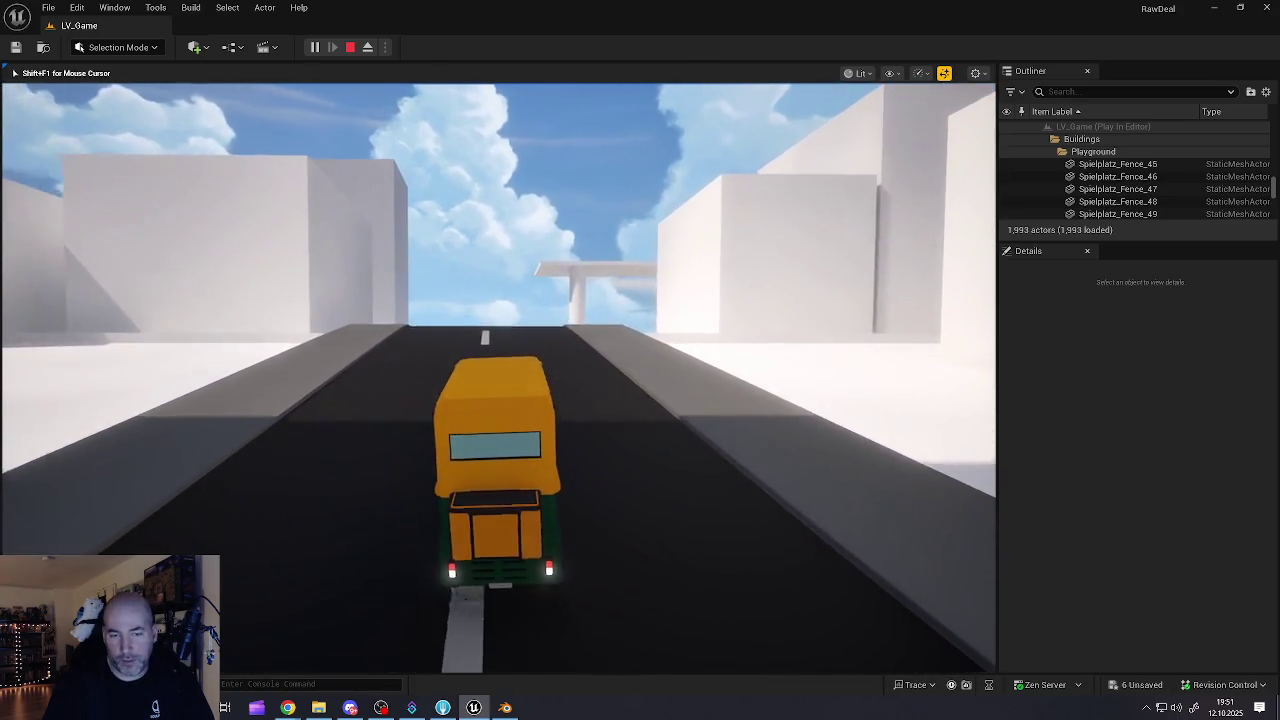
{"action": "key", "text": "w"}
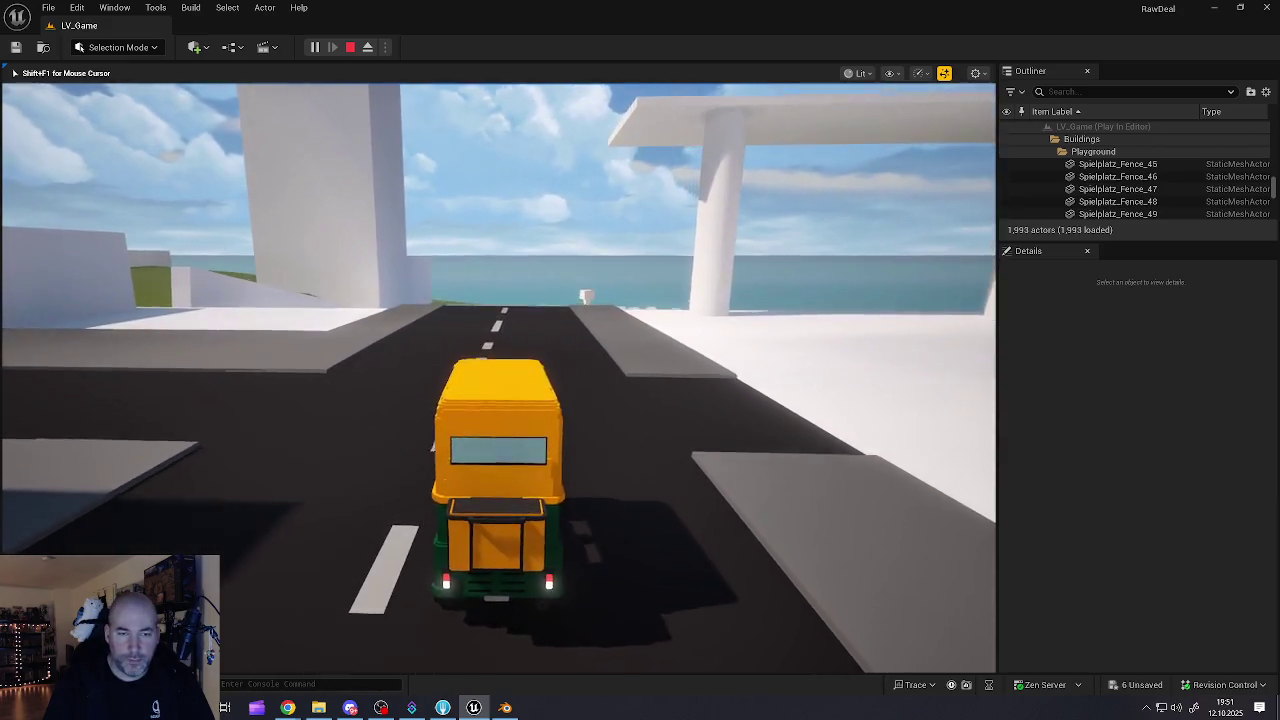
- Turn left at the crossing, drive down the side street to the white building, and get out
{"action": "key", "text": "a"}
{"action": "key", "text": "w"}
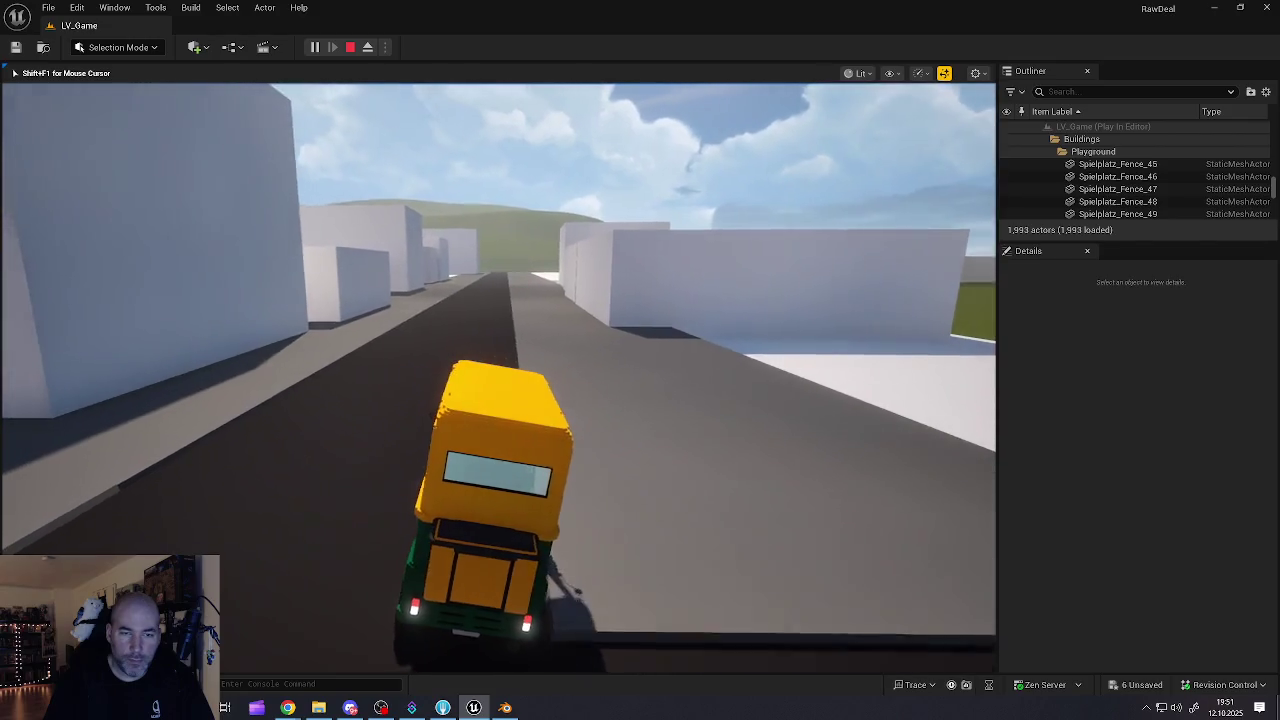
{"action": "key", "text": "w"}
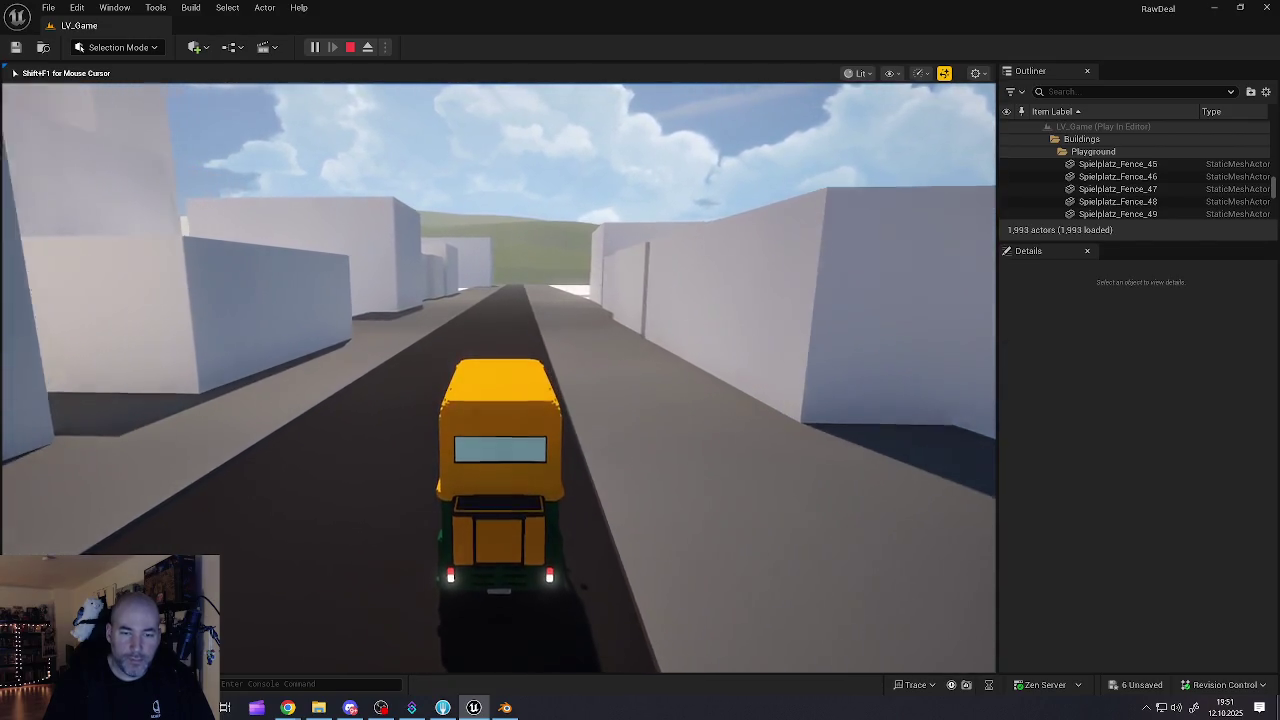
{"action": "key", "text": "w"}
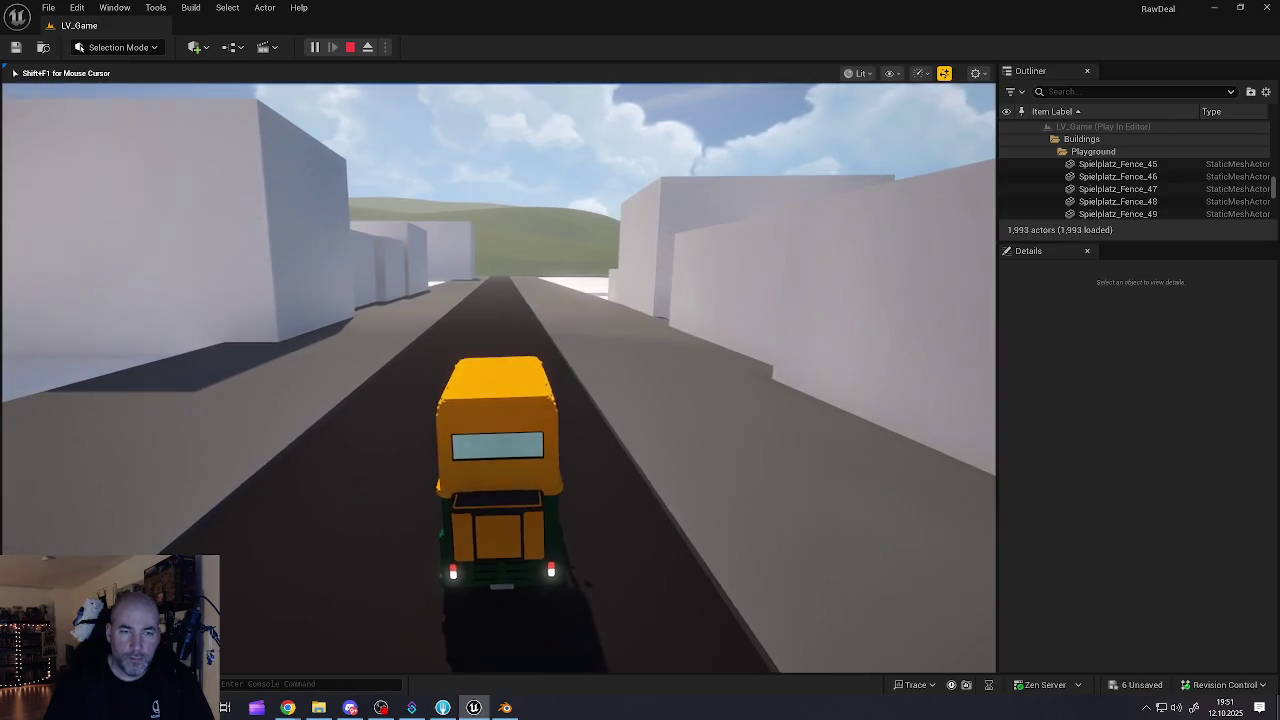
{"action": "key", "text": "w"}
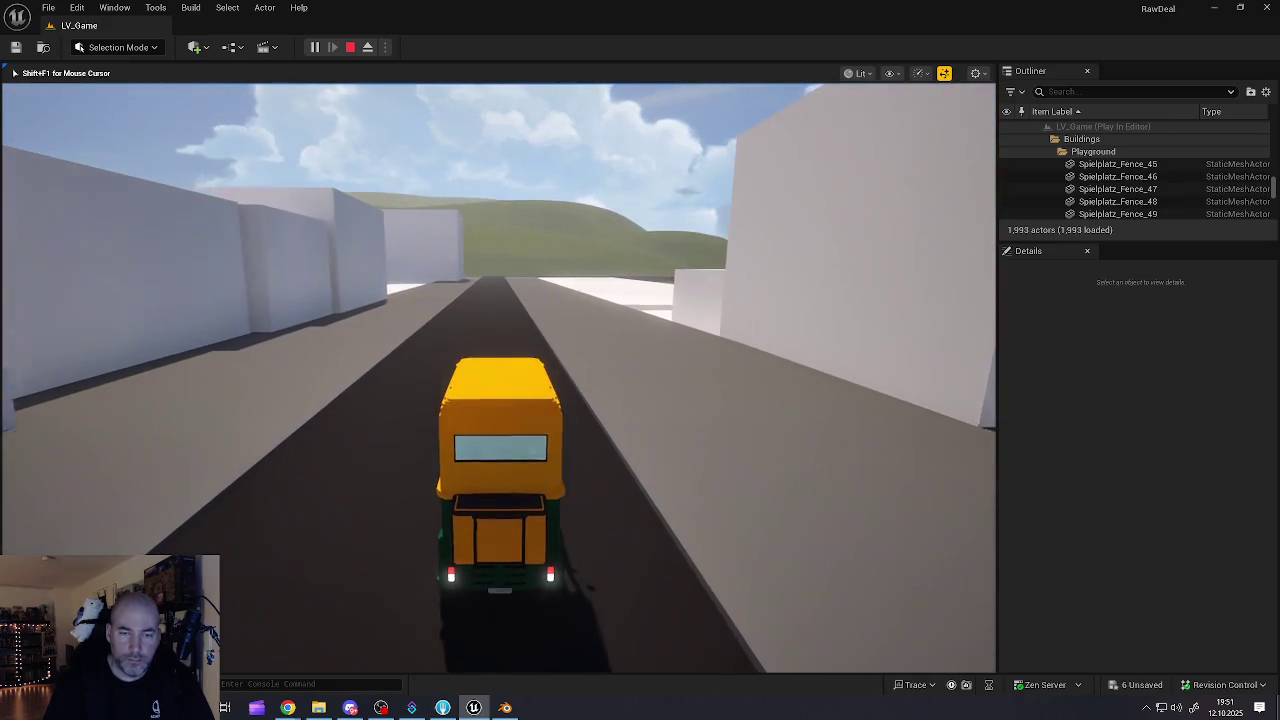
{"action": "key", "text": "w"}
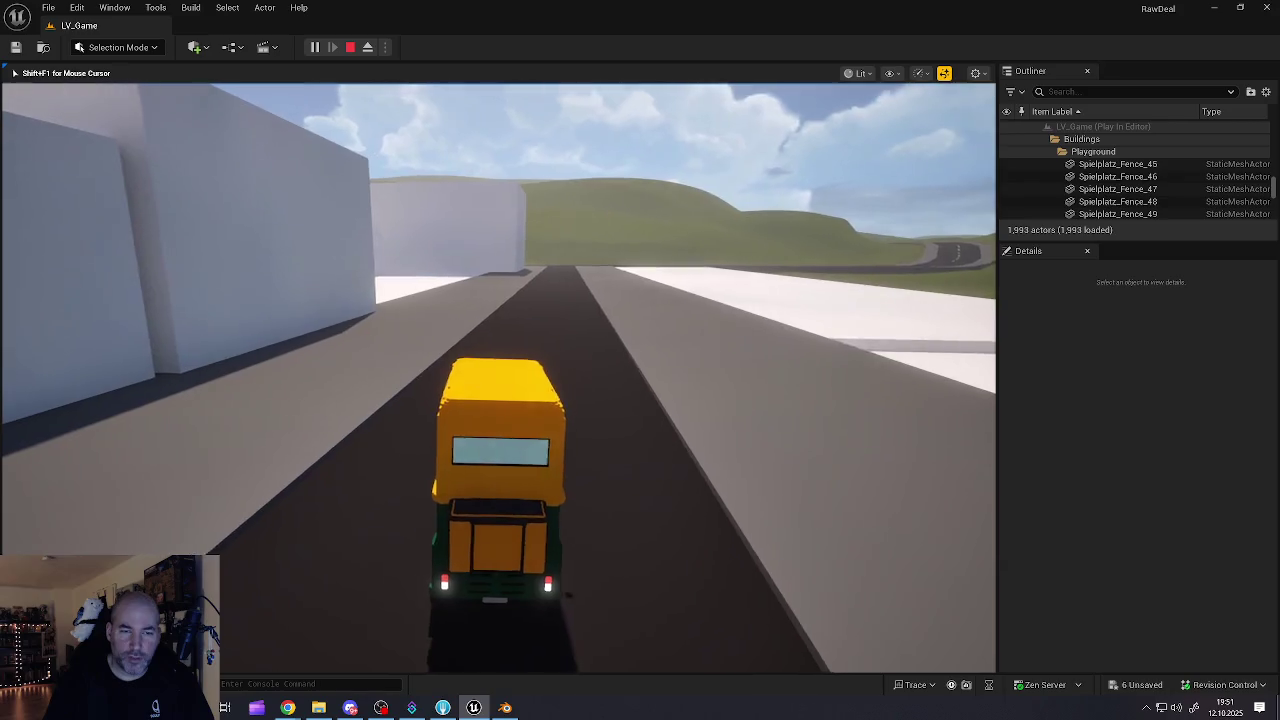
{"action": "key", "text": "a"}
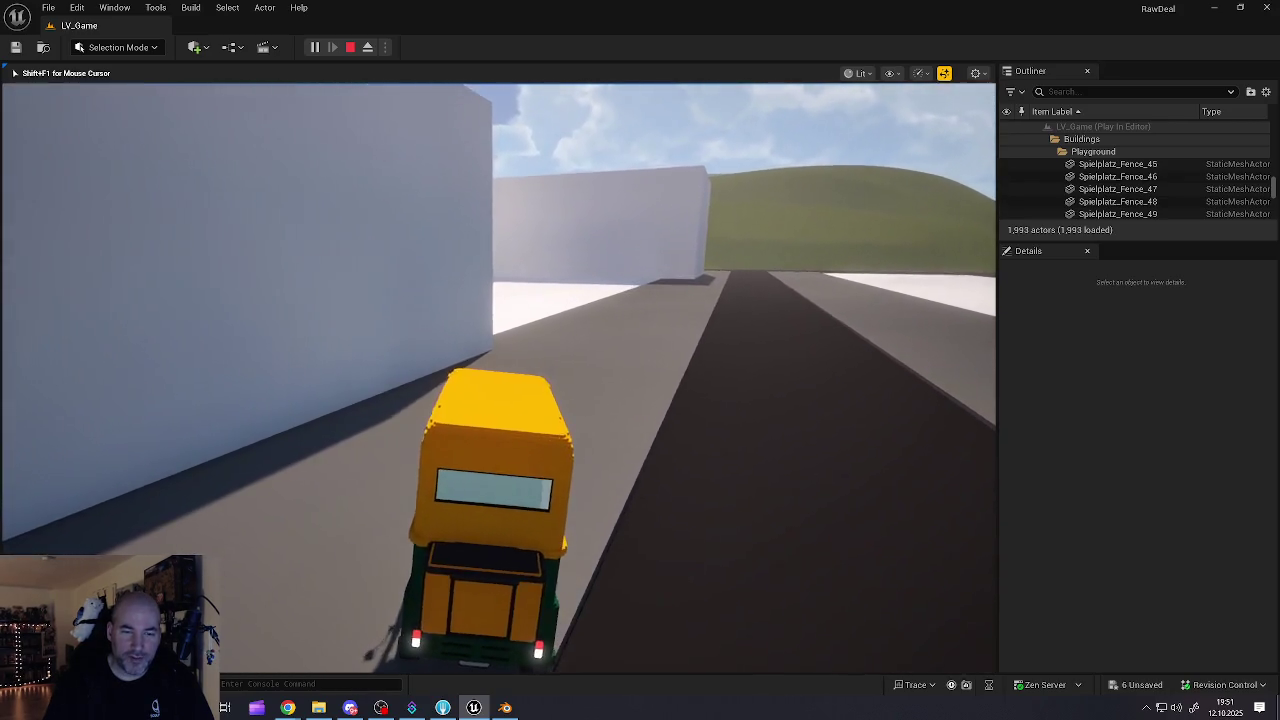
{"action": "key", "text": "e"}
- Open the rickshaw's cargo inventory and drag the brown item into the hotbar
{"action": "key", "text": "s"}
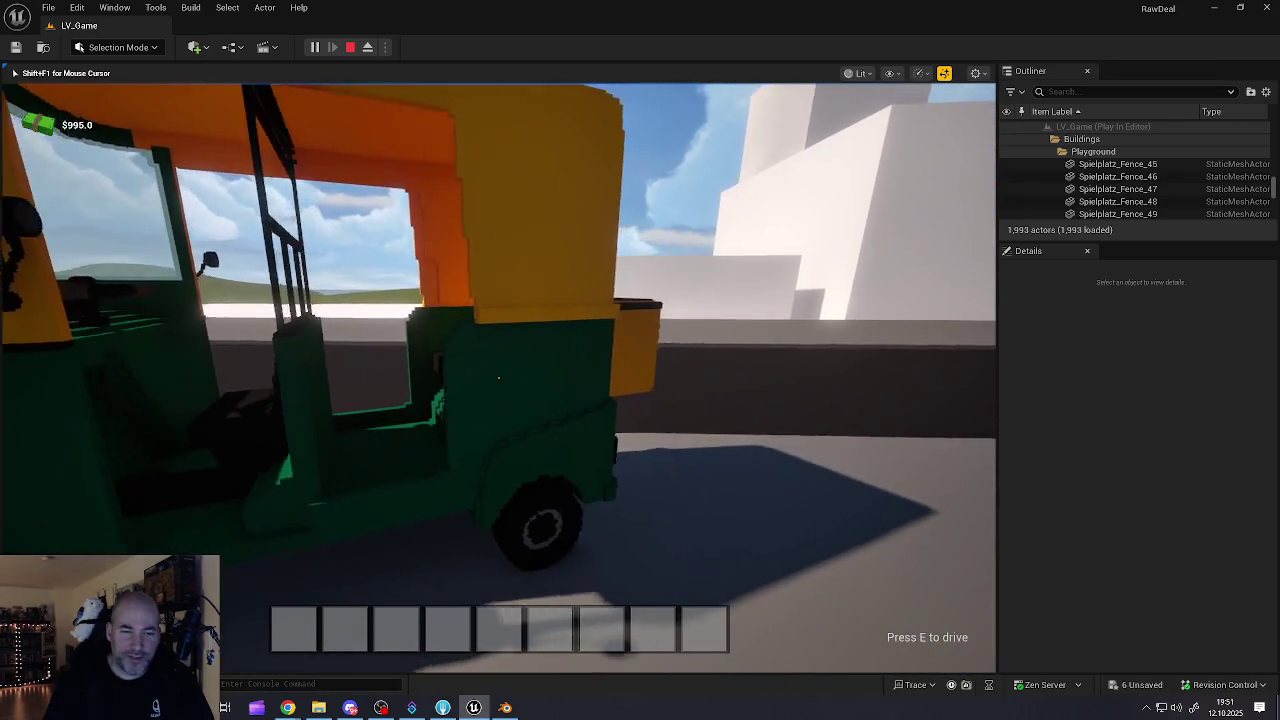
{"action": "key", "text": "w"}
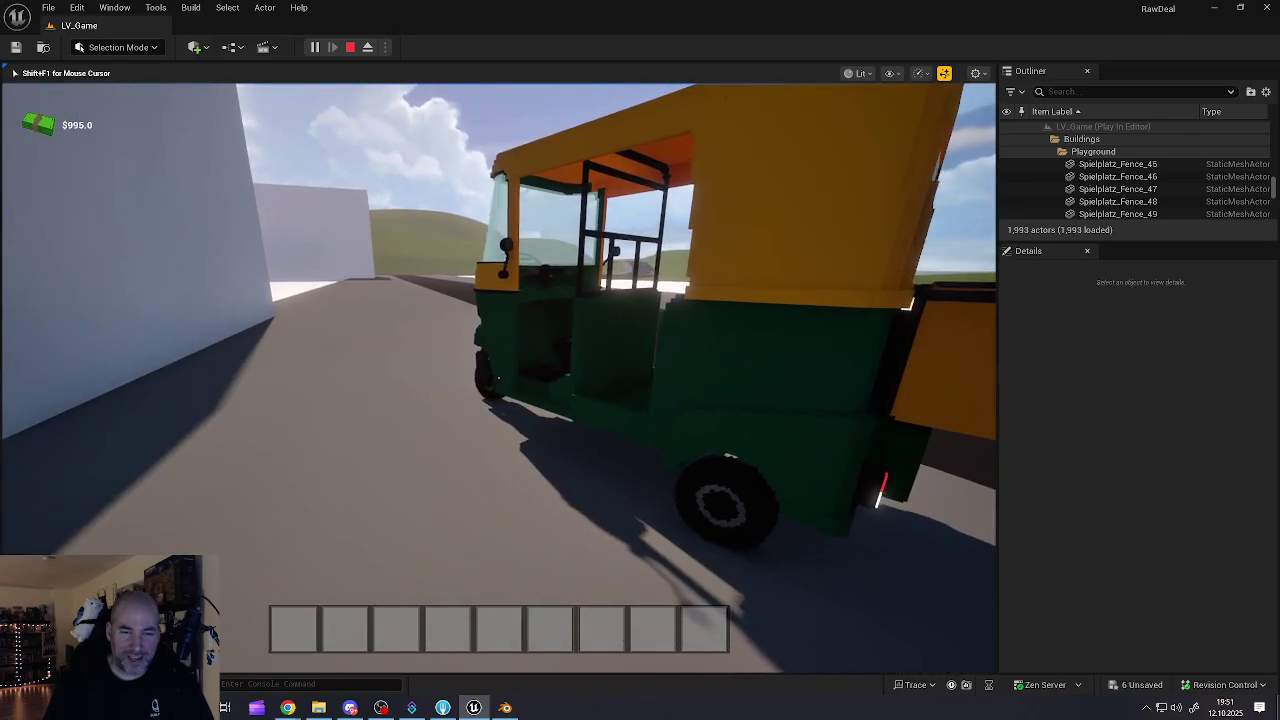
{"action": "key", "text": "e"}
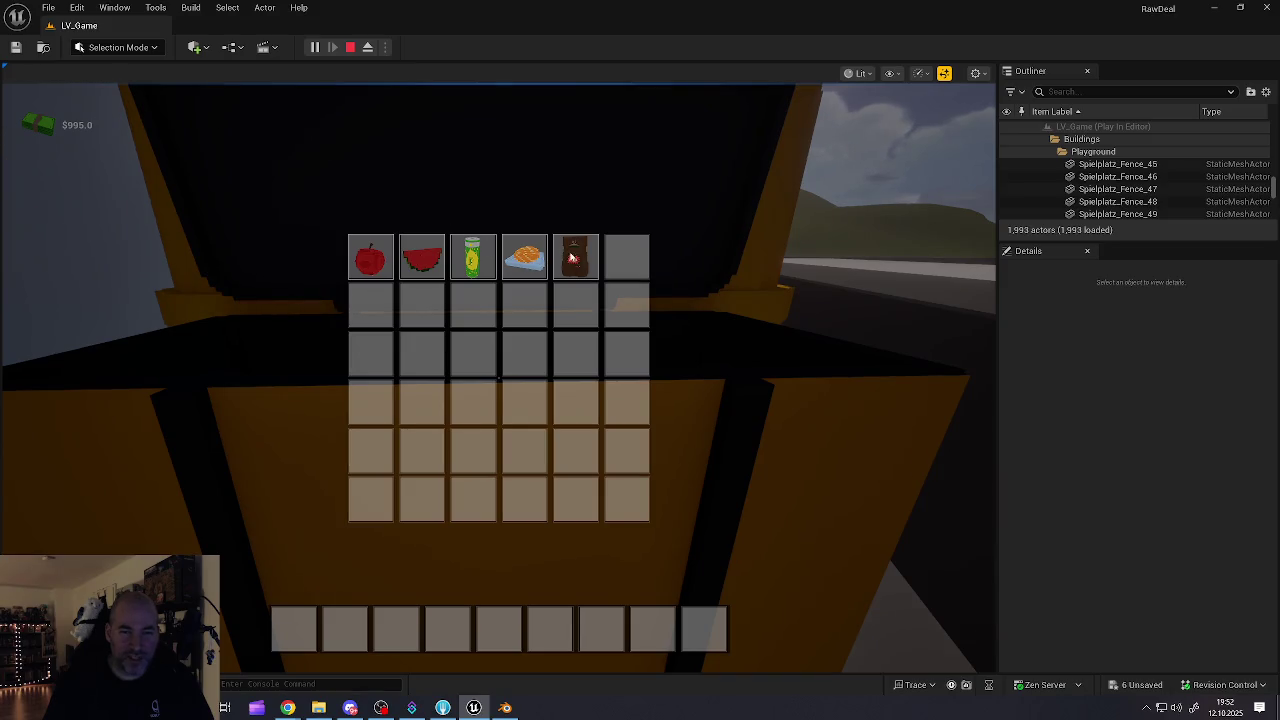
{"action": "key", "text": "e"}
{"action": "key", "text": "e"}
{"action": "mouse_move", "coordinate": [575, 258]}
{"action": "left_mouse_down"}
{"action": "mouse_move", "coordinate": [533, 376]}
{"action": "mouse_move", "coordinate": [309, 592]}
{"action": "mouse_move", "coordinate": [295, 624]}
{"action": "mouse_move", "coordinate": [392, 631]}
{"action": "left_mouse_up"}
{"action": "key", "text": "e"}
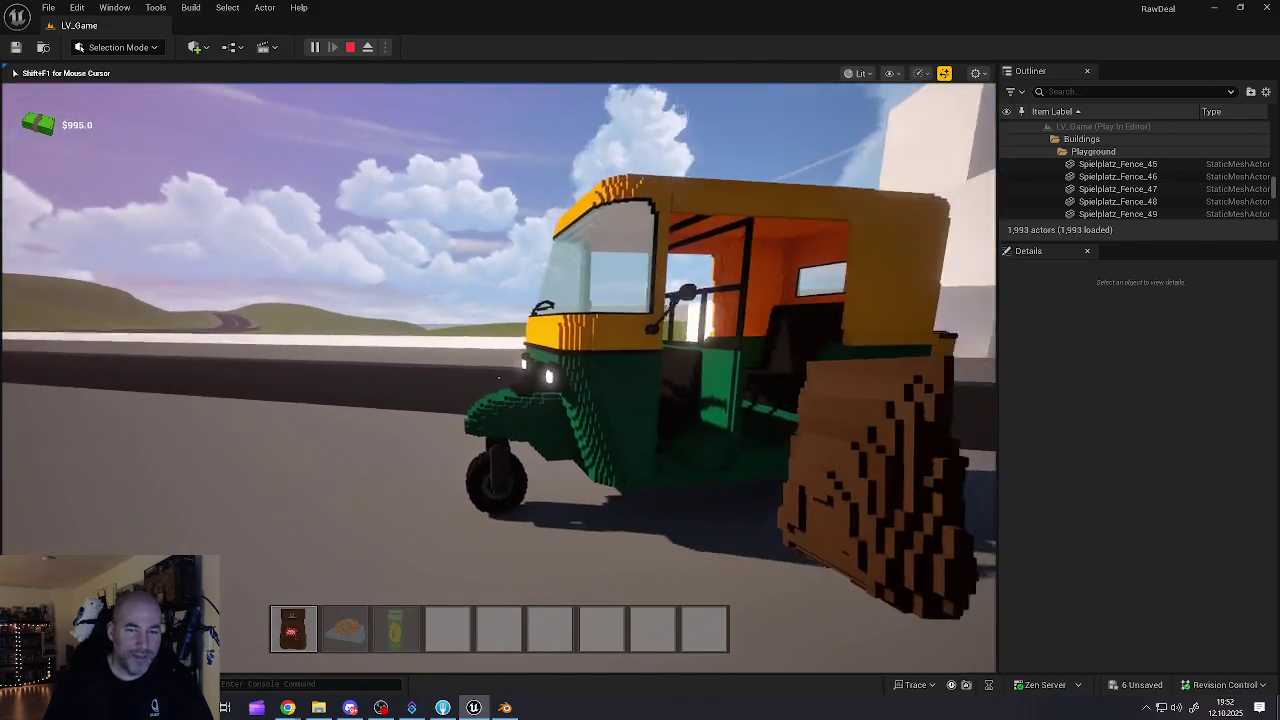
{"action": "key", "text": "w"}
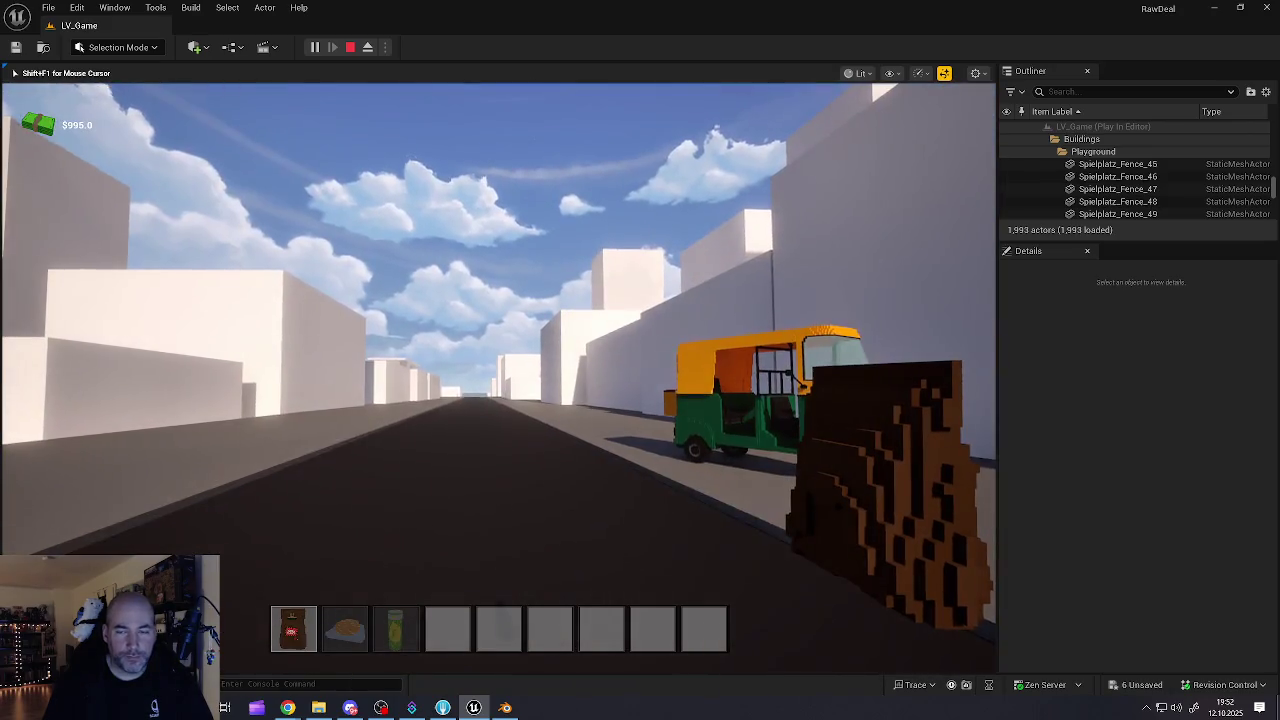
- Drop the brown item and the plated food from the hotbar onto the street
{"action": "key", "text": "q"}
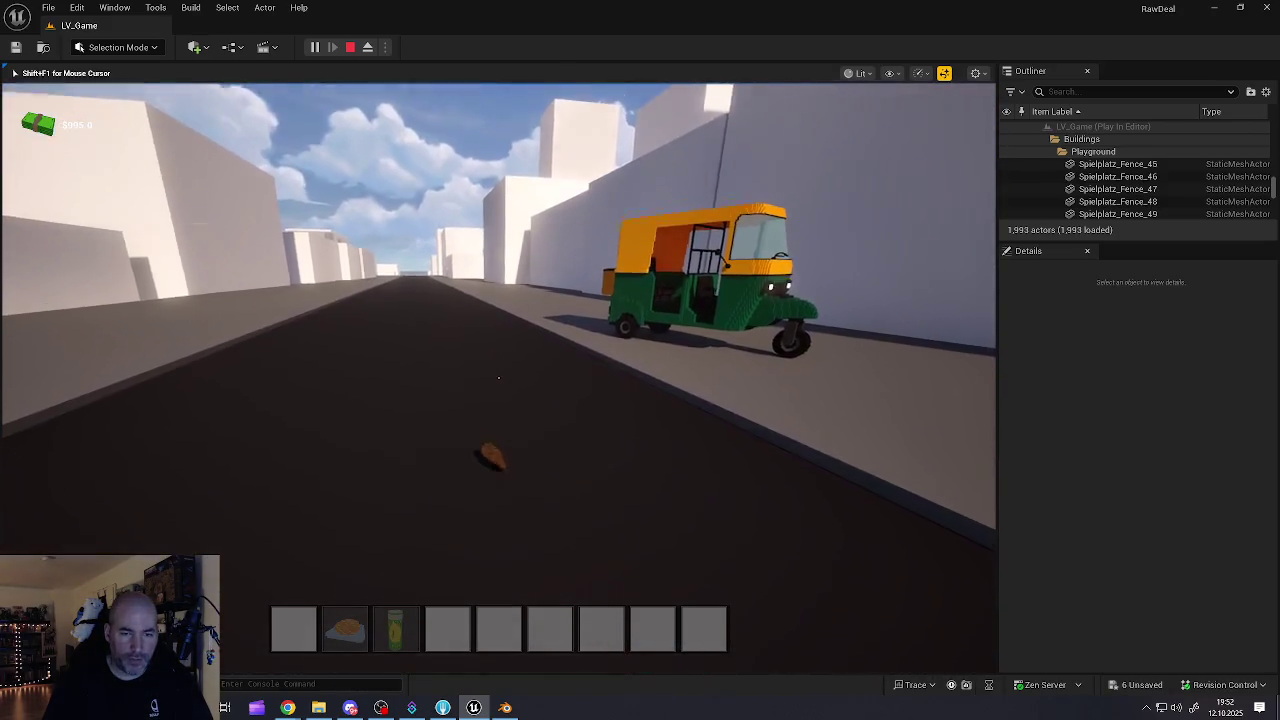
{"action": "key", "text": "w"}
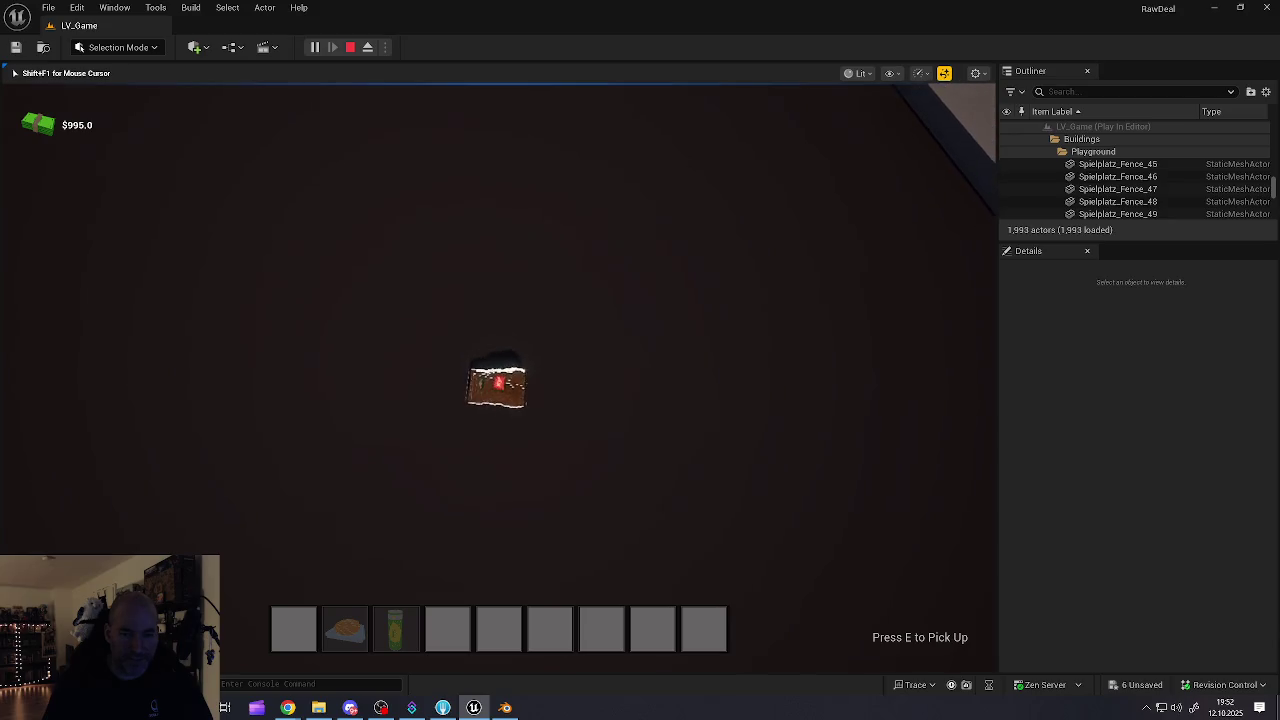
{"action": "key", "text": "2"}
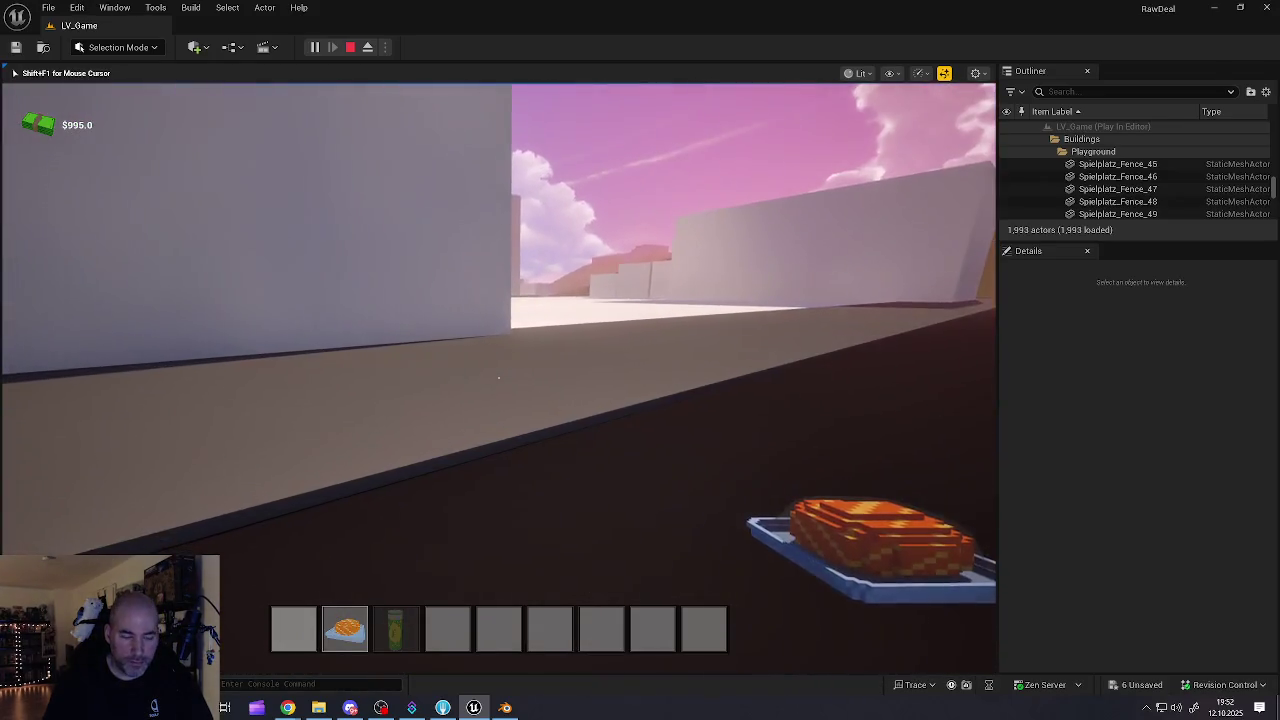
{"action": "key", "text": "q"}
- Drop the drink can from slot 3, walk to the rickshaw, and stop the play session
{"action": "key", "text": "3"}
{"action": "key", "text": "2"}
{"action": "key", "text": "3"}
{"action": "key", "text": "q"}
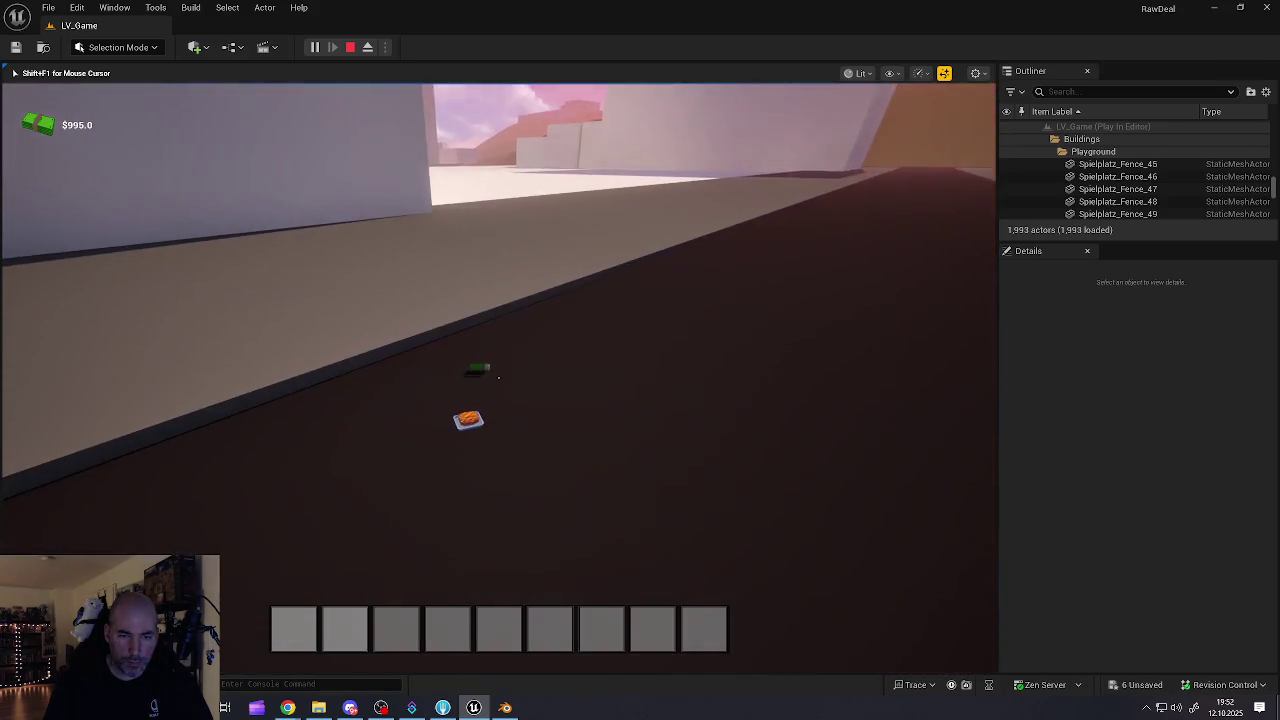
{"action": "key", "text": "w"}
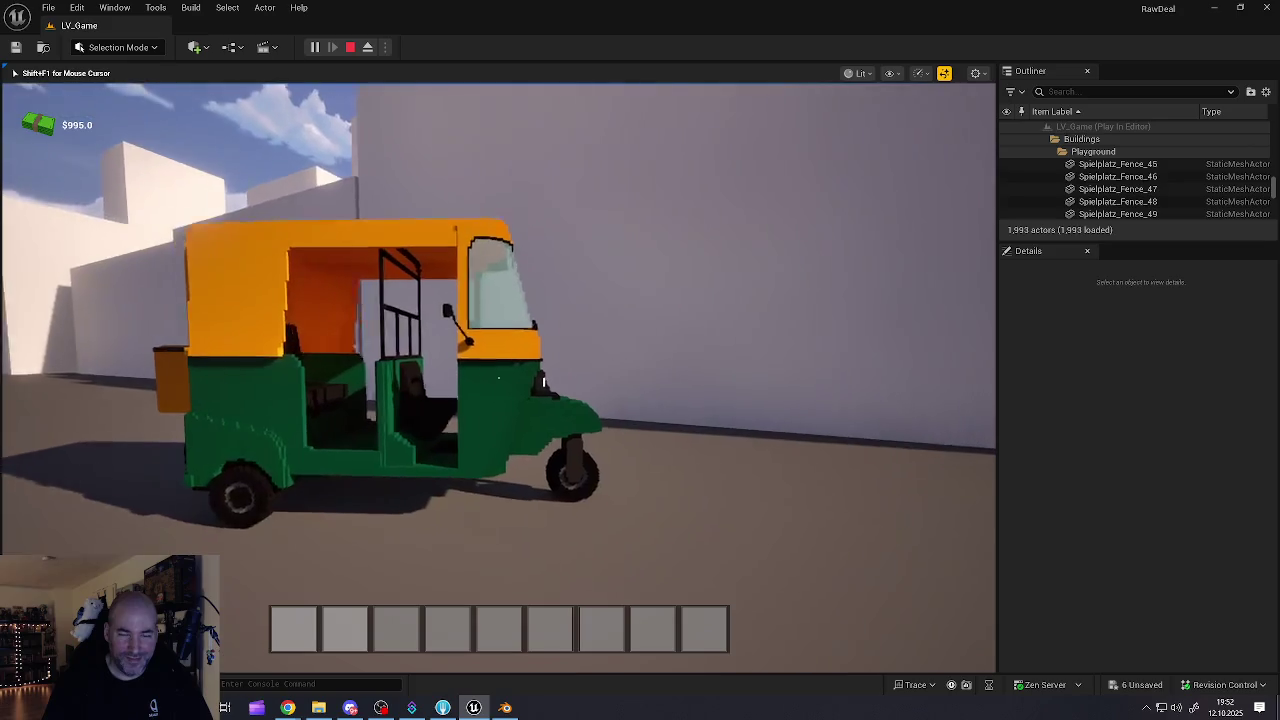
{"action": "key", "text": "Escape"}
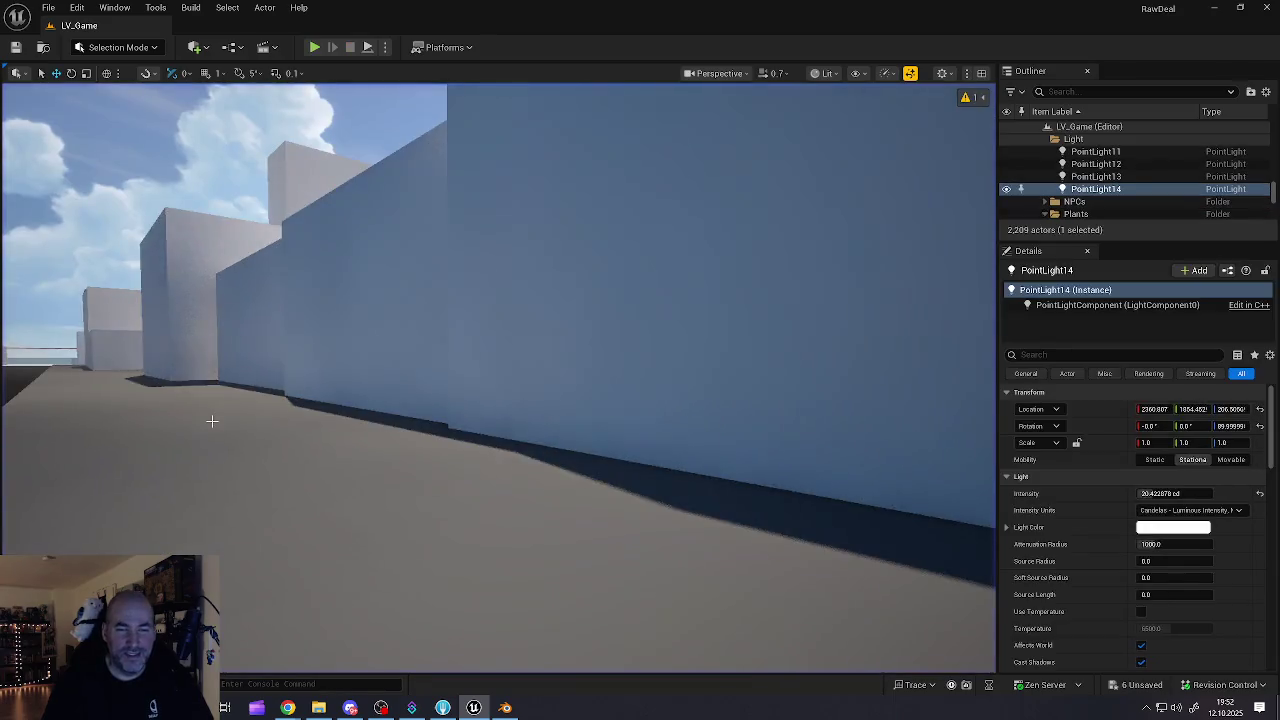
- Deselect PointLight14, fly to the construction site, and select the blue container BP_Container5
{"action": "key", "text": "w"}
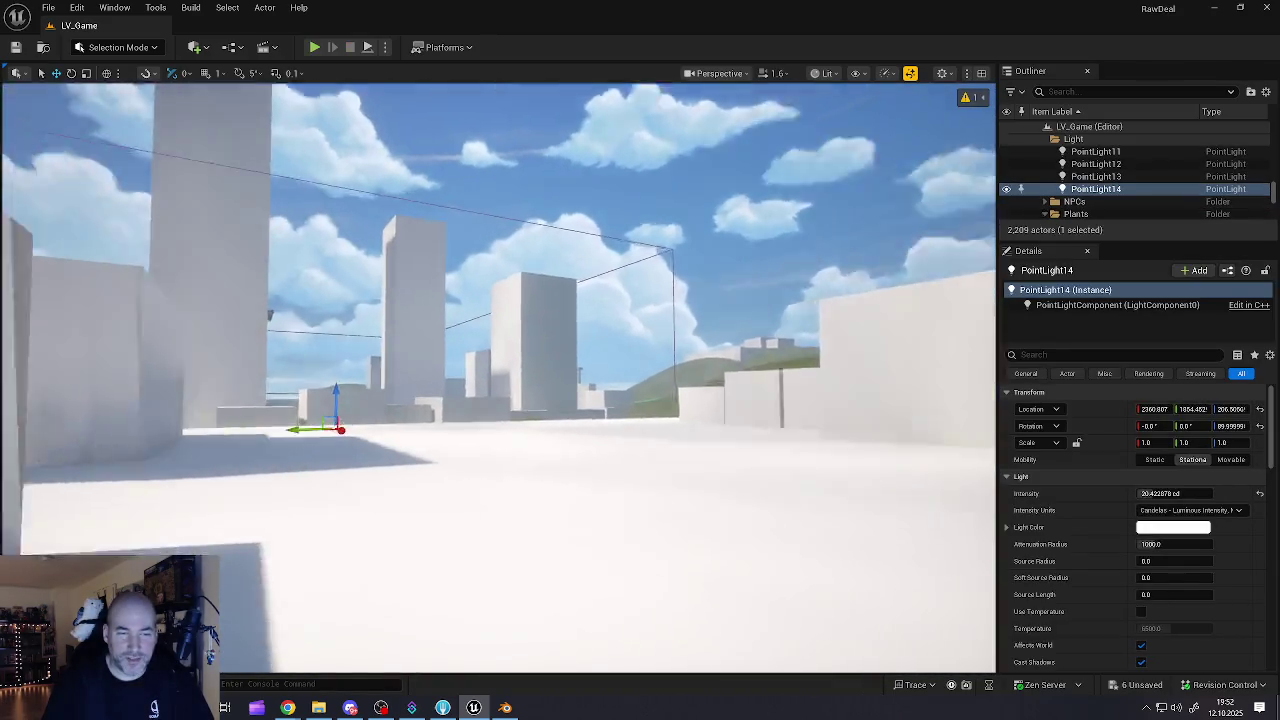
{"action": "key", "text": "Escape"}
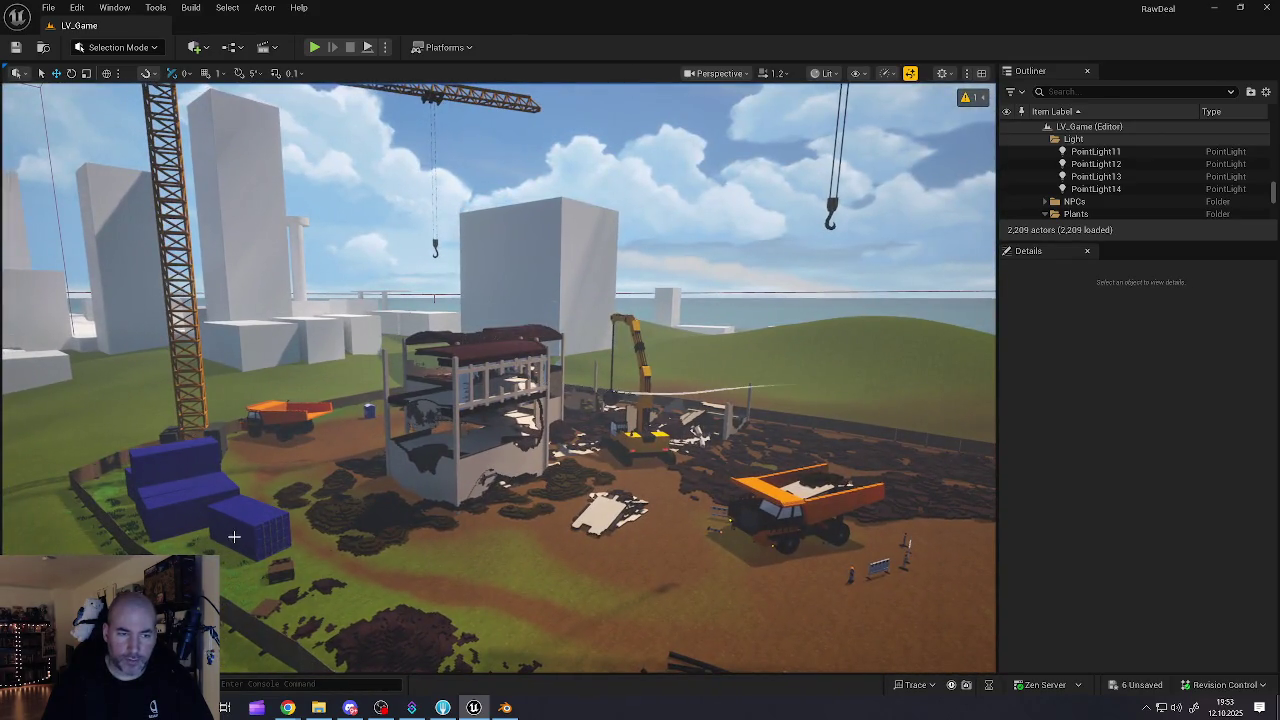
{"action": "left_click", "coordinate": [234, 537]}
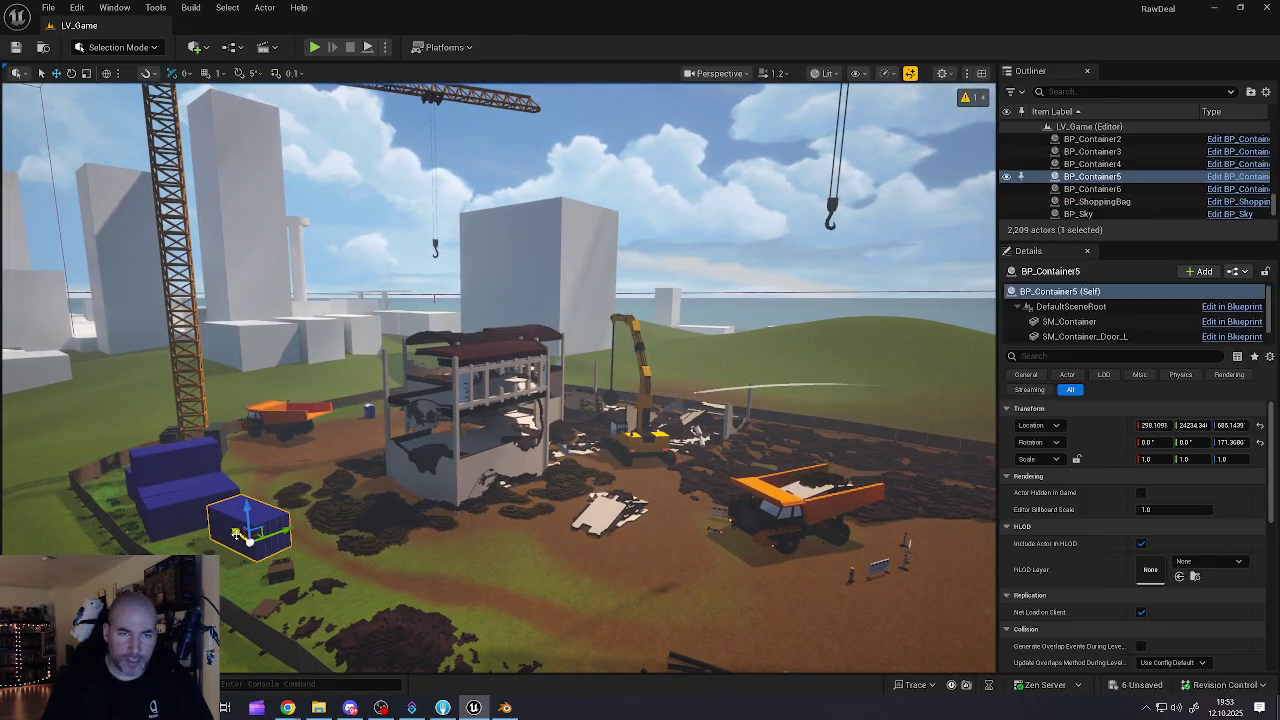
- Alt-drag a copy of BP_Container5 and move it over the unfinished building under the crane hook
{"action": "left_click_drag", "start_coordinate": [237, 530], "coordinate": [348, 610]}
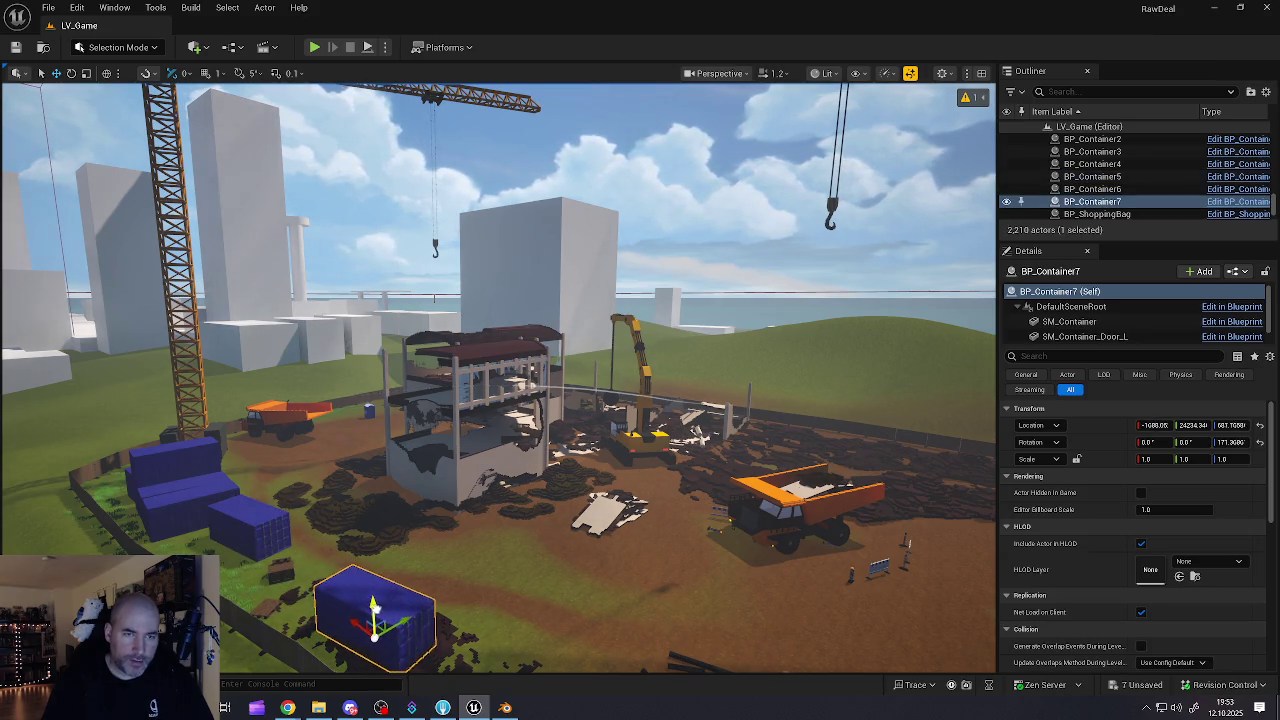
{"action": "key", "text": "w"}
{"action": "scroll", "coordinate": [469, 258], "scroll_direction": "up", "scroll_amount": 2}
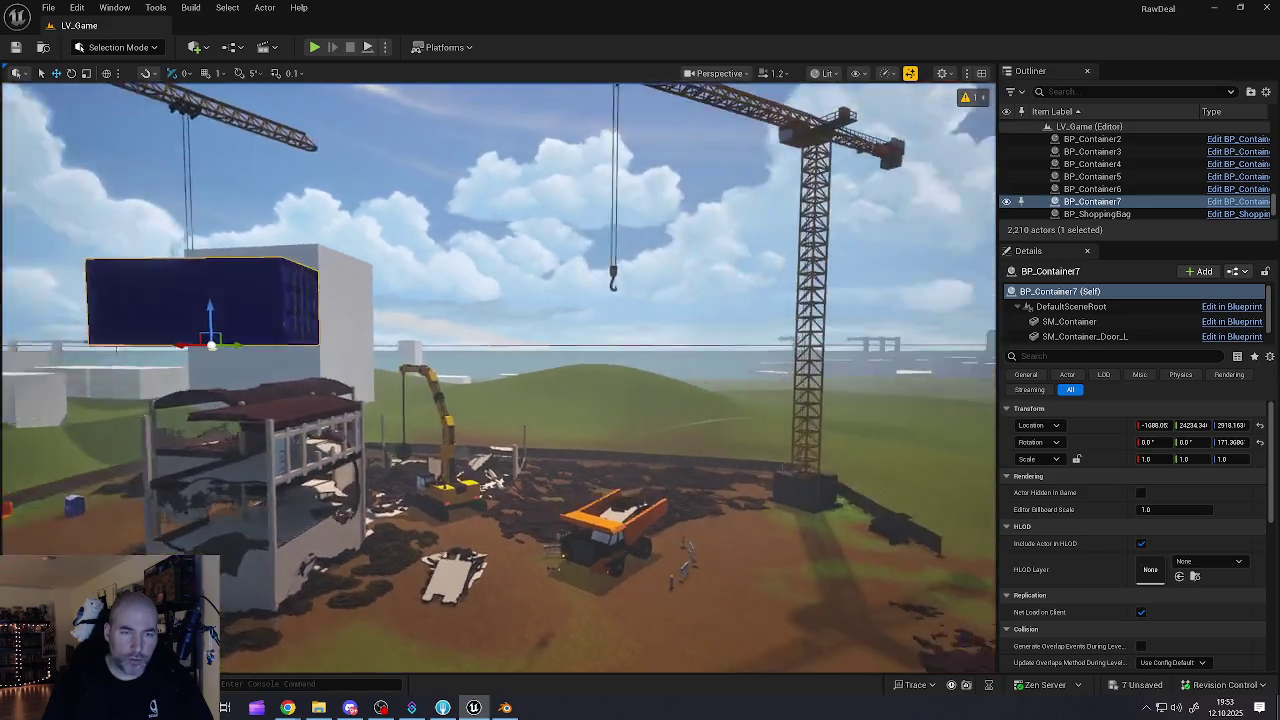
{"action": "key", "text": "s"}
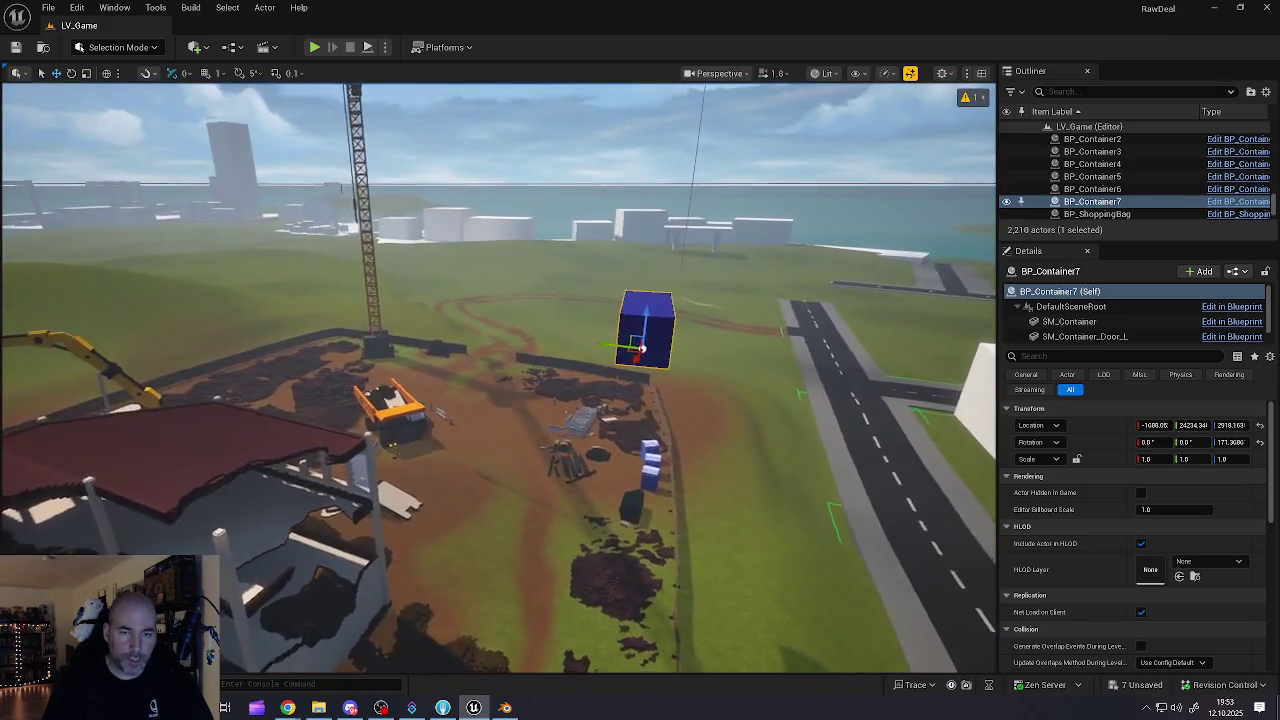
{"action": "key", "text": "s"}
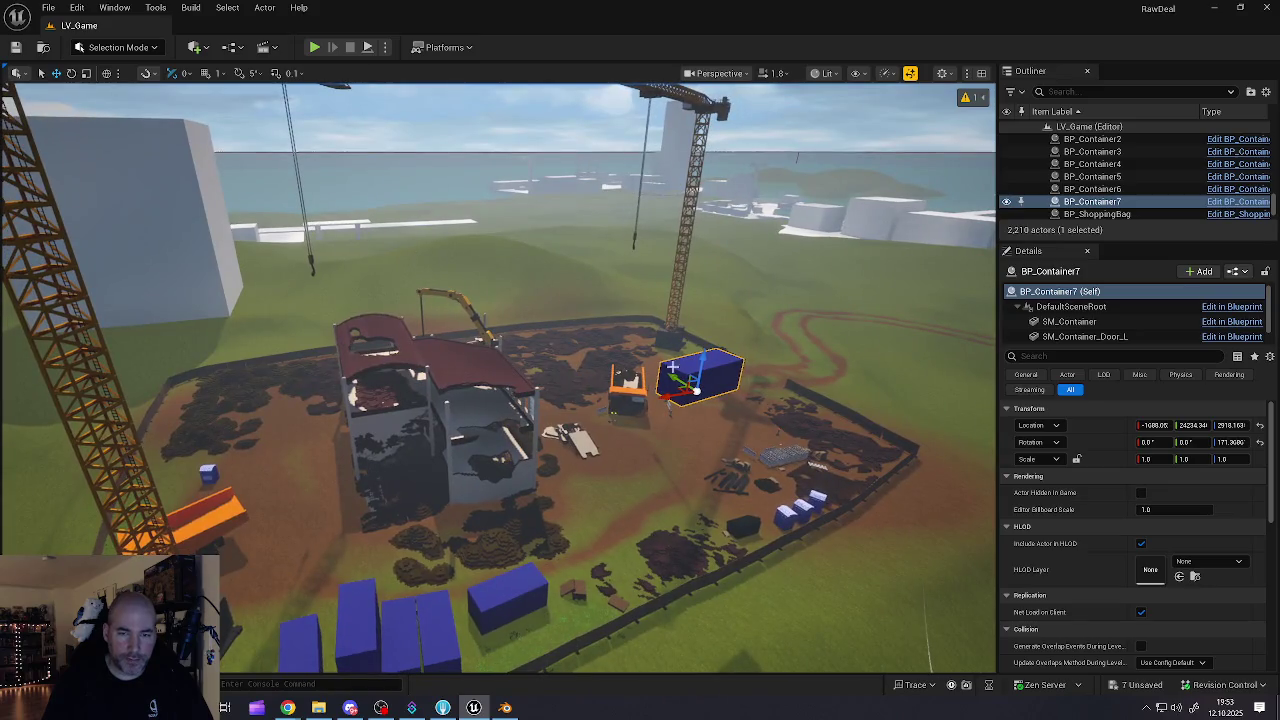
{"action": "left_click_drag", "start_coordinate": [676, 396], "coordinate": [451, 435]}
{"action": "left_click_drag", "start_coordinate": [296, 403], "coordinate": [405, 447]}
{"action": "left_click_drag", "start_coordinate": [481, 462], "coordinate": [266, 364]}
{"action": "mouse_move", "coordinate": [300, 450]}
{"action": "left_mouse_down"}
{"action": "mouse_move", "coordinate": [260, 360]}
{"action": "mouse_move", "coordinate": [237, 418]}
{"action": "left_mouse_up"}
{"action": "mouse_move", "coordinate": [521, 497]}
{"action": "left_mouse_down"}
{"action": "mouse_move", "coordinate": [436, 491]}
{"action": "mouse_move", "coordinate": [450, 467]}
{"action": "mouse_move", "coordinate": [430, 374]}
{"action": "left_mouse_up"}
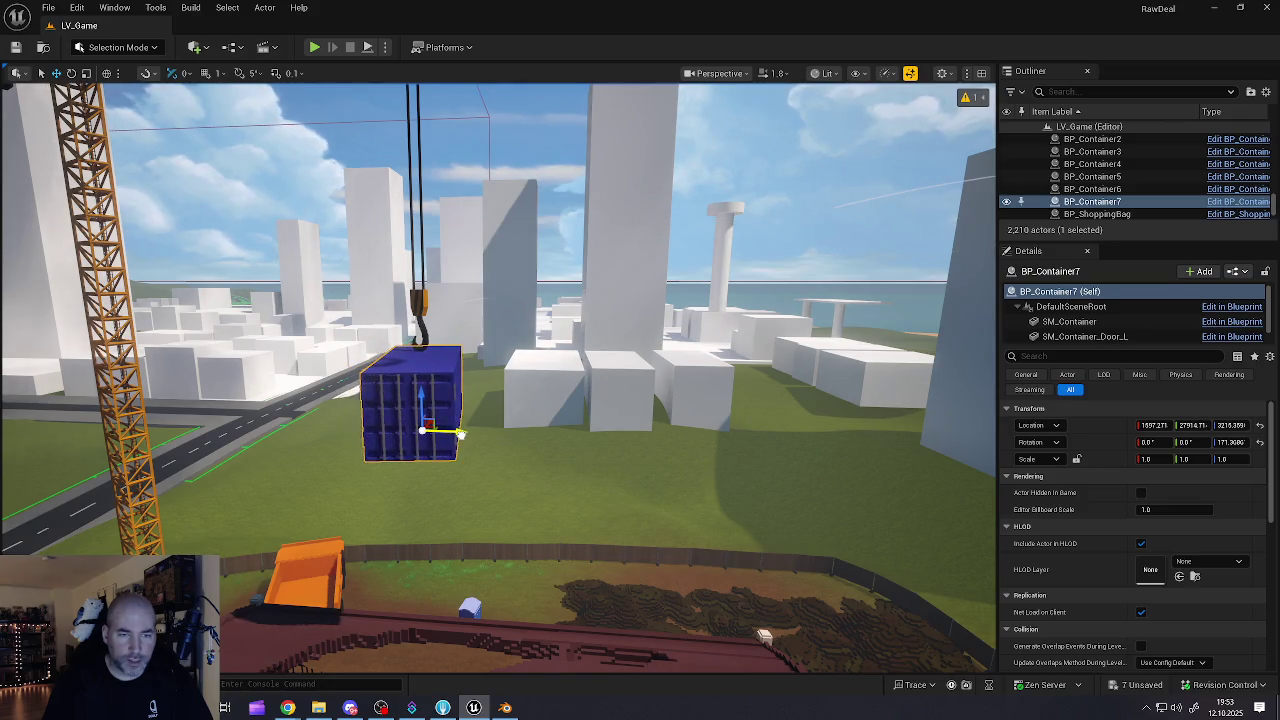
- Rotate the copied container to hang under the hook, check it side-on, and deselect it
{"action": "mouse_move", "coordinate": [460, 434]}
{"action": "left_mouse_down"}
{"action": "mouse_move", "coordinate": [414, 465]}
{"action": "mouse_move", "coordinate": [312, 463]}
{"action": "mouse_move", "coordinate": [340, 455]}
{"action": "mouse_move", "coordinate": [365, 416]}
{"action": "mouse_move", "coordinate": [396, 451]}
{"action": "left_mouse_up"}
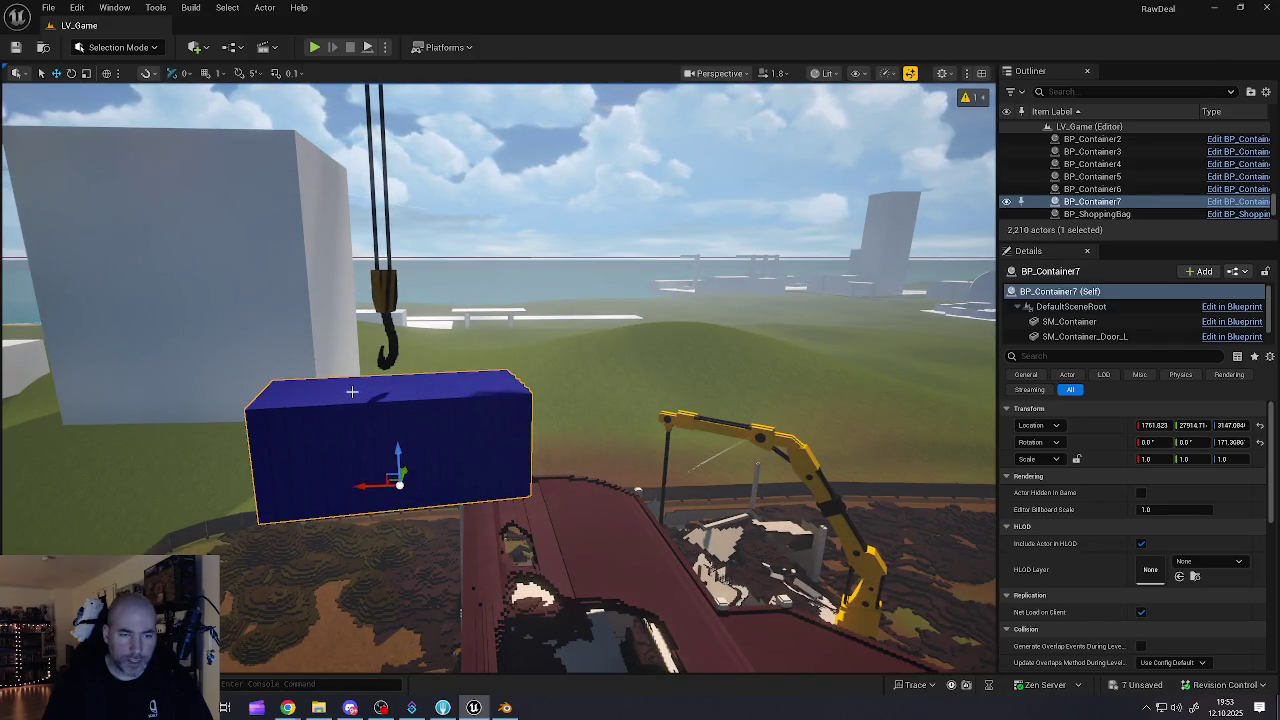
{"action": "left_click_drag", "start_coordinate": [372, 396], "coordinate": [396, 404]}
{"action": "mouse_move", "coordinate": [410, 478]}
{"action": "left_mouse_down"}
{"action": "mouse_move", "coordinate": [500, 465]}
{"action": "mouse_move", "coordinate": [388, 503]}
{"action": "left_mouse_up"}
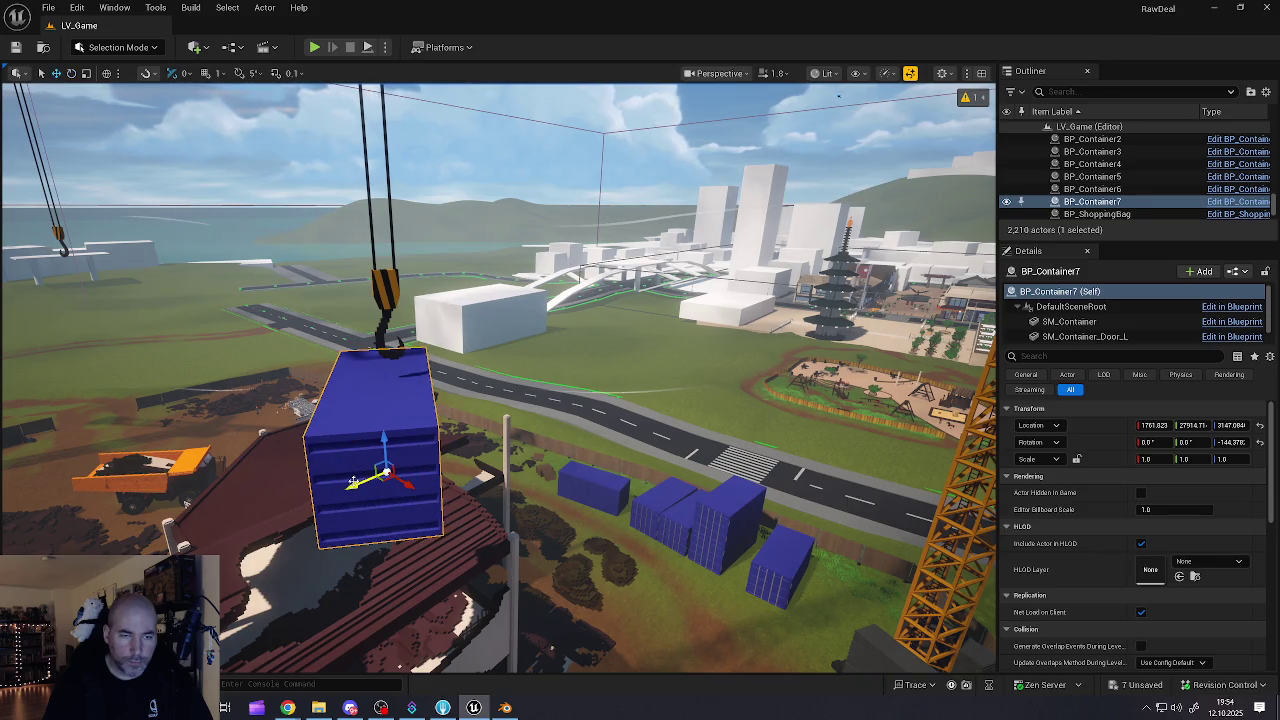
{"action": "left_click_drag", "start_coordinate": [399, 440], "coordinate": [378, 455]}
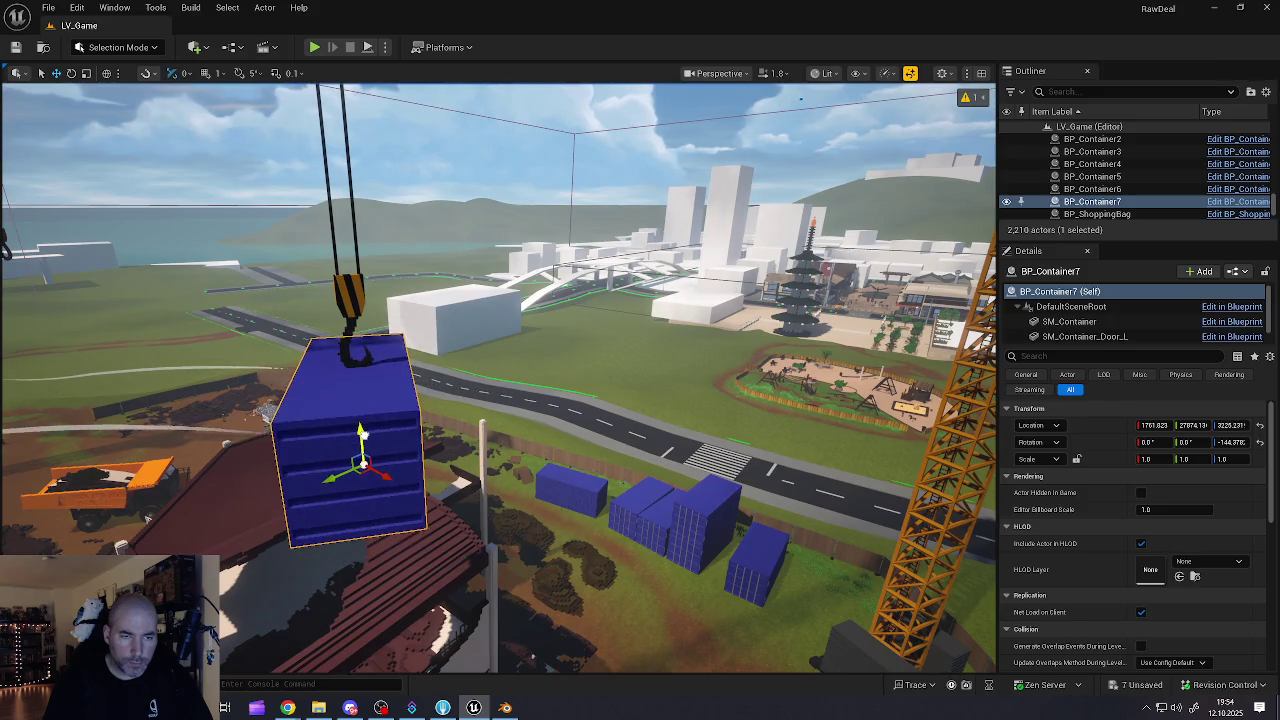
{"action": "left_click_drag", "start_coordinate": [367, 439], "coordinate": [386, 443]}
{"action": "key", "text": "Escape"}
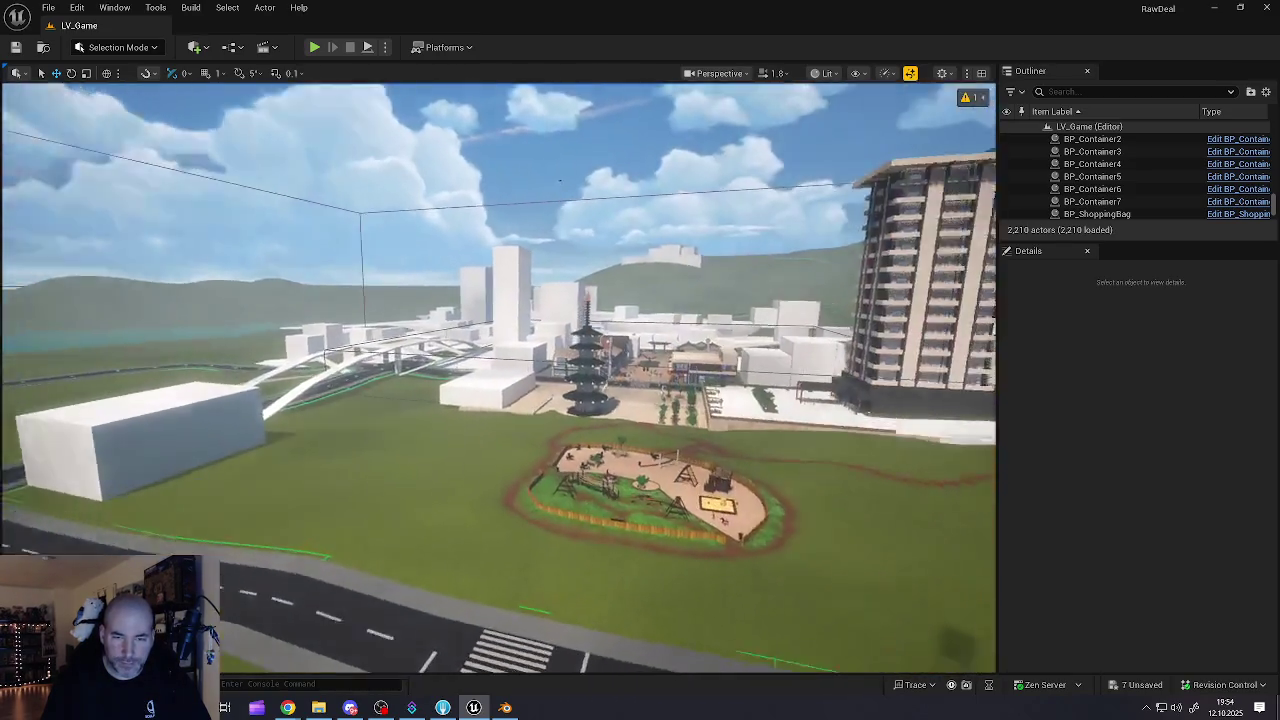
- Fly past the pagoda toward the shopping plaza, then raise camera speed and climb over town
{"action": "key", "text": "w"}
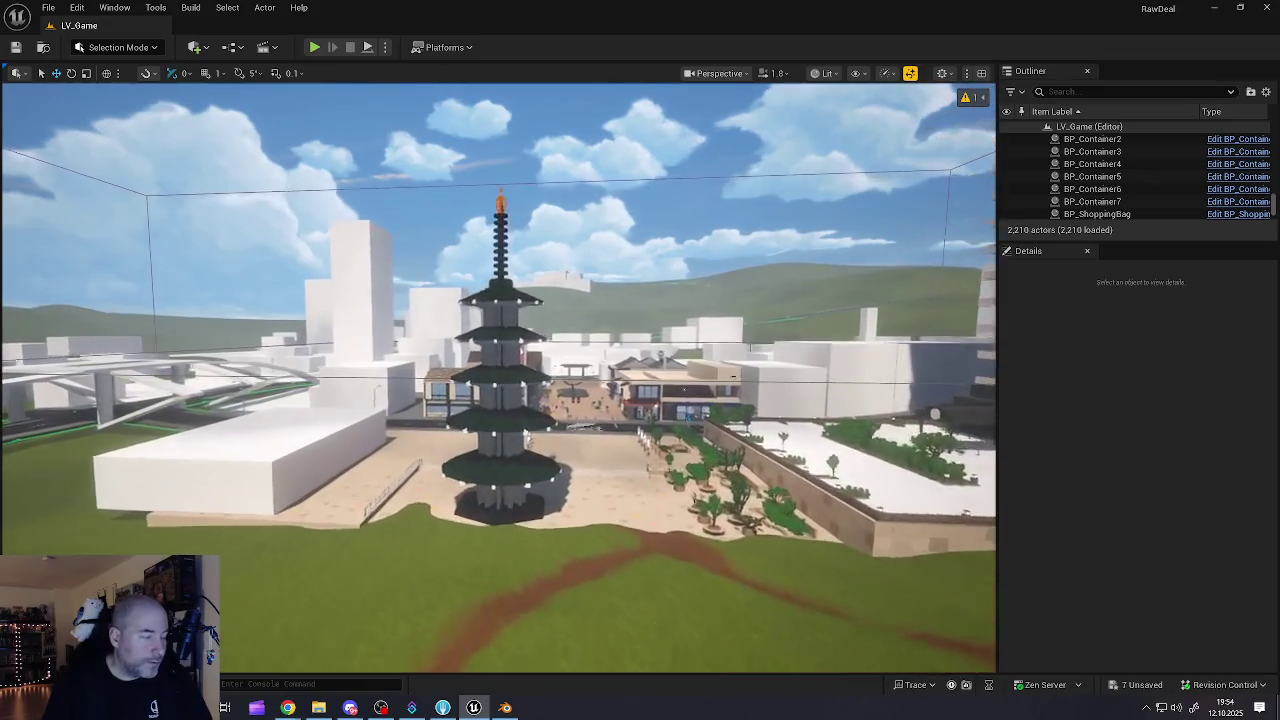
{"action": "key", "text": "w"}
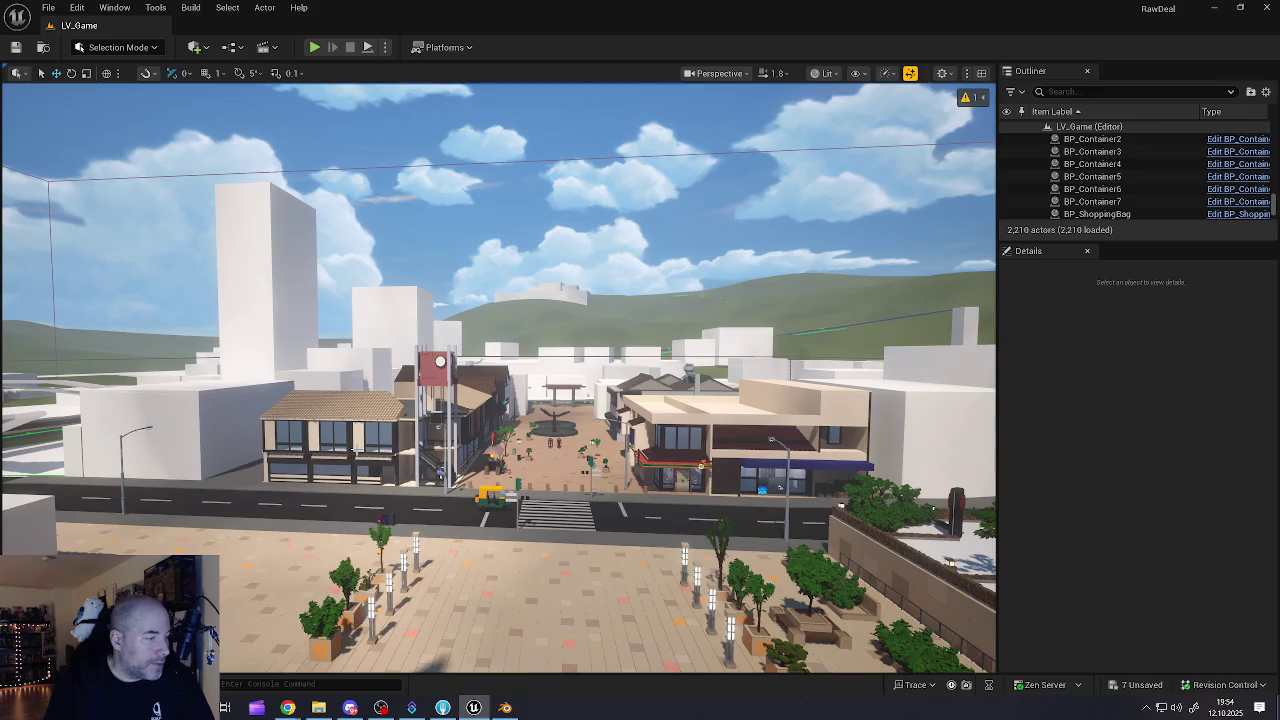
{"action": "scroll", "coordinate": [498, 378], "scroll_direction": "up", "scroll_amount": 3}
{"action": "key", "text": "w"}
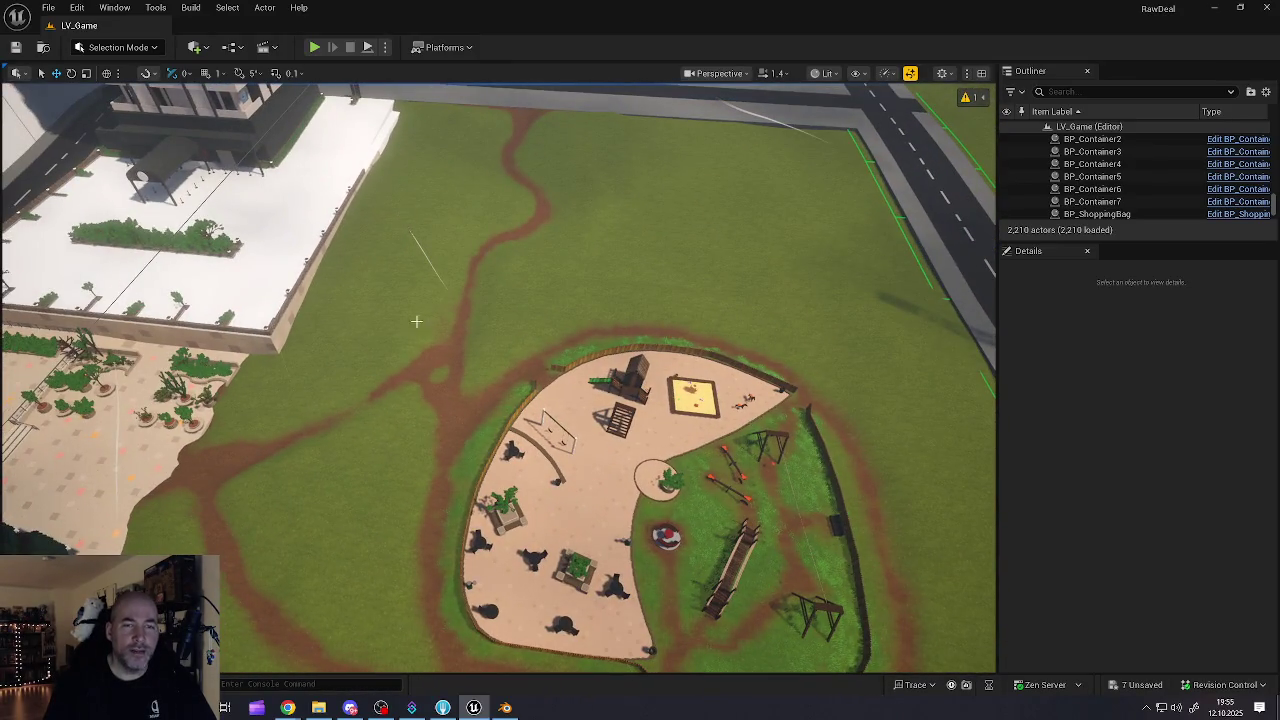
- Tilt the camera to look straight down on the fenced playground with sandbox and swings
{"action": "mouse_move", "coordinate": [773, 236]}
{"action": "left_mouse_down"}
{"action": "mouse_move", "coordinate": [71, 89]}
{"action": "mouse_move", "coordinate": [7, 508]}
{"action": "mouse_move", "coordinate": [7, 300]}
{"action": "left_mouse_up"}
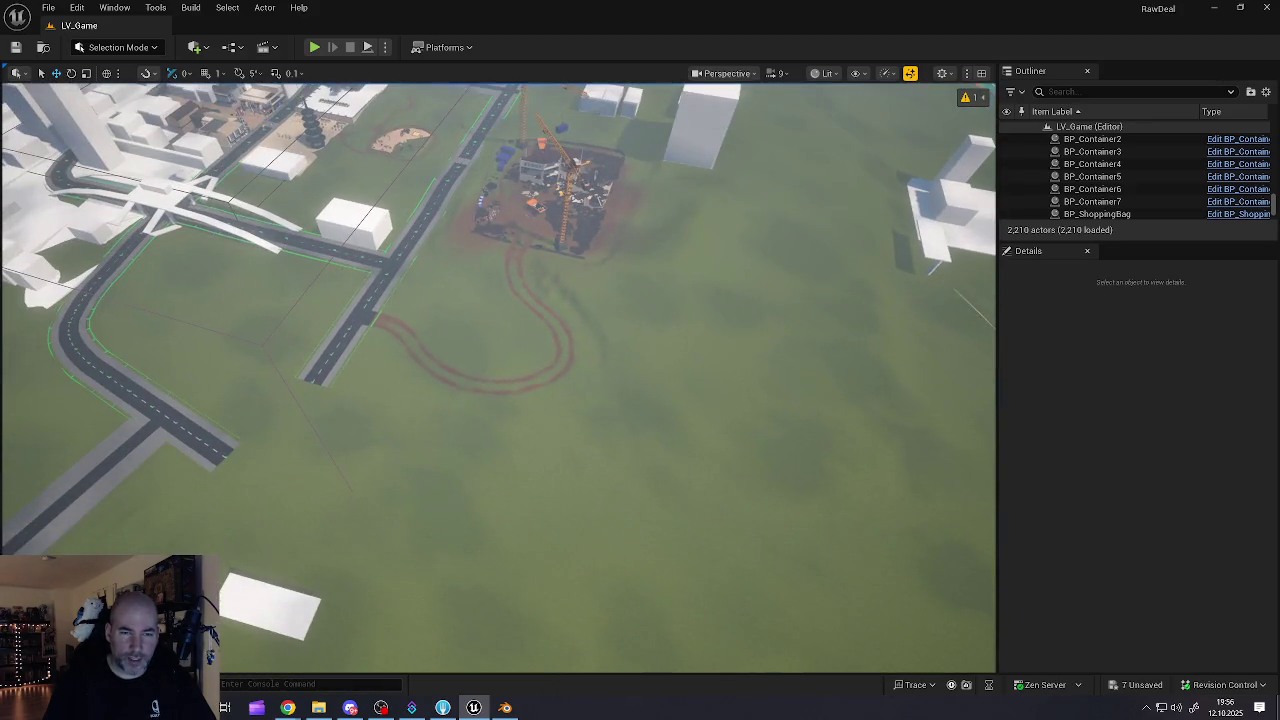
- Fly over the field, water and white building cluster, ending close to the white overpass deck
{"action": "key", "text": "w"}
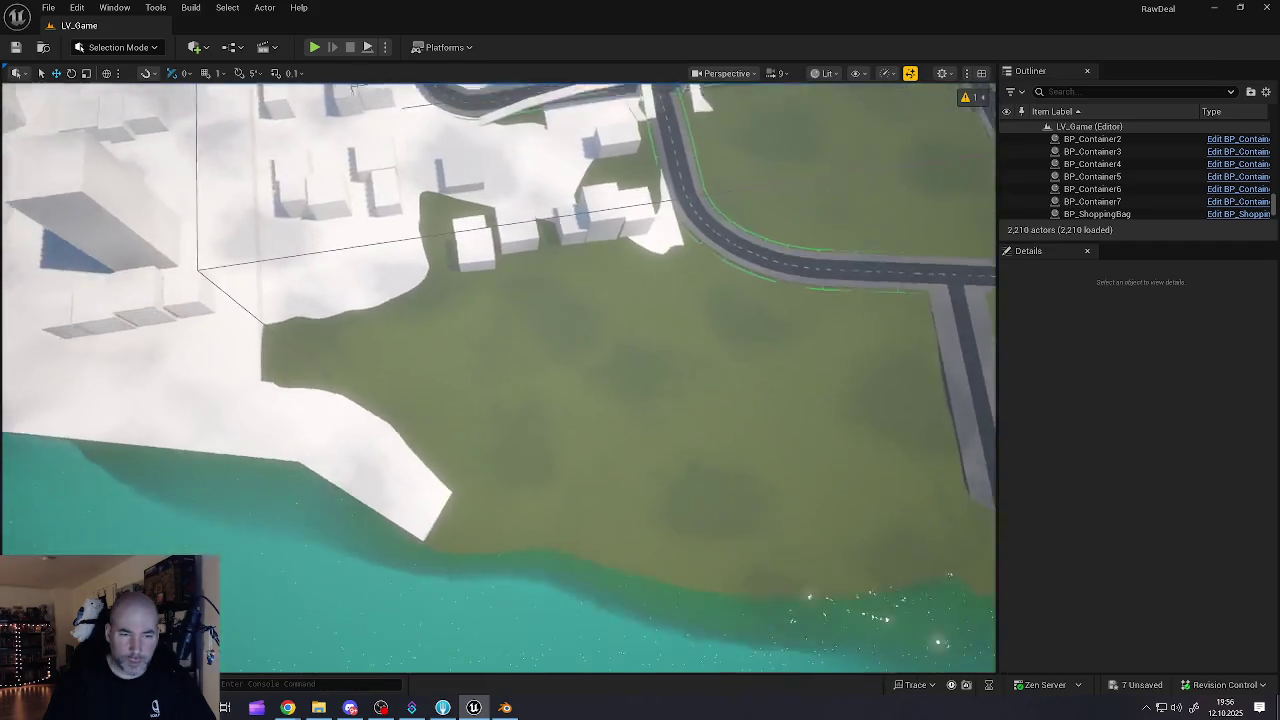
{"action": "key", "text": "s"}
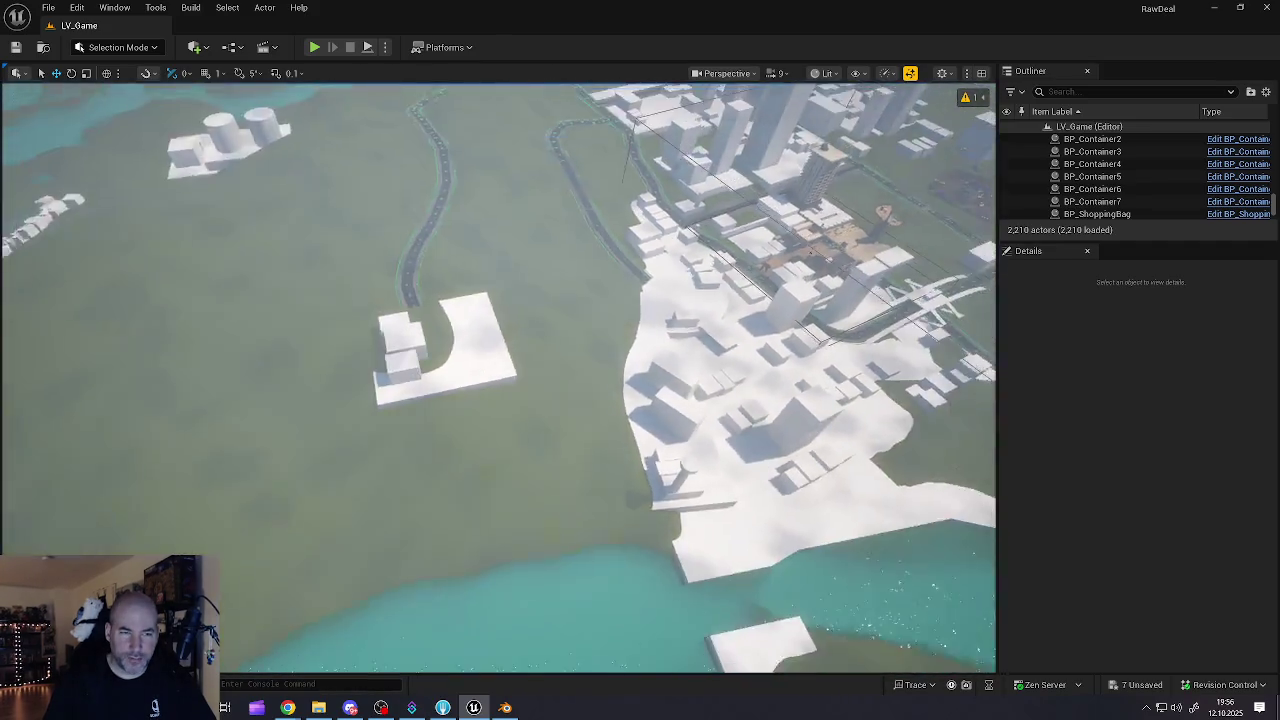
{"action": "key", "text": "w"}
{"action": "key", "text": "a"}
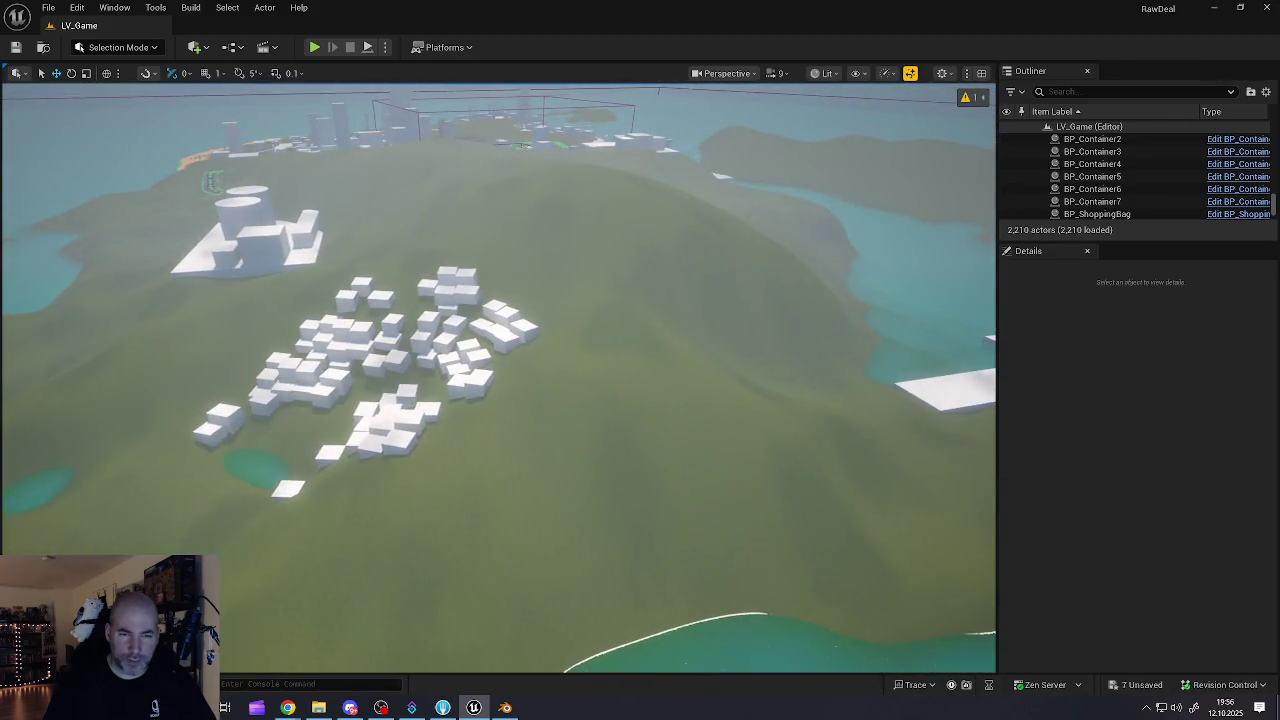
{"action": "key", "text": "d"}
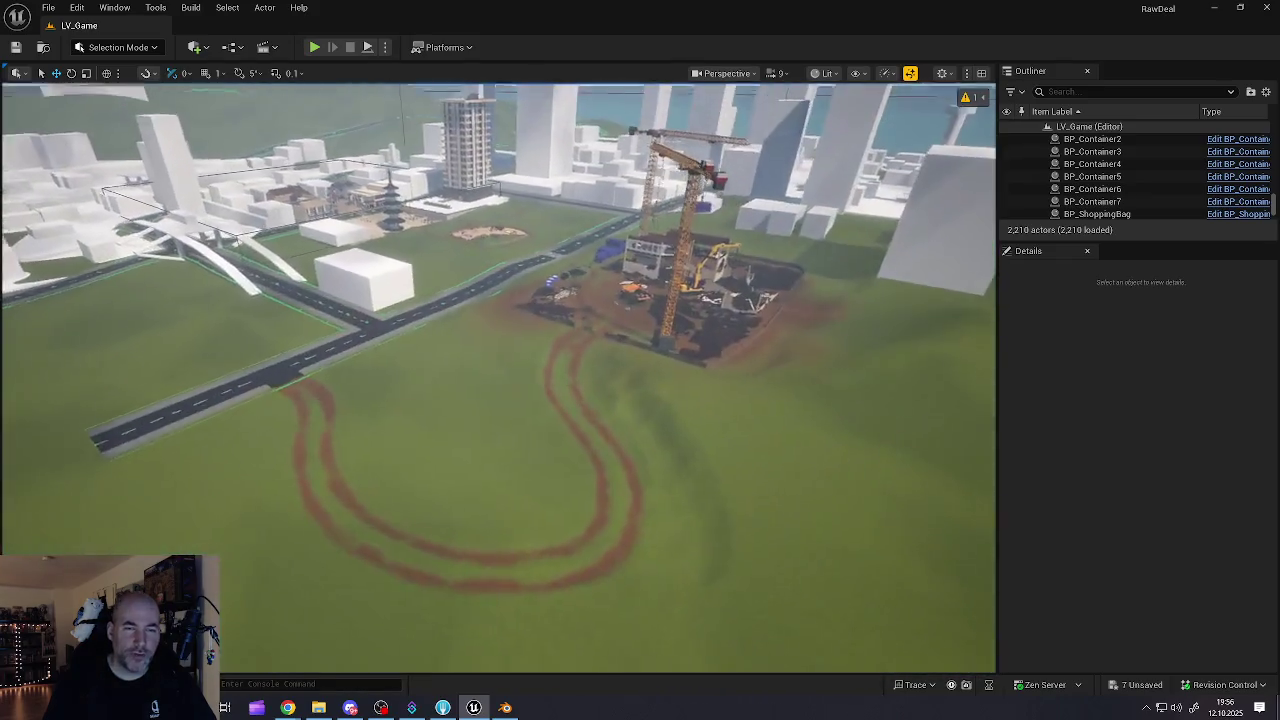
{"action": "key", "text": "s"}
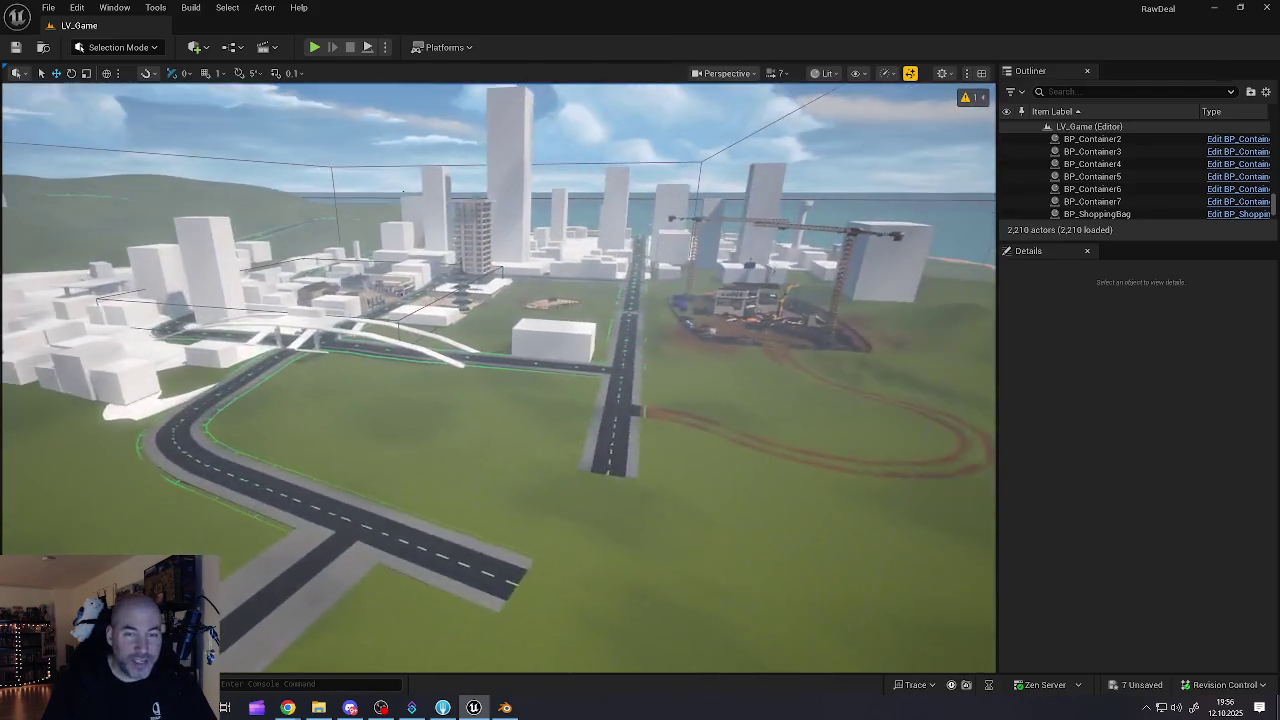
{"action": "key", "text": "w"}
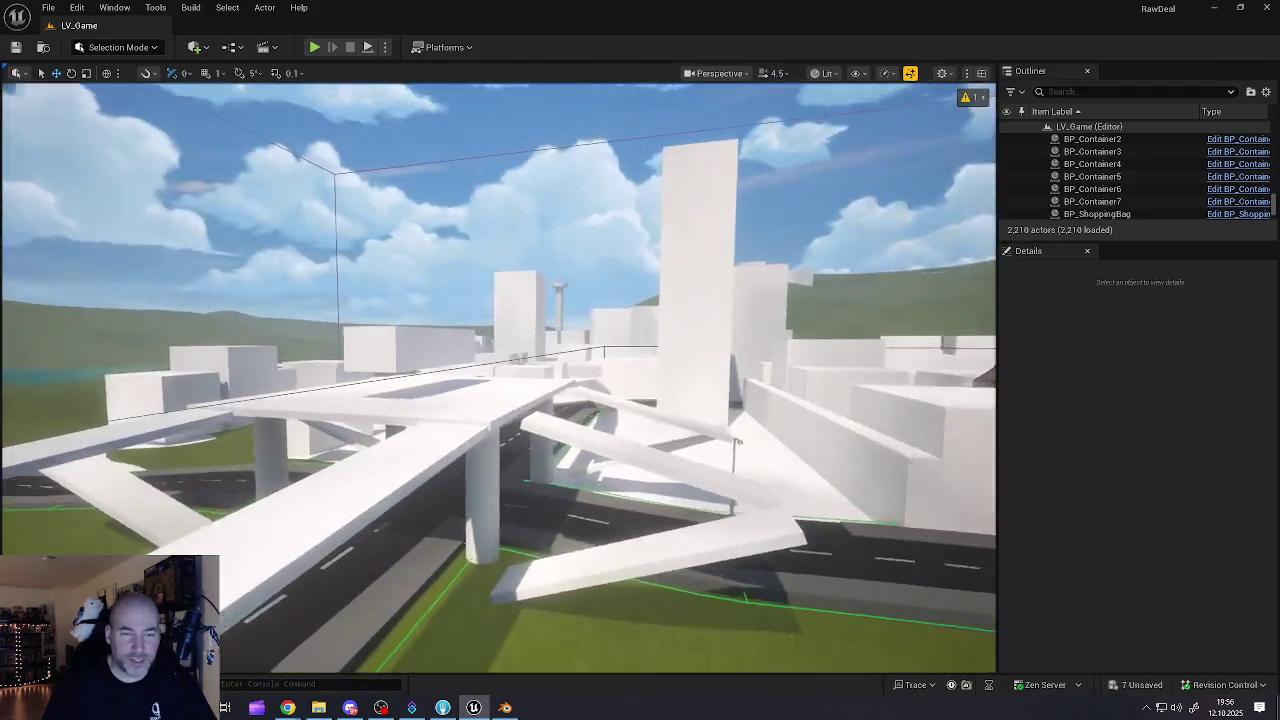
{"action": "key", "text": "w"}
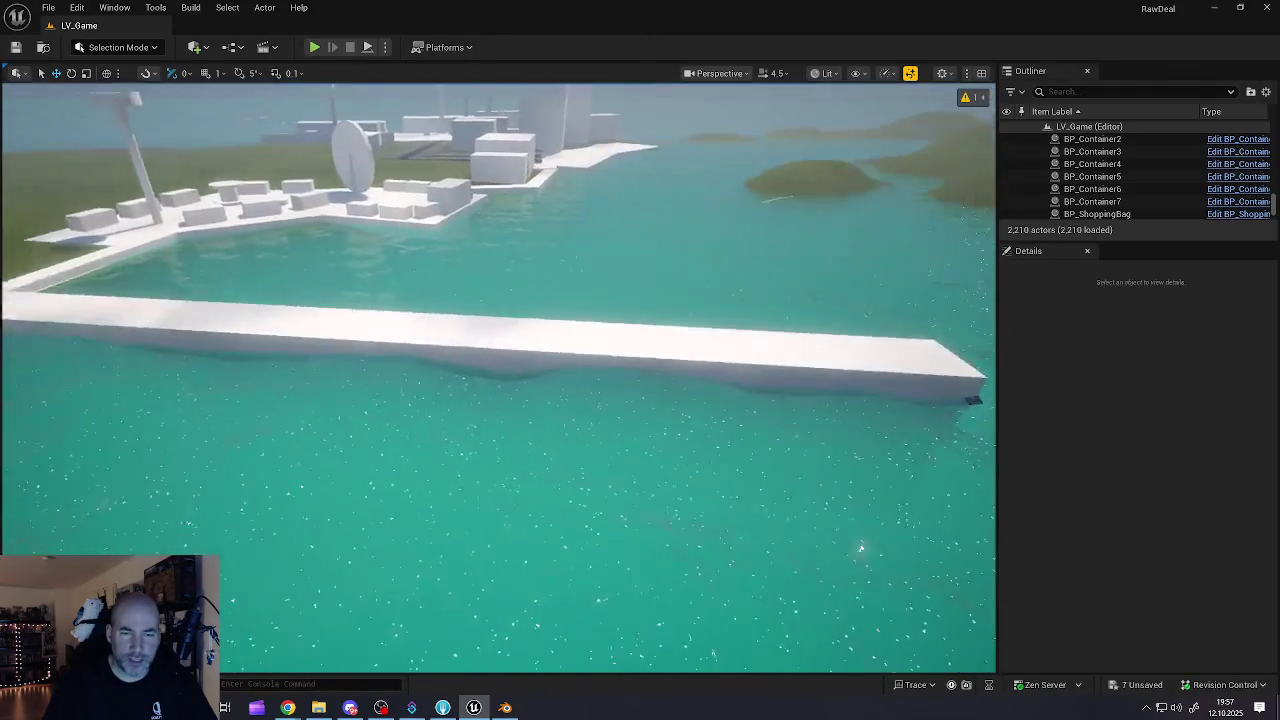
- Fly the camera from the pier to the RawDeal stall plaza and zebra crosswalk
{"action": "key", "text": "w"}
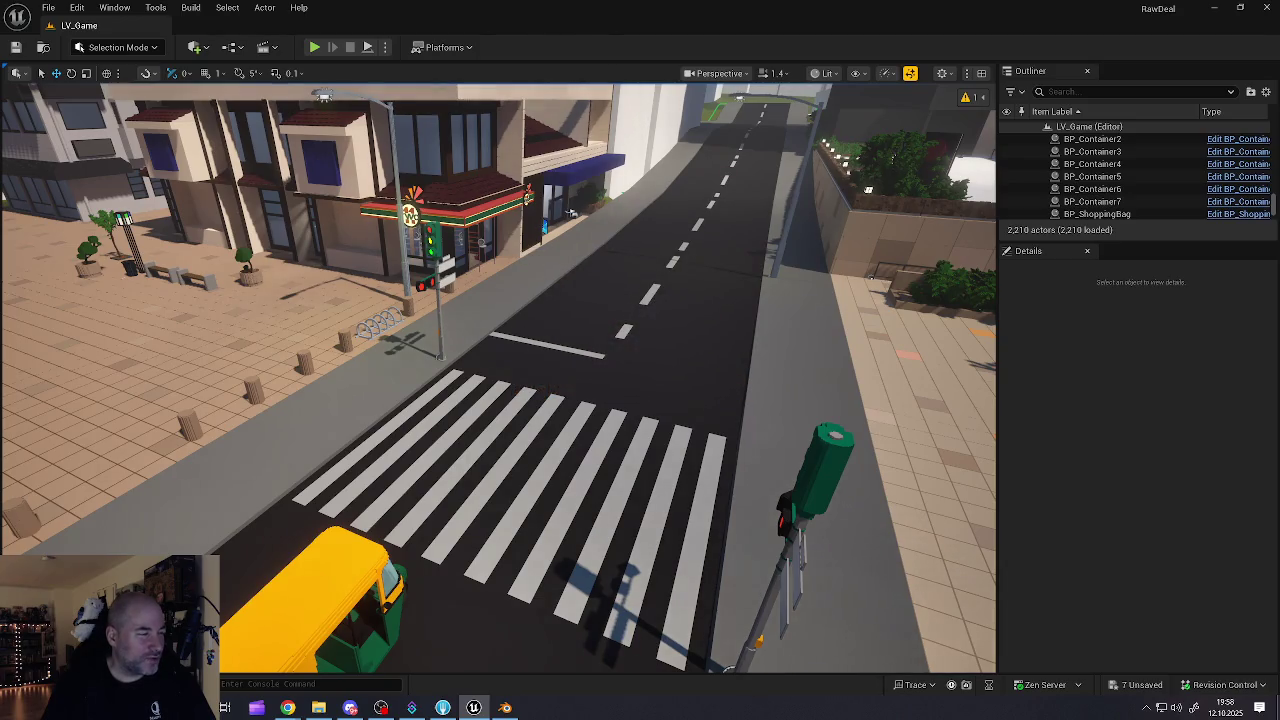
- Turn the view to face the plaza, then bring the blank Chrome new tab forward
{"action": "mouse_move", "coordinate": [572, 211]}
{"action": "left_mouse_down"}
{"action": "mouse_move", "coordinate": [196, 352]}
{"action": "mouse_move", "coordinate": [160, 304]}
{"action": "mouse_move", "coordinate": [165, 280]}
{"action": "mouse_move", "coordinate": [125, 325]}
{"action": "mouse_move", "coordinate": [57, 325]}
{"action": "left_mouse_up"}
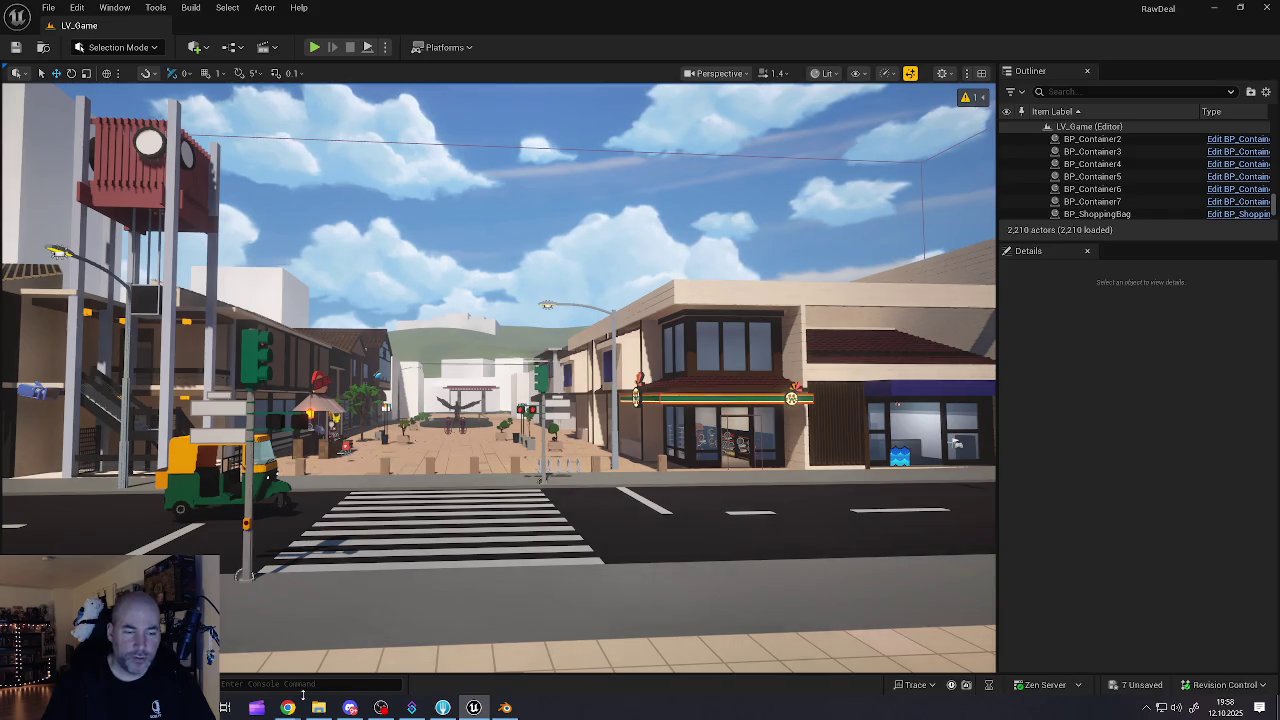
{"action": "mouse_move", "coordinate": [289, 711]}
{"action": "left_click", "coordinate": [267, 689]}
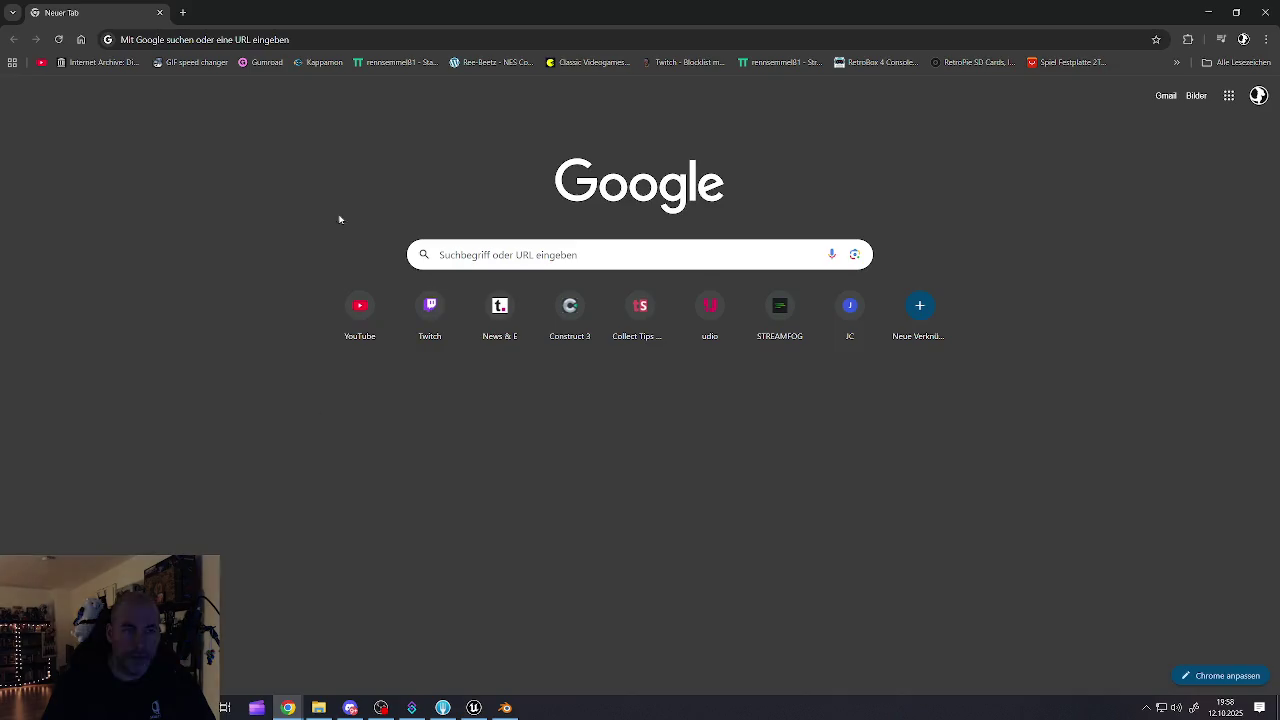
- Replace the browser address with 'san' to open the San Francisco Google Maps page
{"action": "left_click", "coordinate": [327, 40]}
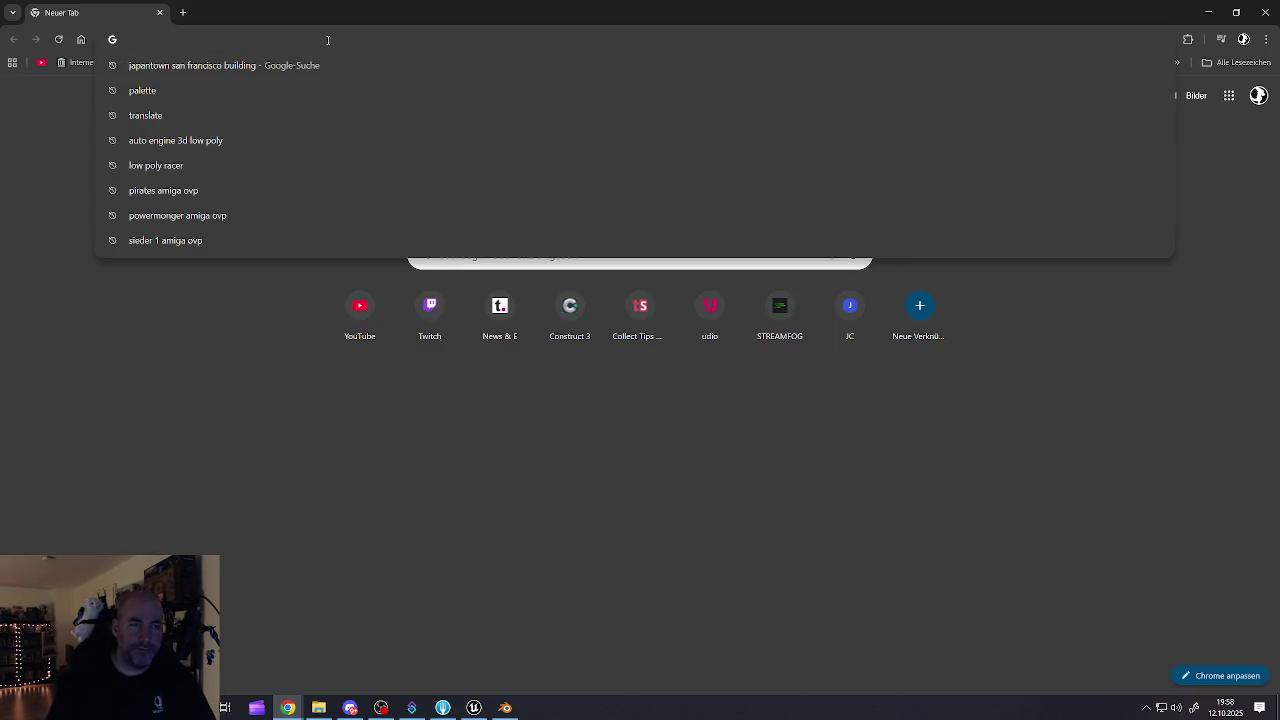
{"action": "left_click", "coordinate": [222, 64]}
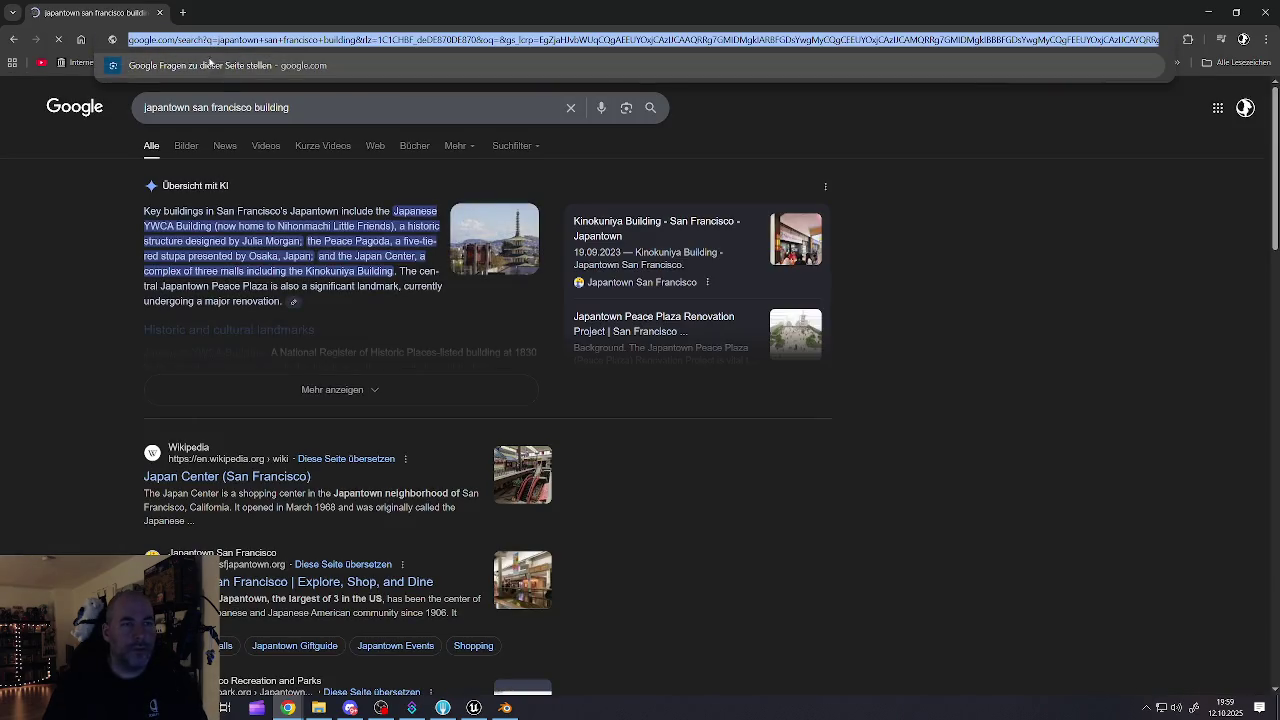
{"action": "left_click", "coordinate": [230, 107]}
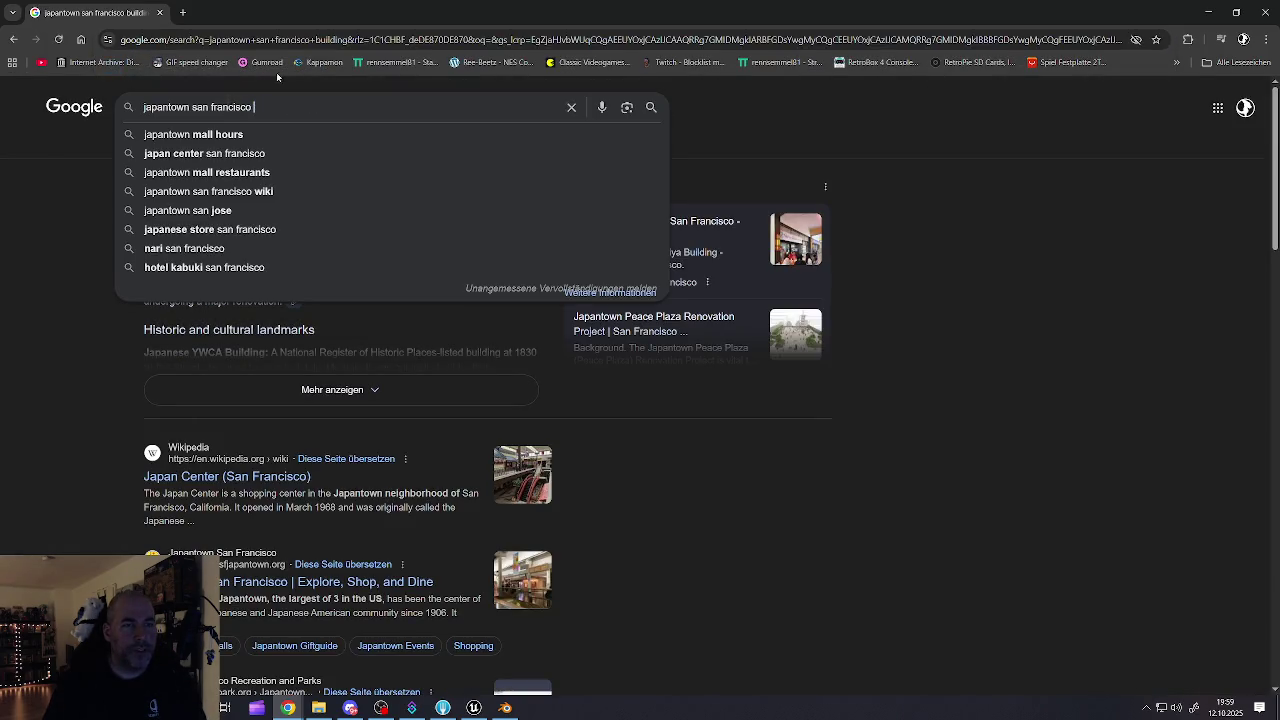
{"action": "left_click", "coordinate": [245, 40]}
{"action": "key", "text": "BackSpace"}
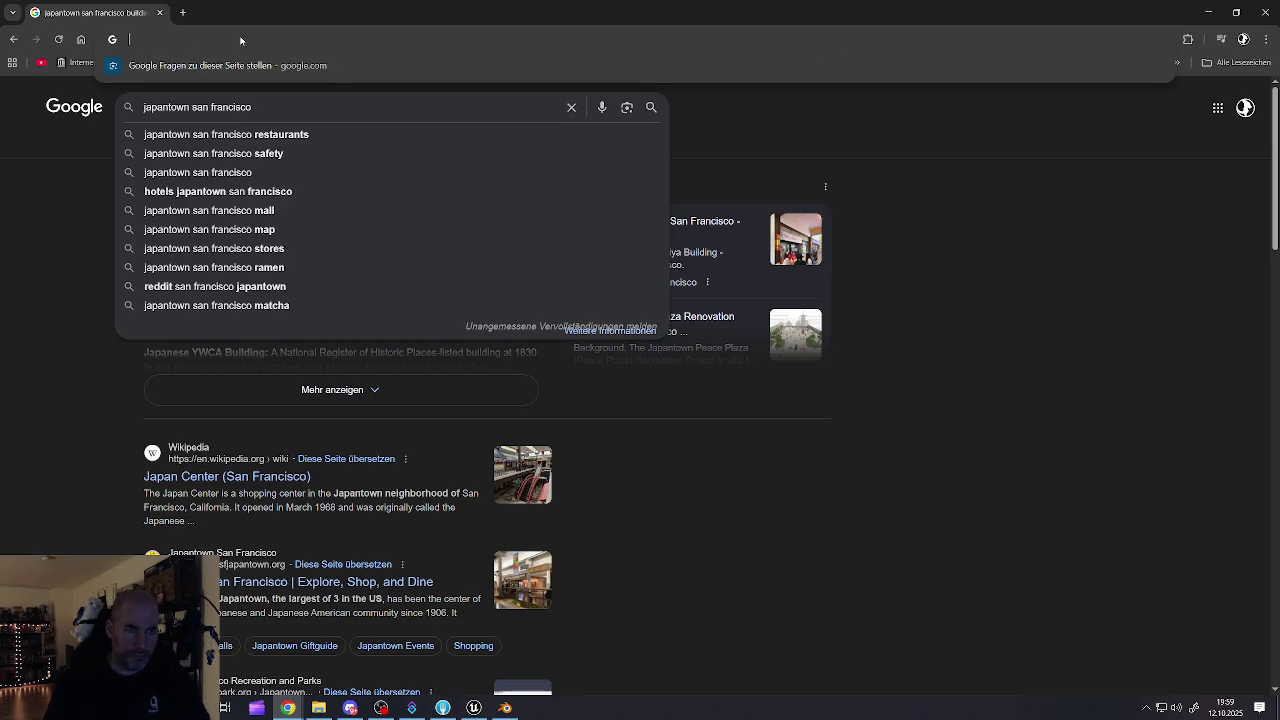
{"action": "type", "text": "san"}
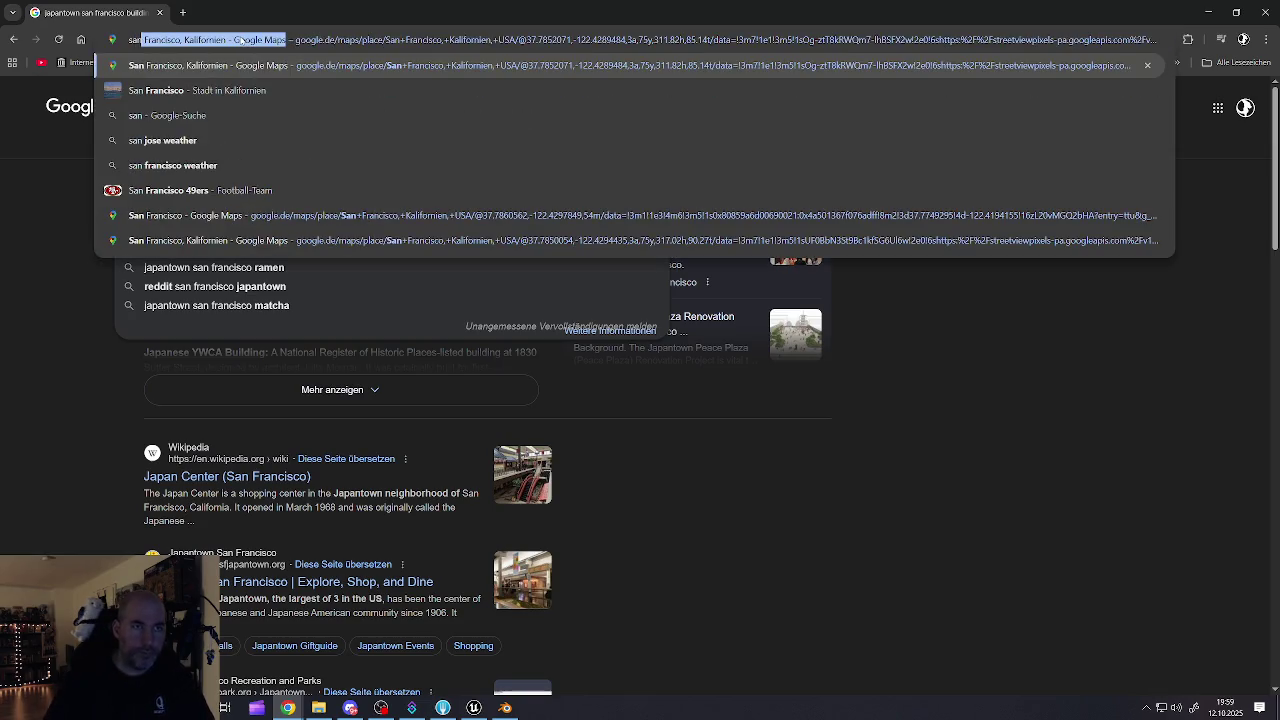
{"action": "key", "text": "Return"}
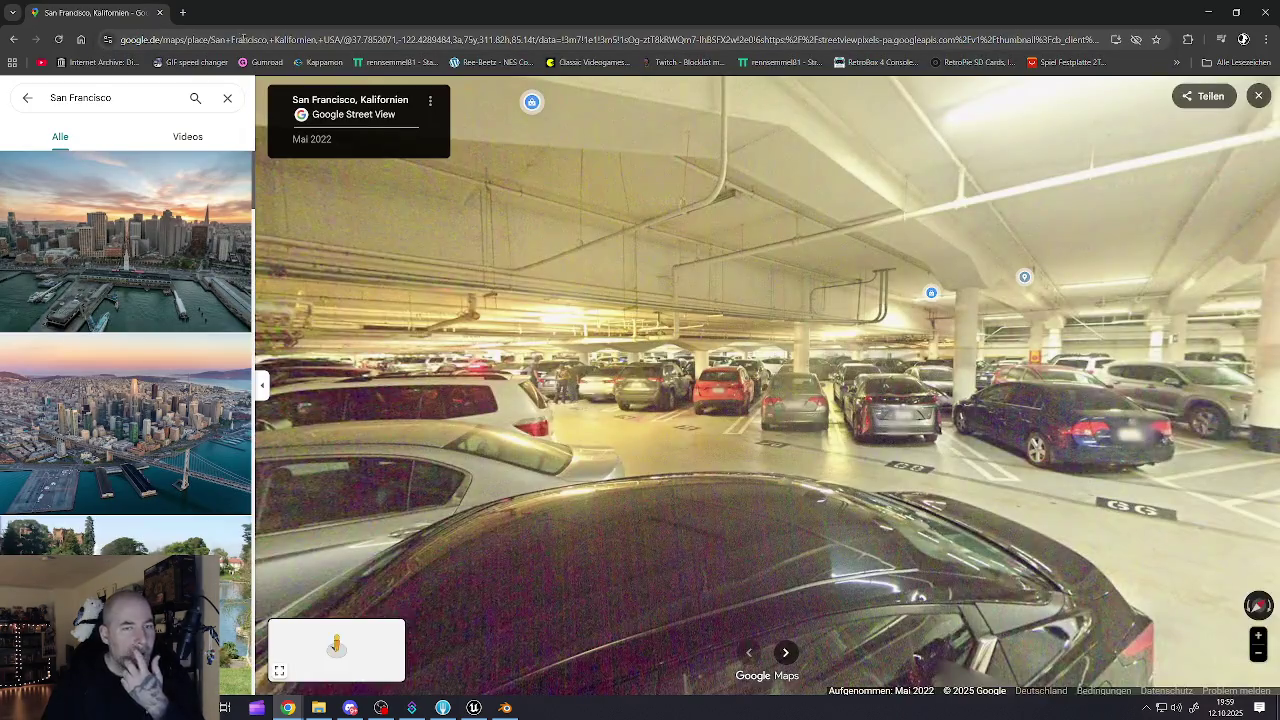
- Move through Street View from the parking garage to the plaza and along Buchanan St
{"action": "left_click_drag", "start_coordinate": [511, 305], "coordinate": [687, 367]}
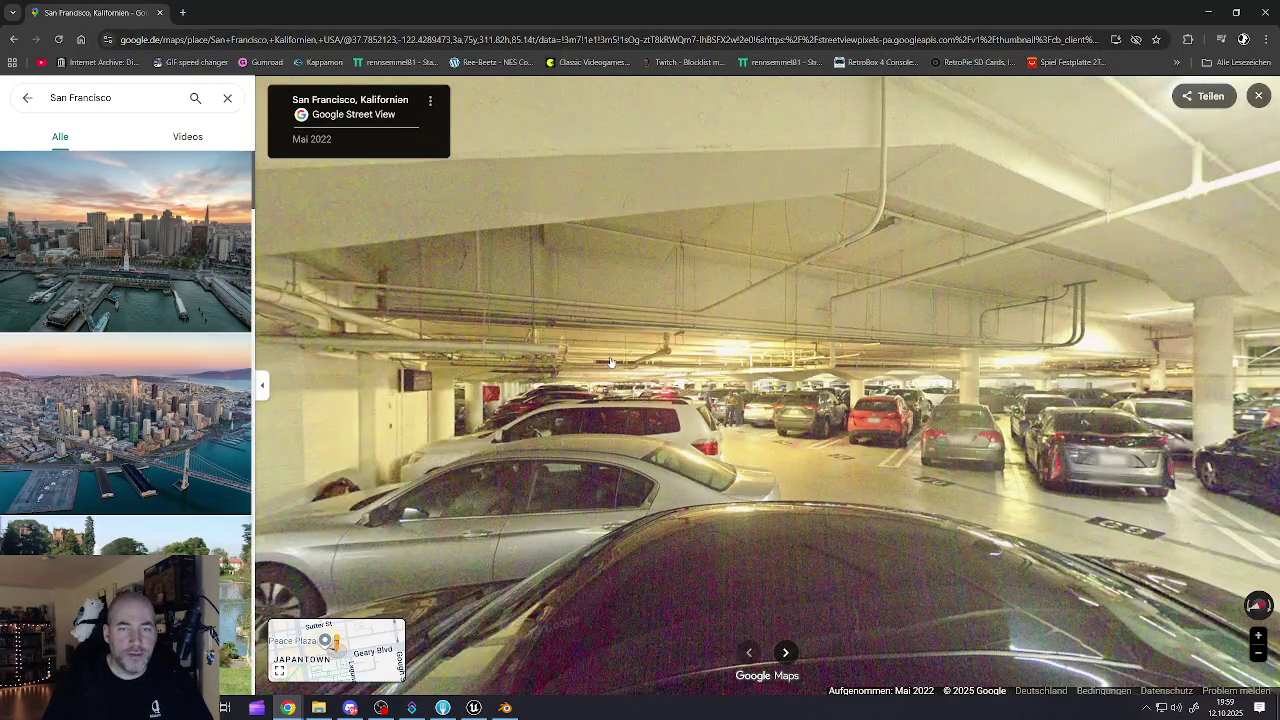
{"action": "left_click", "coordinate": [687, 367]}
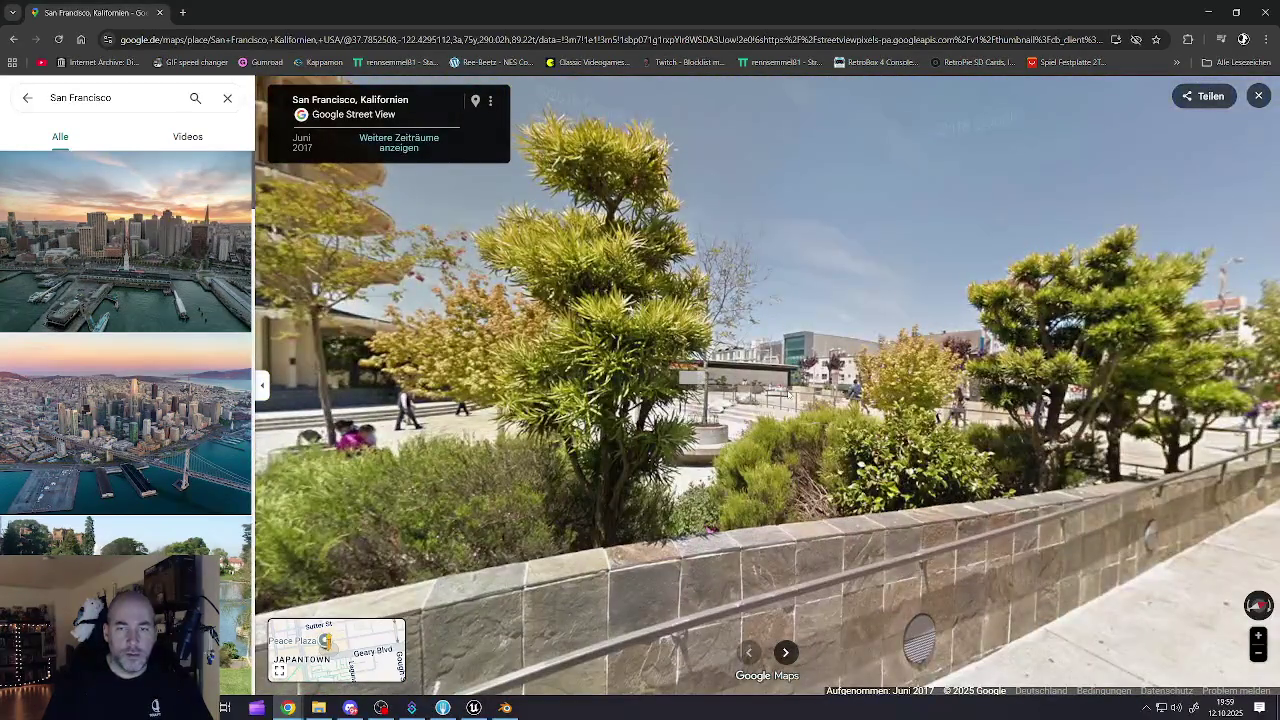
{"action": "left_click_drag", "start_coordinate": [794, 400], "coordinate": [595, 408]}
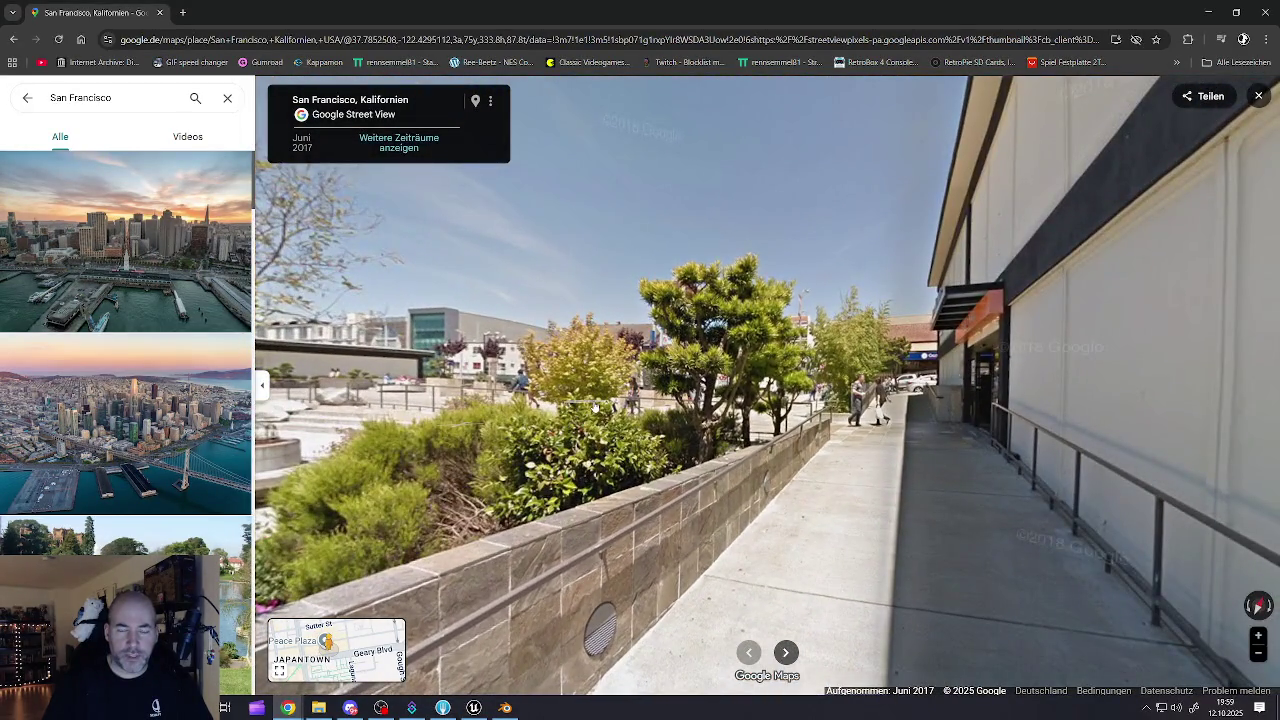
{"action": "left_click", "coordinate": [589, 403]}
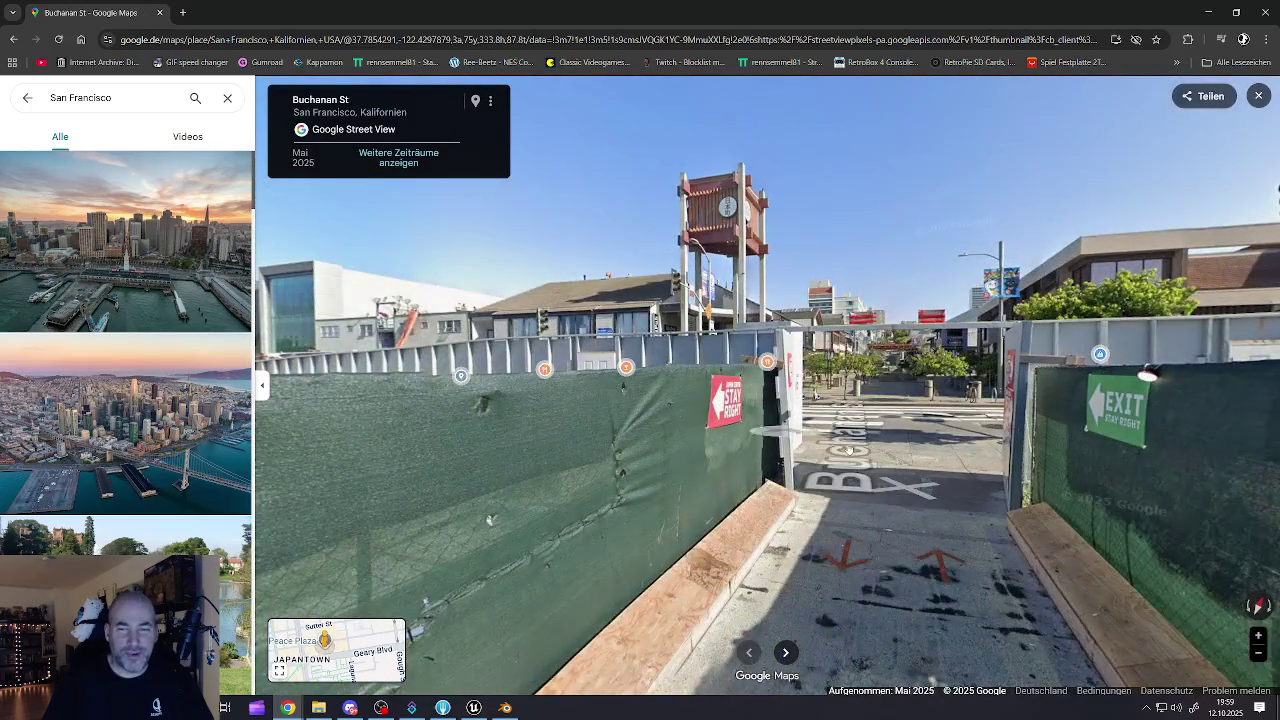
{"action": "left_click", "coordinate": [893, 453]}
{"action": "left_click", "coordinate": [981, 434]}
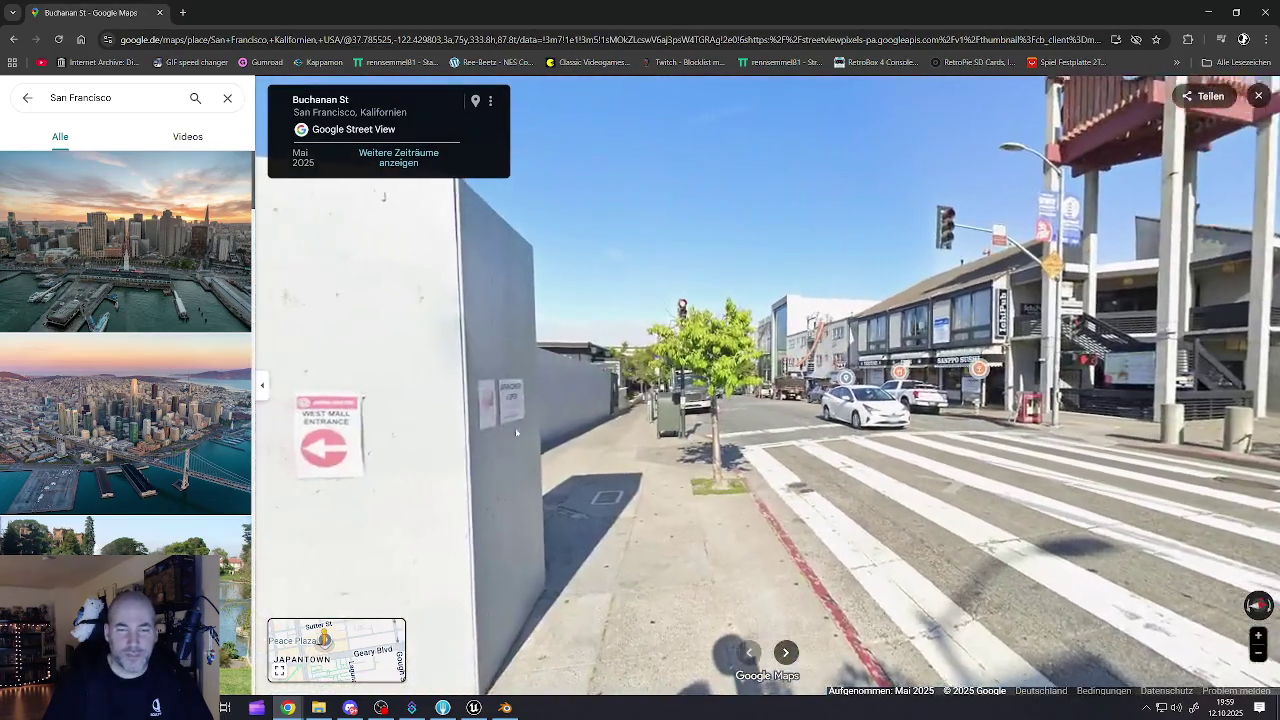
{"action": "left_click", "coordinate": [973, 480]}
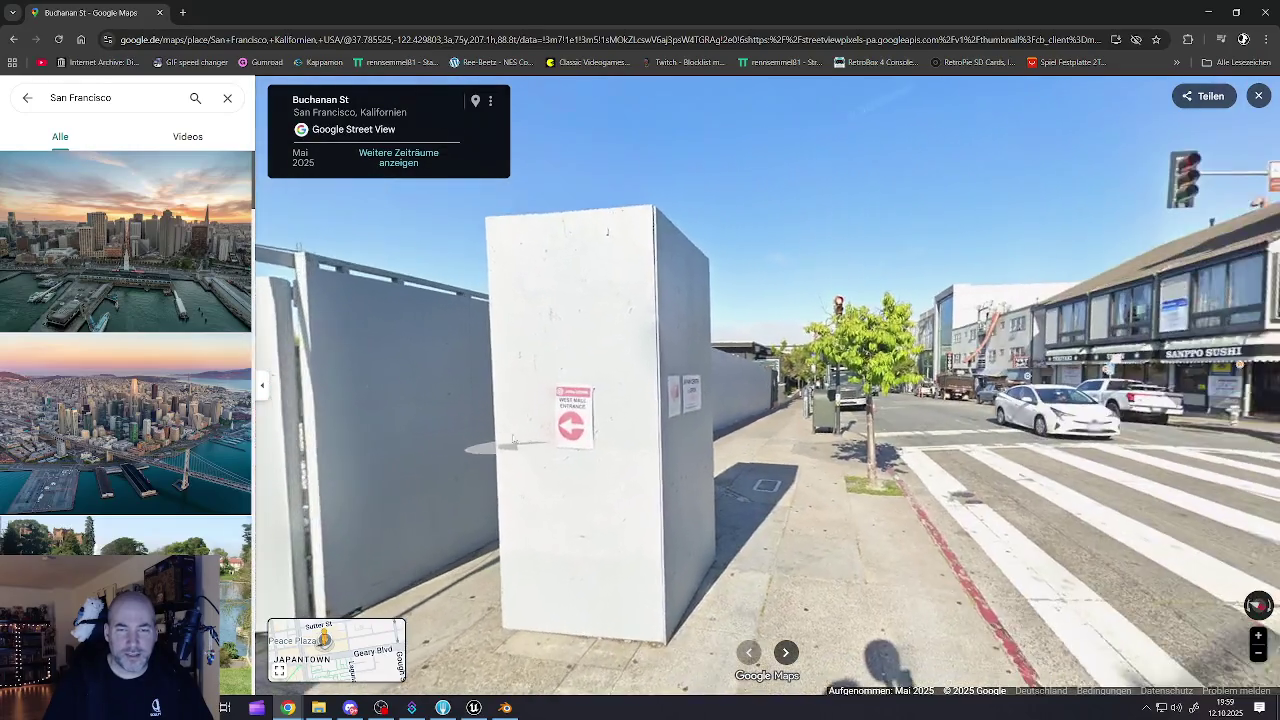
{"action": "left_click", "coordinate": [973, 480]}
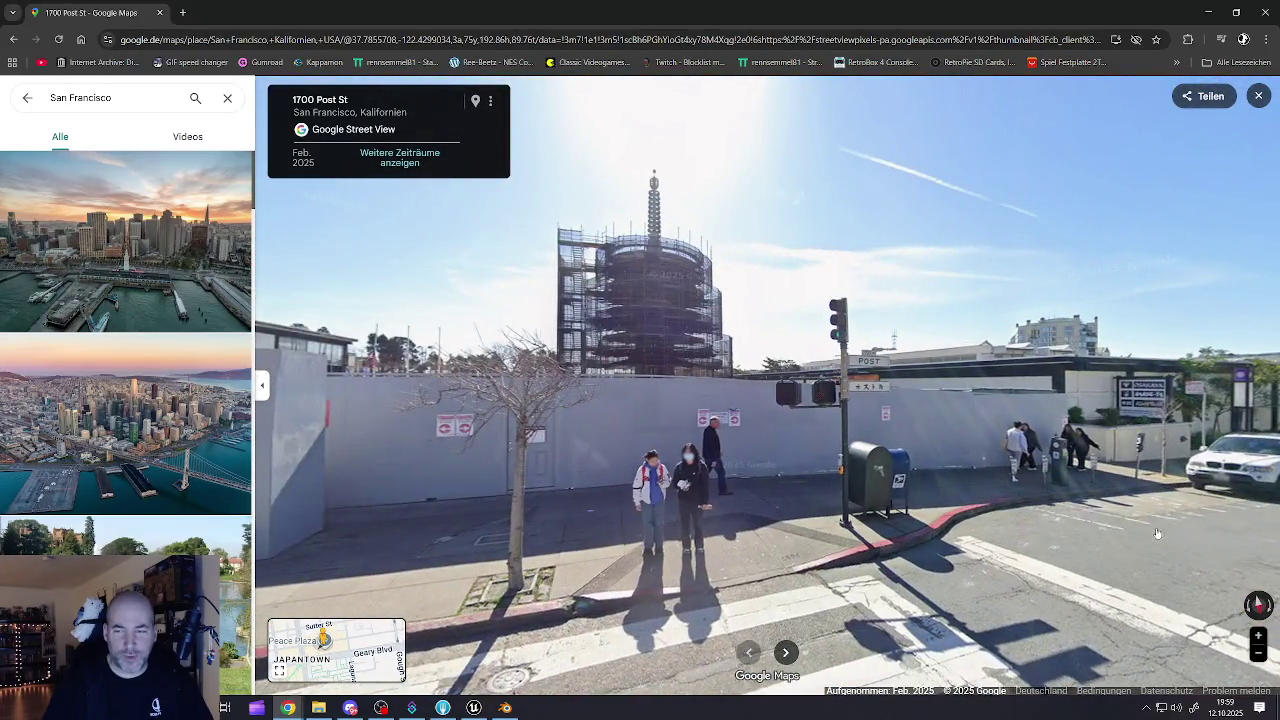
- Step along Post St facing the pagoda, then into Peace Plaza
{"action": "left_click", "coordinate": [1114, 517]}
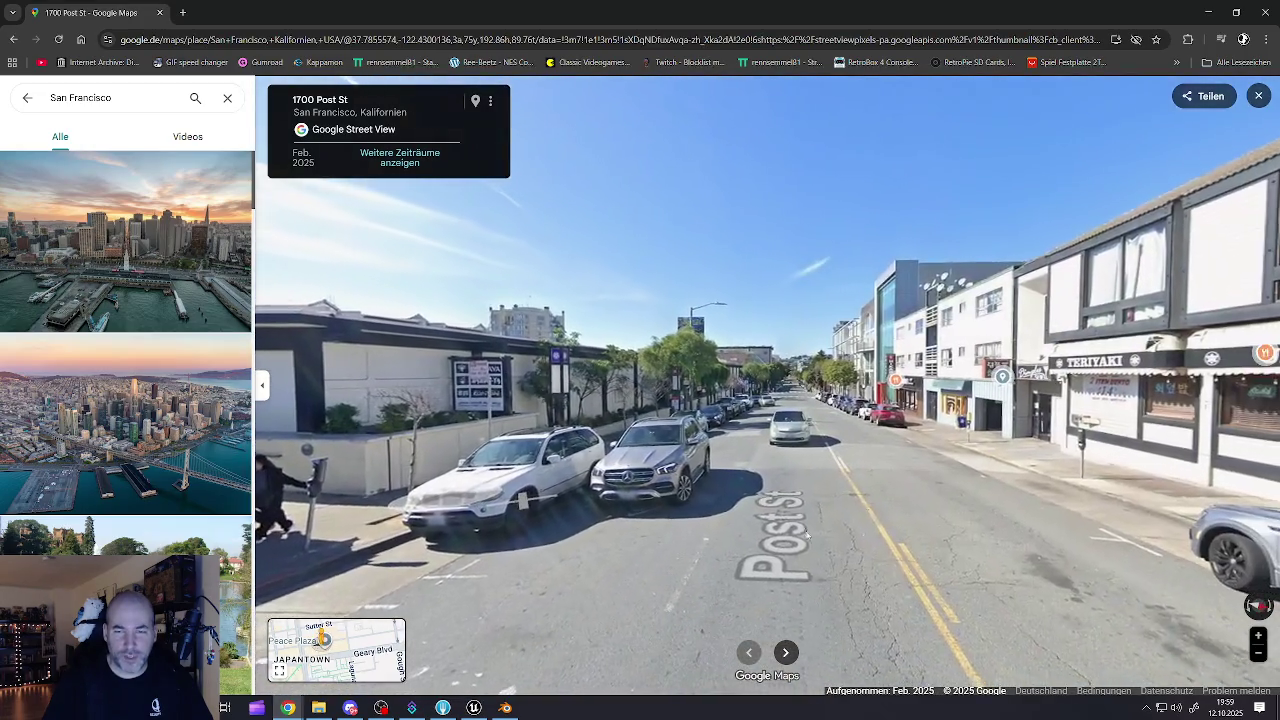
{"action": "left_click", "coordinate": [806, 536]}
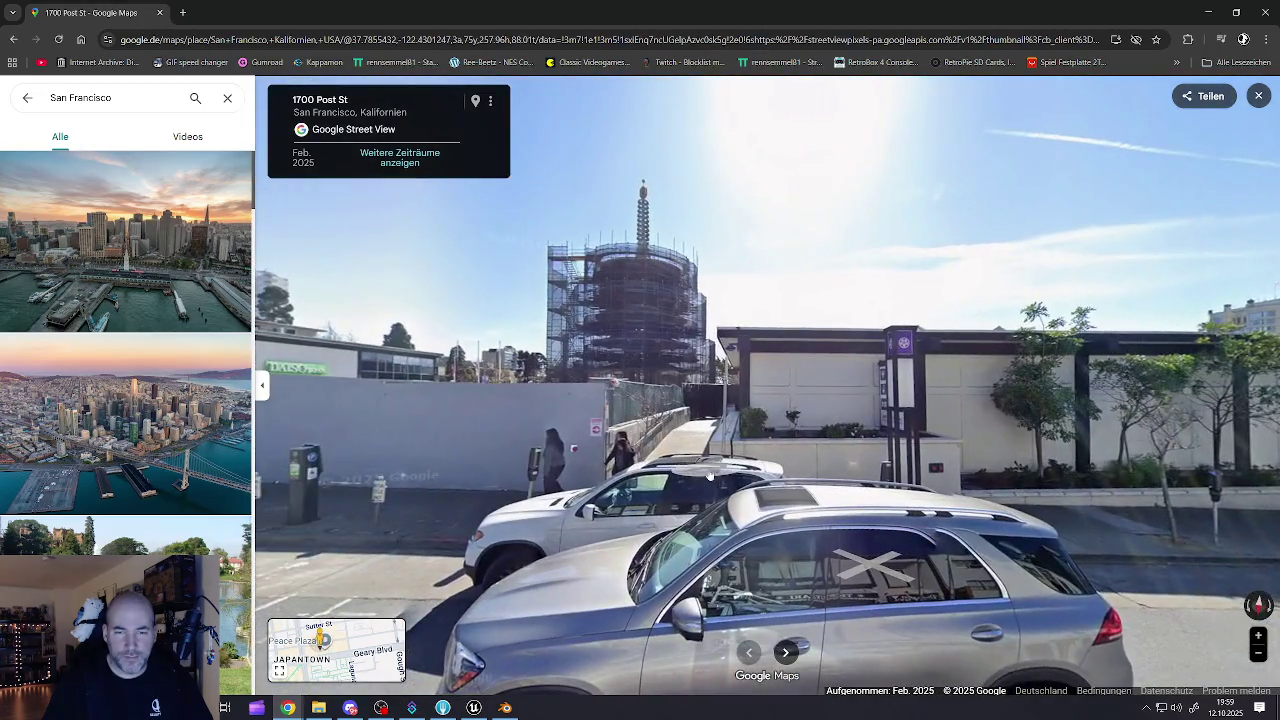
{"action": "left_click", "coordinate": [709, 475]}
{"action": "left_click", "coordinate": [450, 465]}
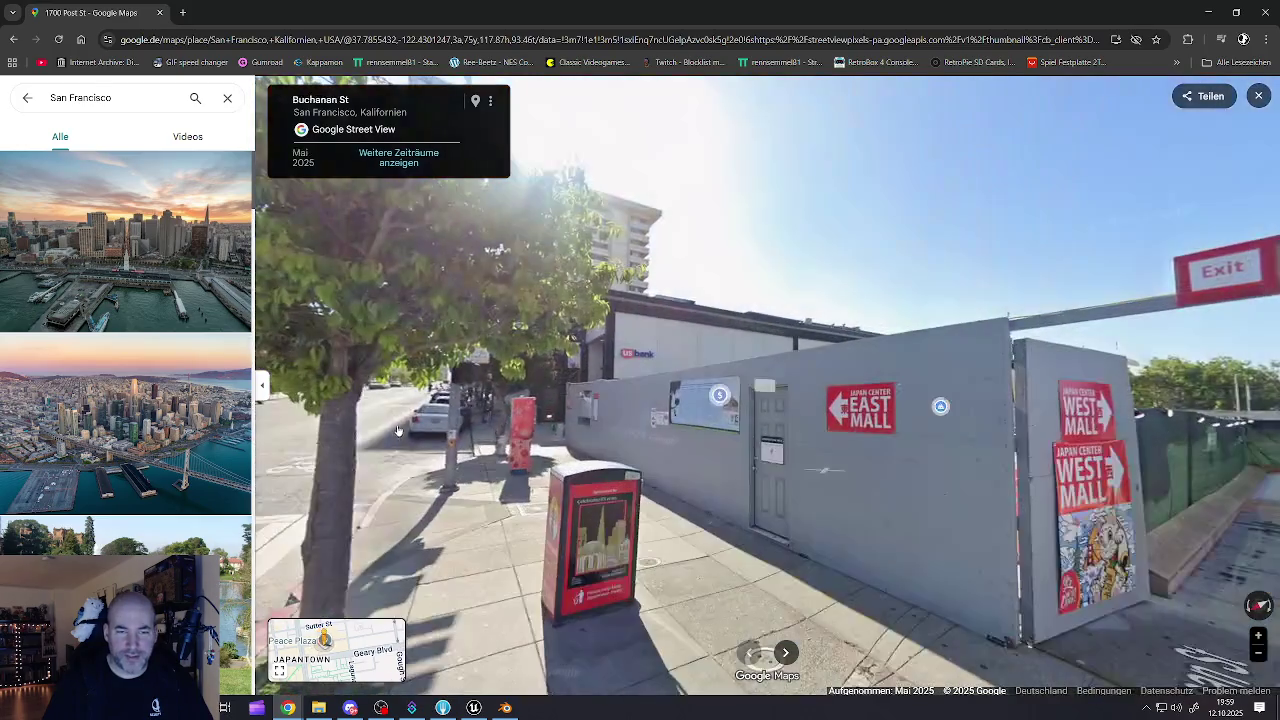
{"action": "left_click", "coordinate": [369, 487]}
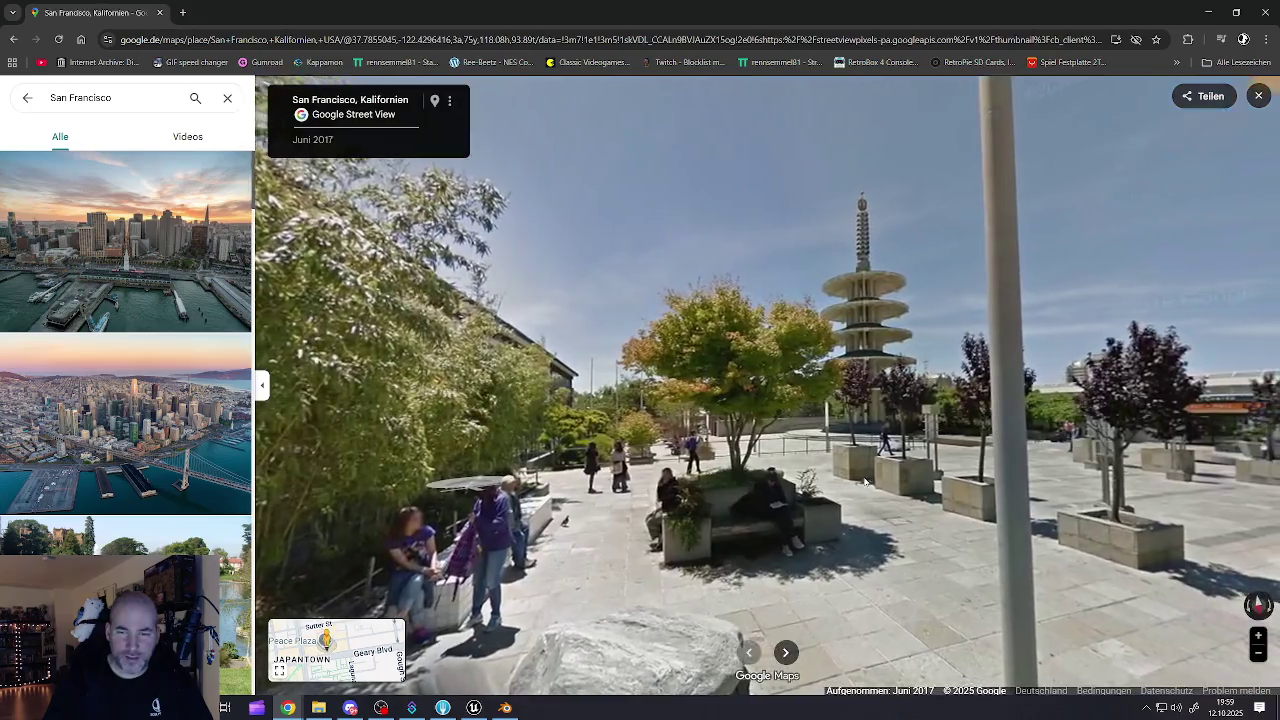
{"action": "left_click", "coordinate": [865, 482]}
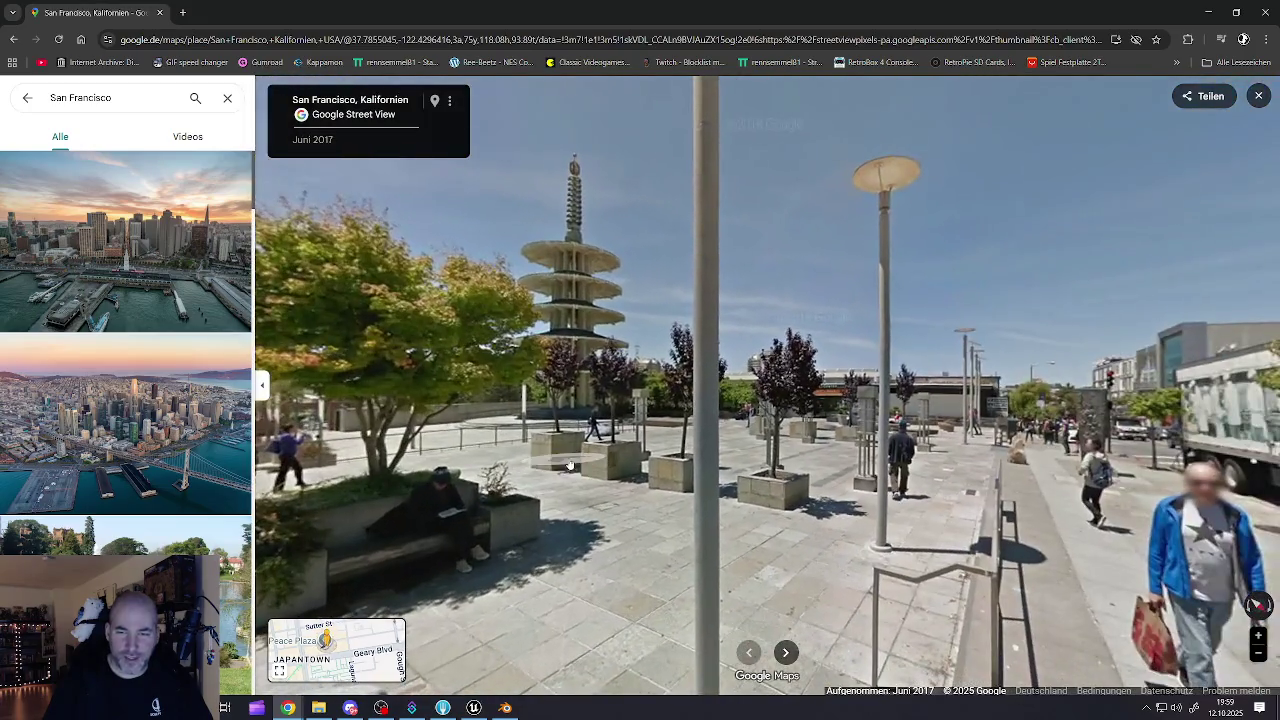
- Look around the intersection toward the truck, hardware store and red tower, then return to Unreal
{"action": "left_click_drag", "start_coordinate": [1100, 420], "coordinate": [828, 413]}
{"action": "key", "text": "Right"}
{"action": "key", "text": "Right"}
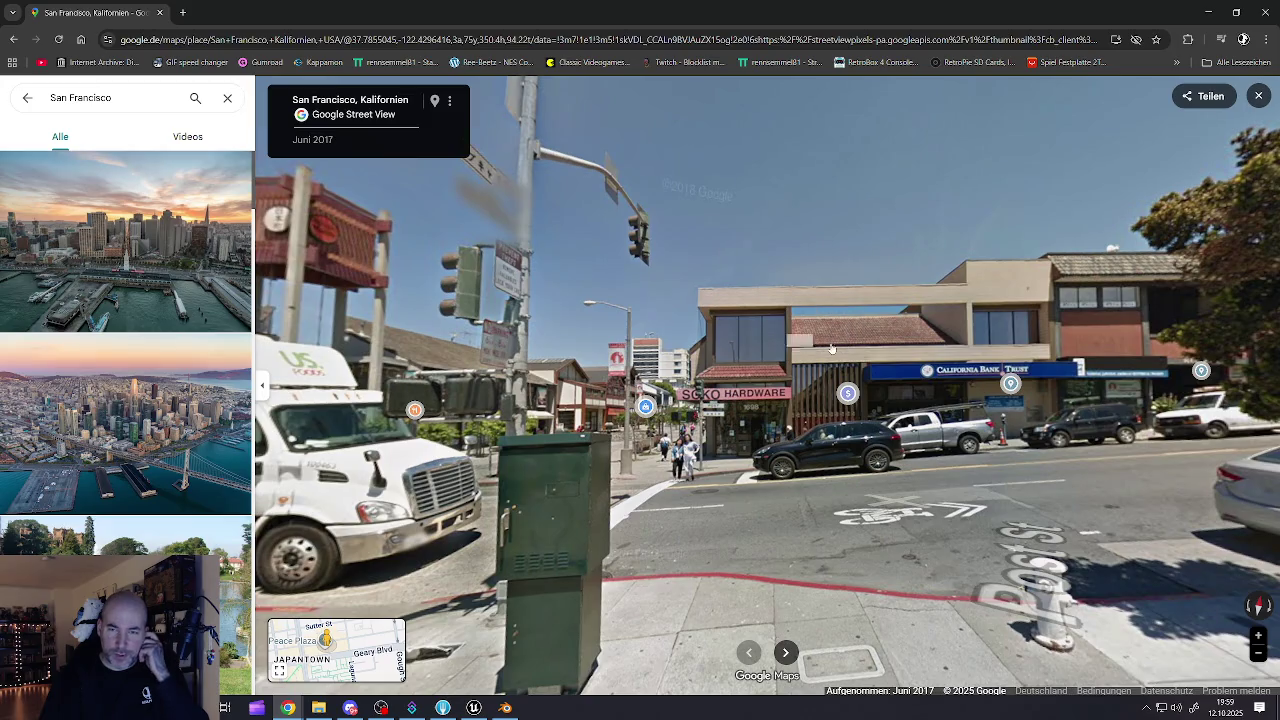
{"action": "key", "text": "Left"}
{"action": "key", "text": "Left"}
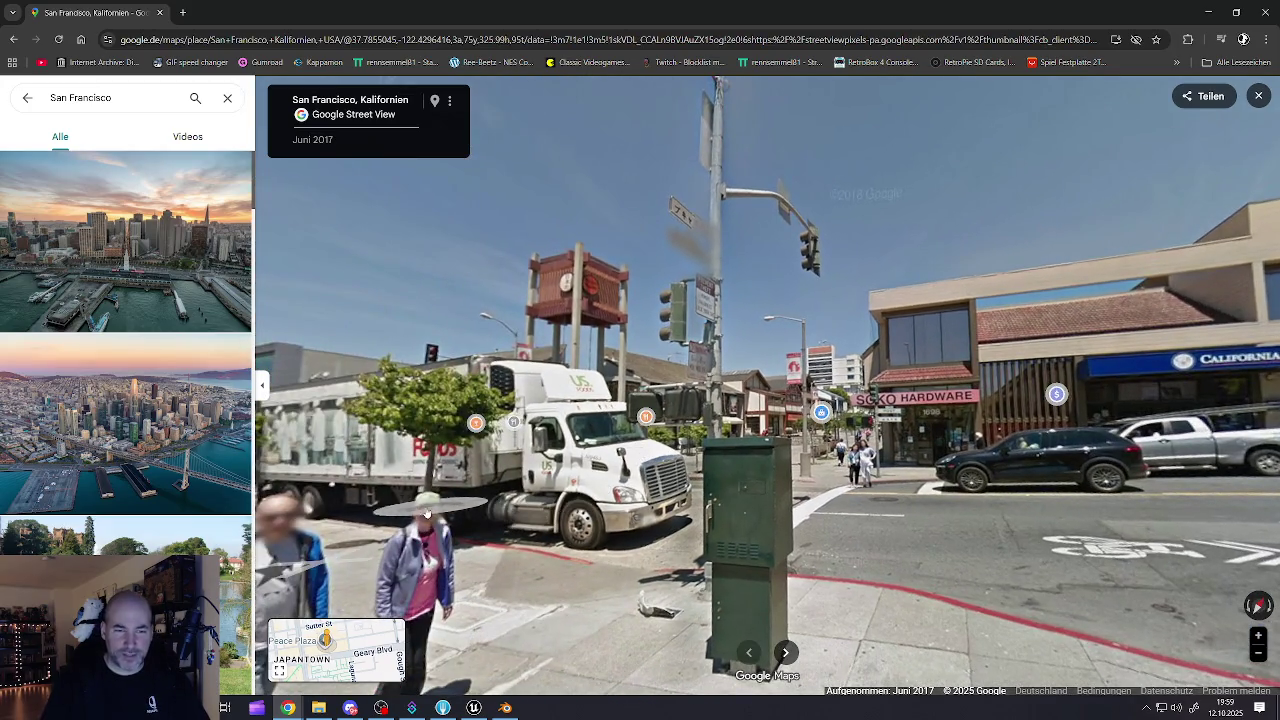
{"action": "key", "text": "Up"}
{"action": "key", "text": "Up"}
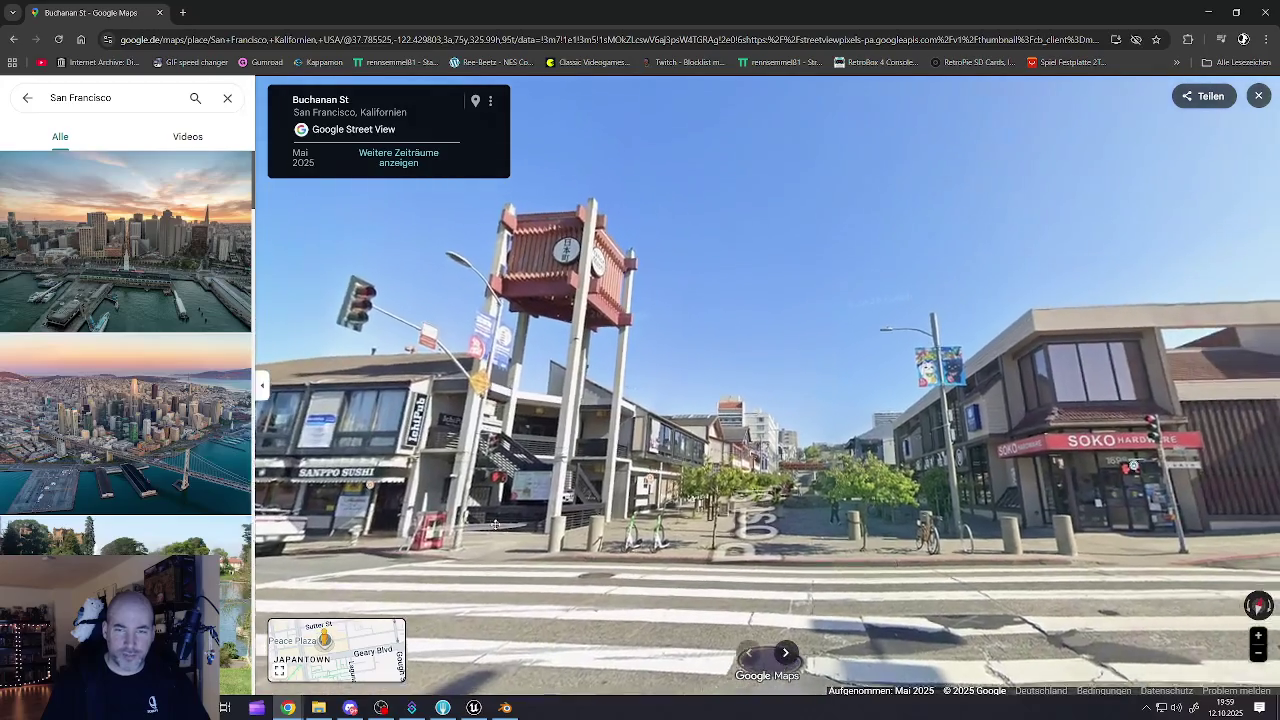
{"action": "key", "text": "Right"}
{"action": "key", "text": "Right"}
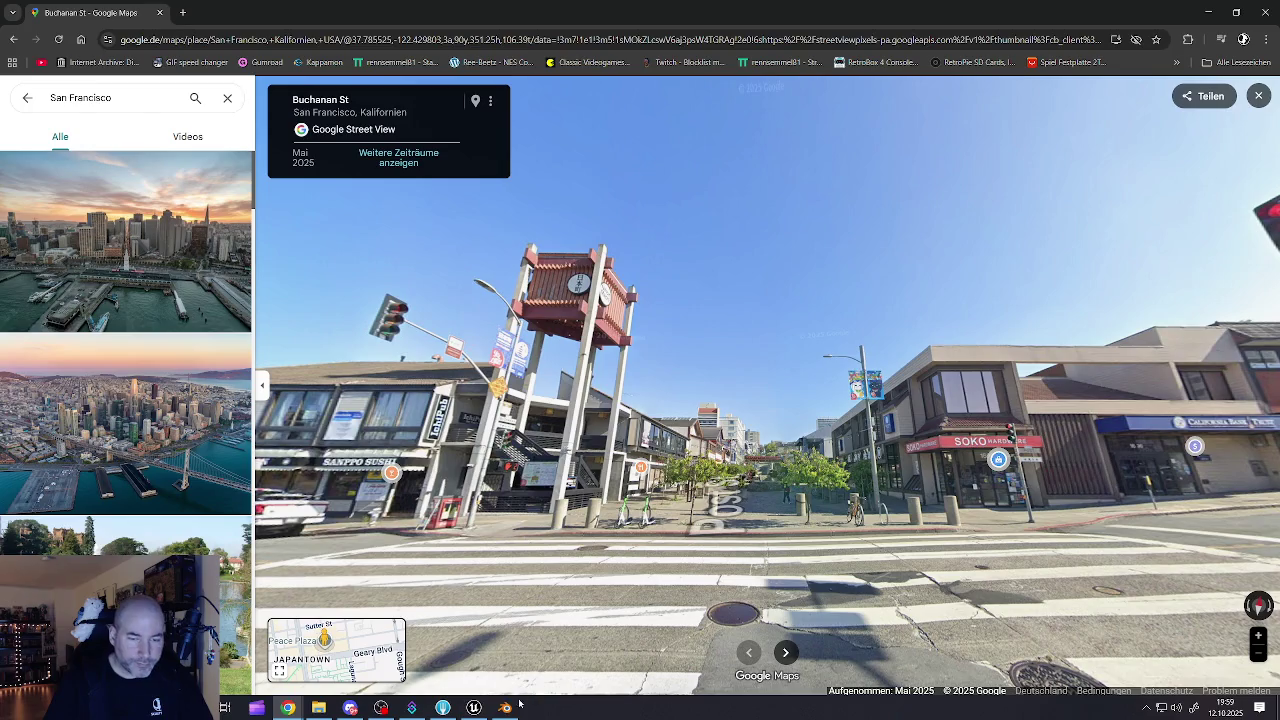
{"action": "left_click", "coordinate": [475, 708]}
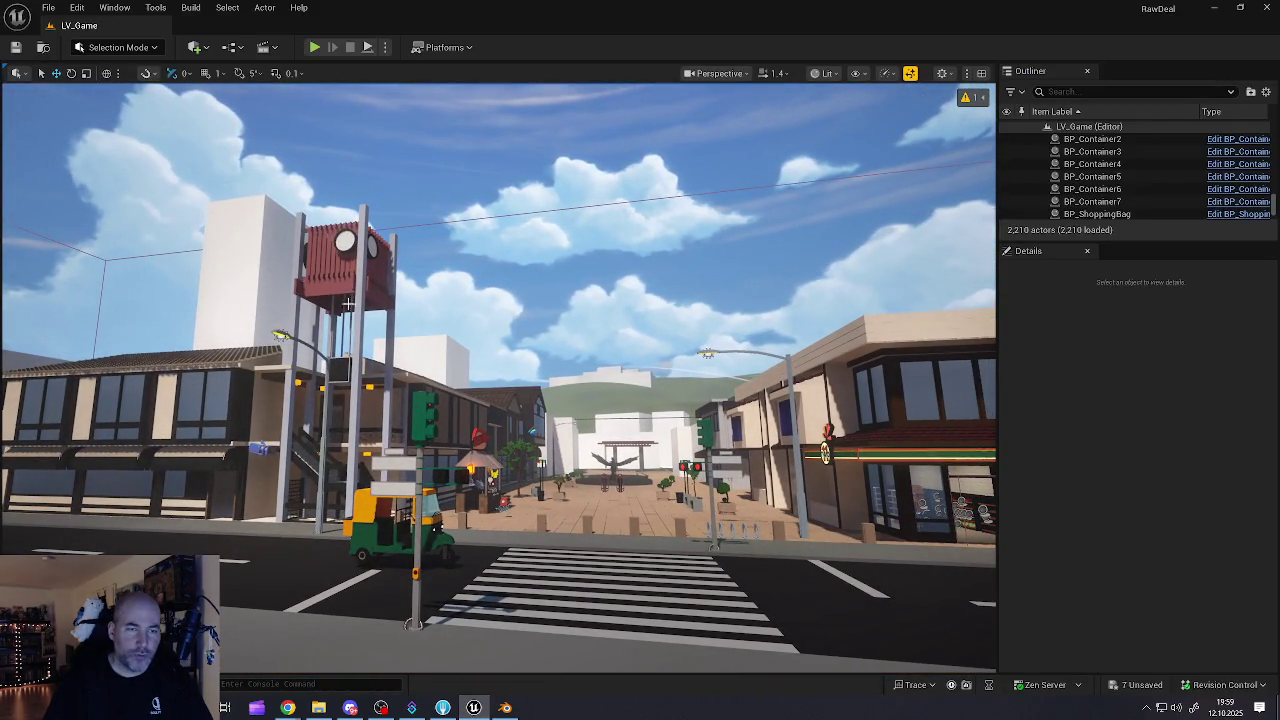
- Bring the Street View window back and look around the Soko Hardware corner of Buchanan St
{"action": "left_click", "coordinate": [507, 708]}
{"action": "left_click", "coordinate": [507, 708]}
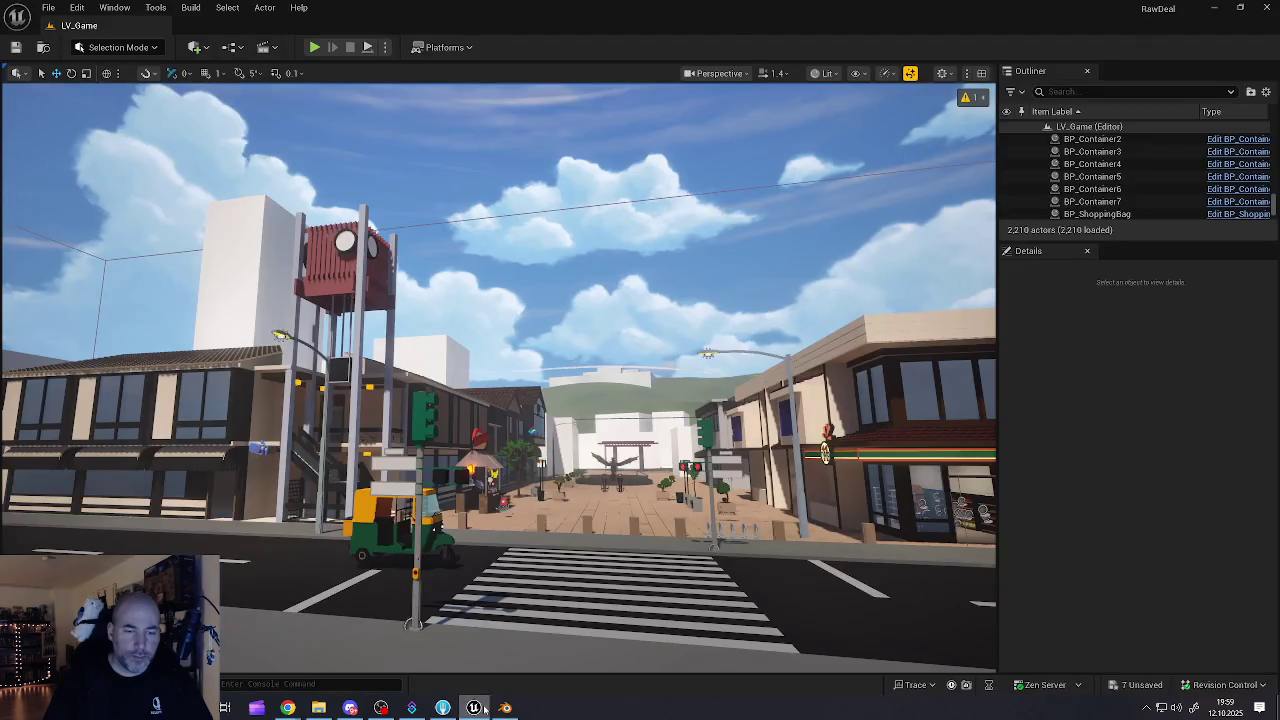
{"action": "left_click", "coordinate": [481, 708]}
{"action": "scroll", "coordinate": [585, 310], "scroll_direction": "up", "scroll_amount": 3}
{"action": "mouse_move", "coordinate": [560, 480]}
{"action": "left_mouse_down"}
{"action": "mouse_move", "coordinate": [931, 489]}
{"action": "mouse_move", "coordinate": [700, 510]}
{"action": "left_mouse_up"}
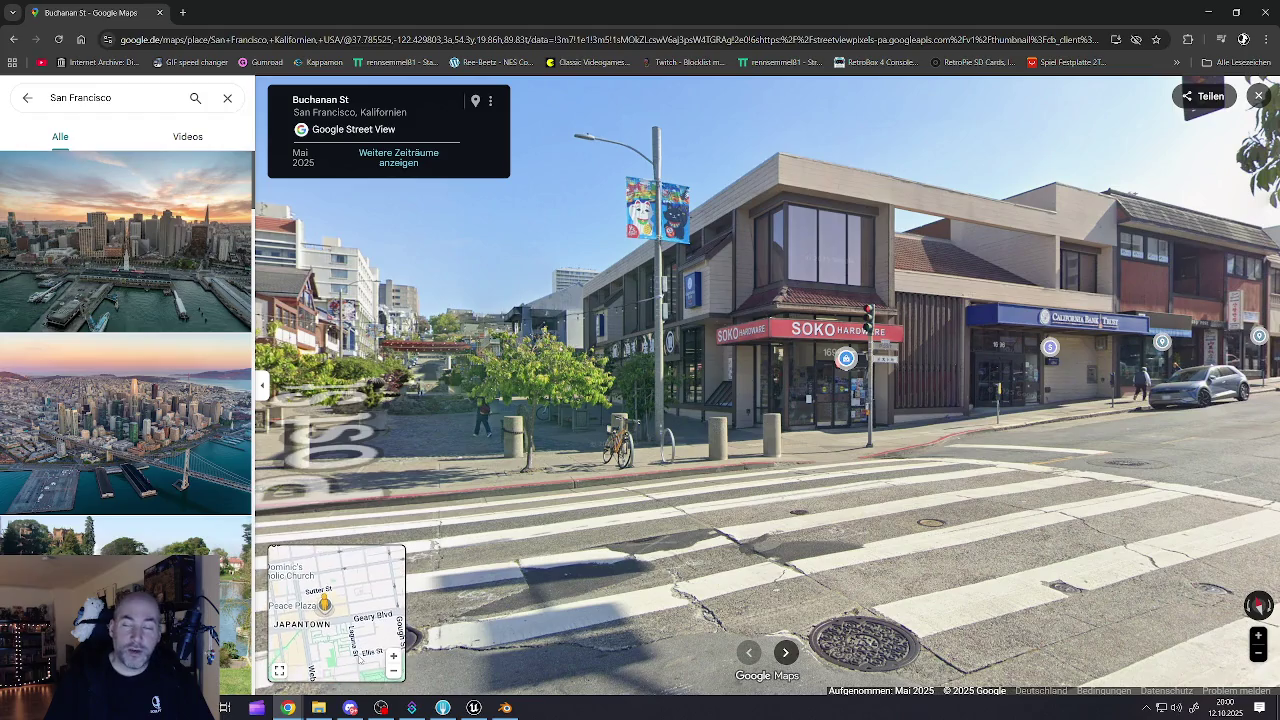
- Jump Street View to 1299 Ellis St, exit to the map, and switch to satellite imagery
{"action": "left_click", "coordinate": [356, 648]}
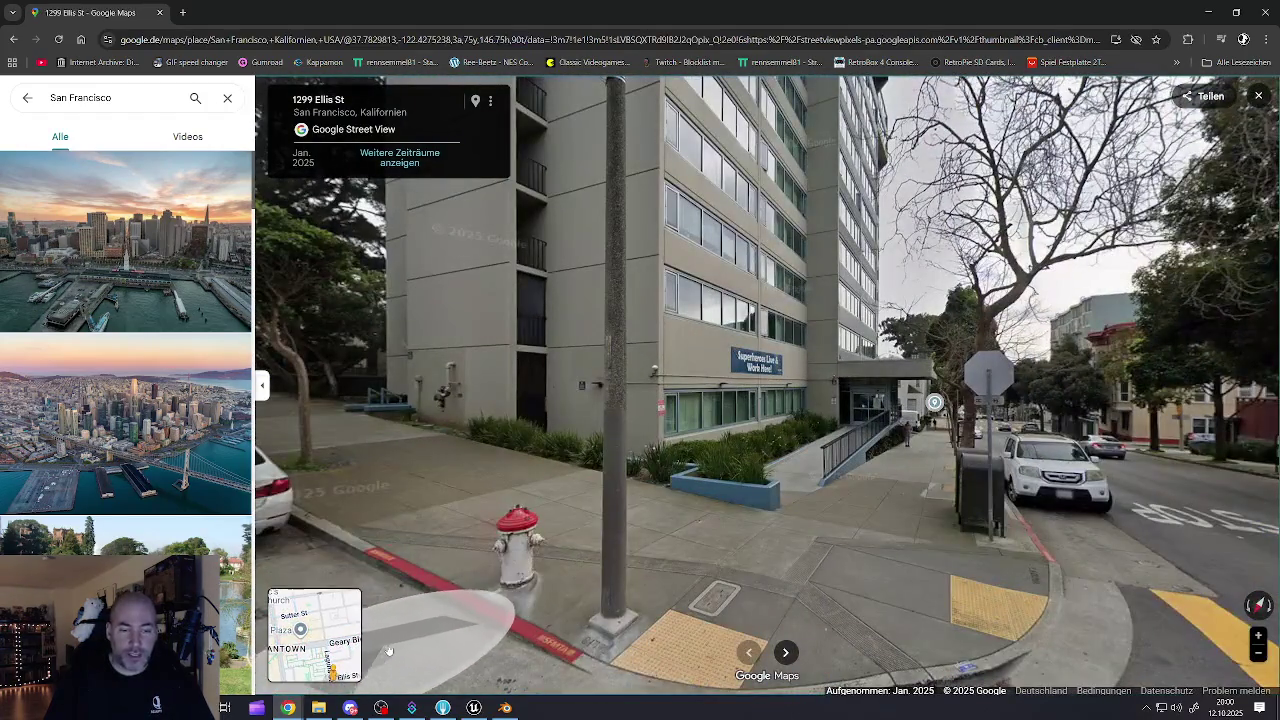
{"action": "key", "text": "Escape"}
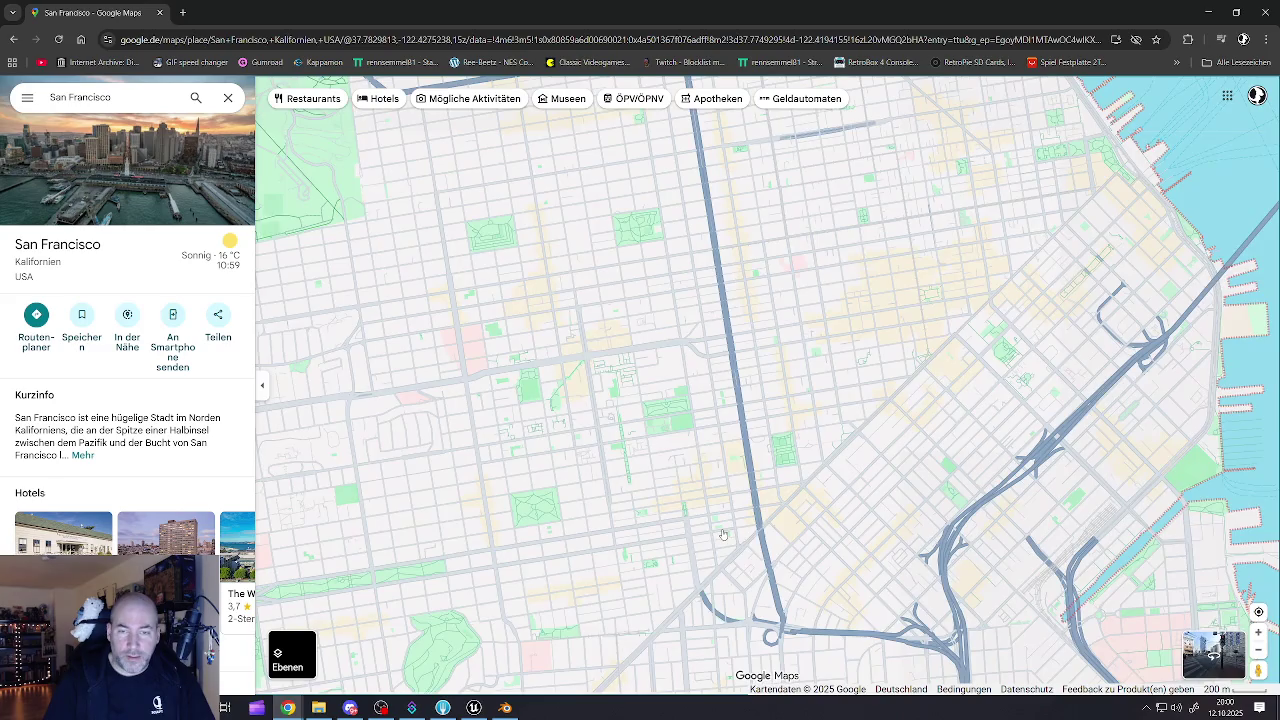
{"action": "left_click", "coordinate": [301, 652]}
- Zoom and pan the satellite map past Alamo Square, Masonic and Central Ave to Anzavista Ave
{"action": "scroll", "coordinate": [577, 386], "scroll_direction": "up", "scroll_amount": 3}
{"action": "scroll", "coordinate": [577, 386], "scroll_direction": "up", "scroll_amount": 2}
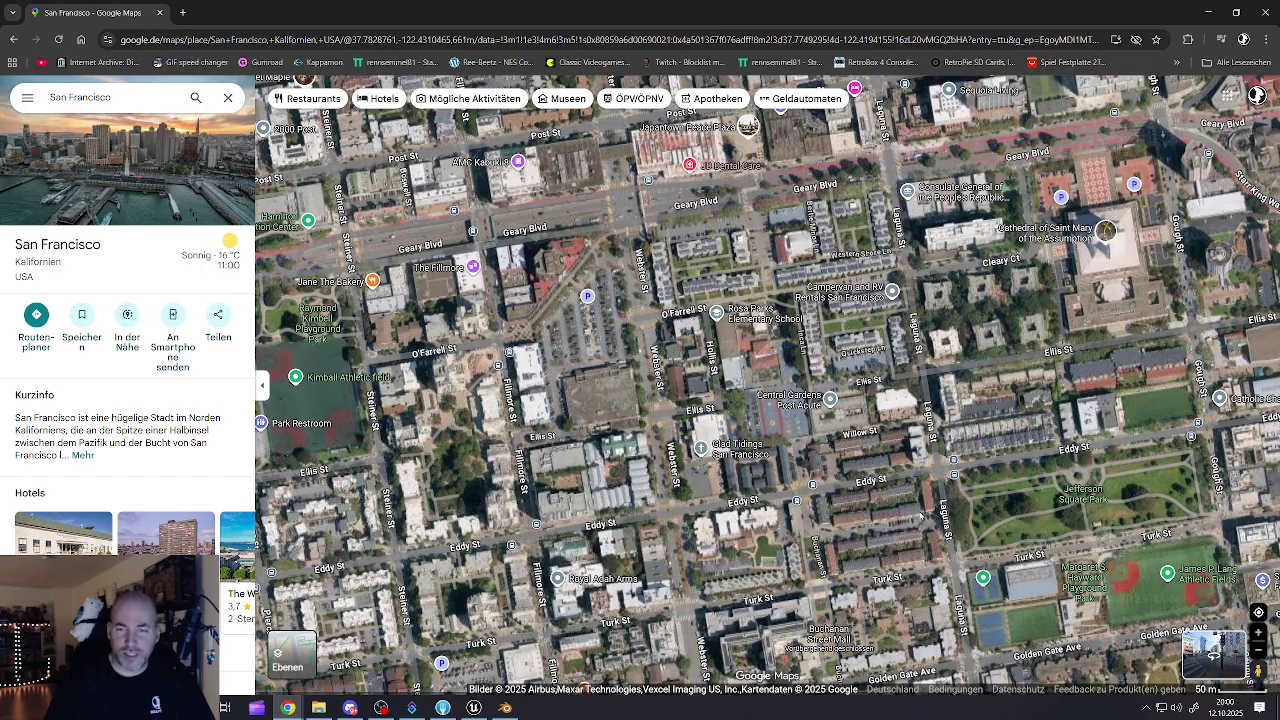
{"action": "scroll", "coordinate": [695, 404], "scroll_direction": "down", "scroll_amount": 3}
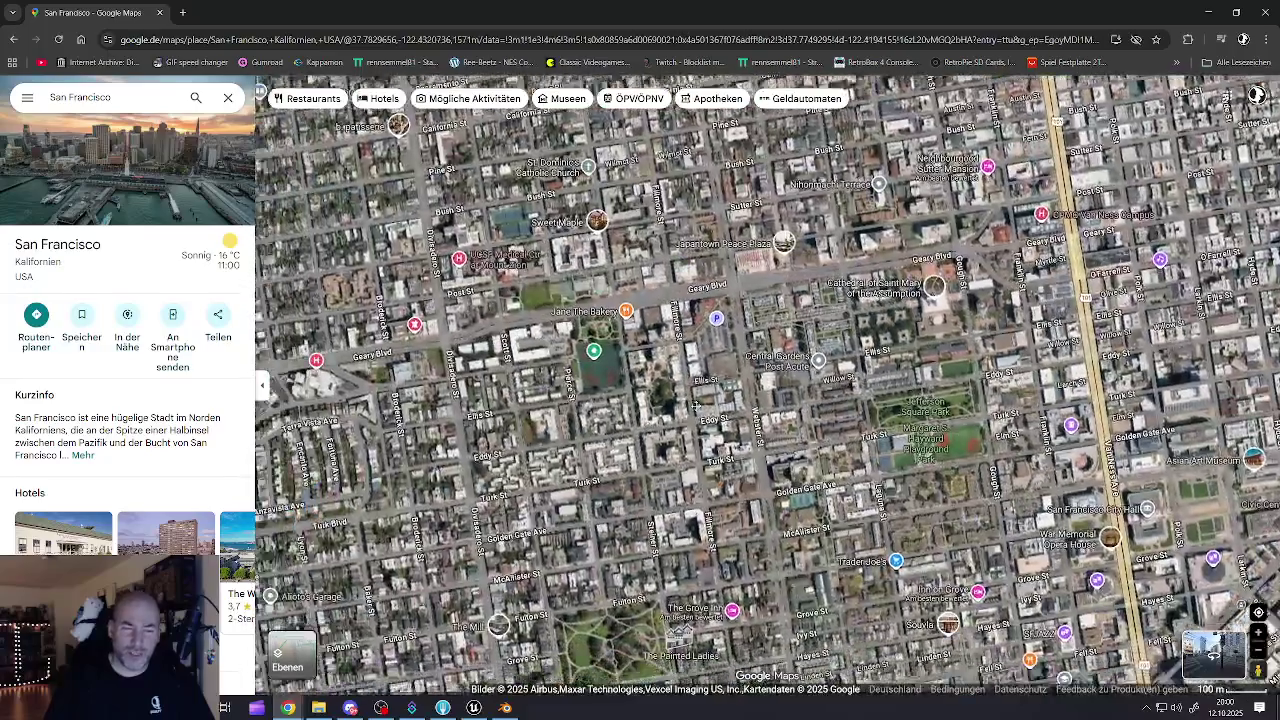
{"action": "left_click_drag", "start_coordinate": [695, 404], "coordinate": [508, 359]}
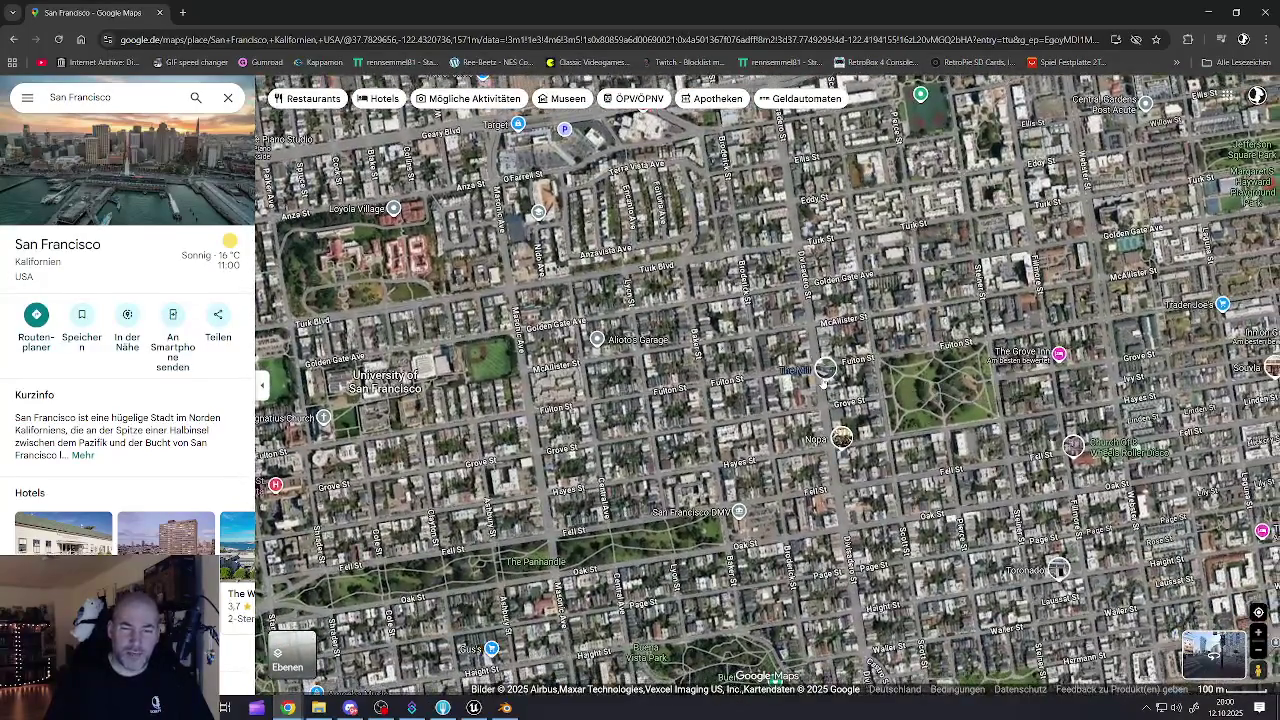
{"action": "scroll", "coordinate": [508, 359], "scroll_direction": "up", "scroll_amount": 3}
{"action": "mouse_move", "coordinate": [606, 398]}
{"action": "left_mouse_down"}
{"action": "mouse_move", "coordinate": [660, 440]}
{"action": "mouse_move", "coordinate": [700, 500]}
{"action": "mouse_move", "coordinate": [740, 680]}
{"action": "left_mouse_up"}
{"action": "scroll", "coordinate": [718, 538], "scroll_direction": "up", "scroll_amount": 2}
{"action": "mouse_move", "coordinate": [560, 300]}
{"action": "left_mouse_down"}
{"action": "mouse_move", "coordinate": [590, 640]}
{"action": "mouse_move", "coordinate": [570, 463]}
{"action": "left_mouse_up"}
- Pan east over Fillmore and the Ellis, Eddy and Turk blocks to Peace Plaza, then return to Unreal
{"action": "left_click_drag", "start_coordinate": [490, 400], "coordinate": [350, 420]}
{"action": "left_click_drag", "start_coordinate": [800, 380], "coordinate": [600, 400]}
{"action": "left_click_drag", "start_coordinate": [900, 360], "coordinate": [700, 390]}
{"action": "left_click_drag", "start_coordinate": [960, 340], "coordinate": [780, 360]}
{"action": "scroll", "coordinate": [770, 368], "scroll_direction": "down", "scroll_amount": 5}
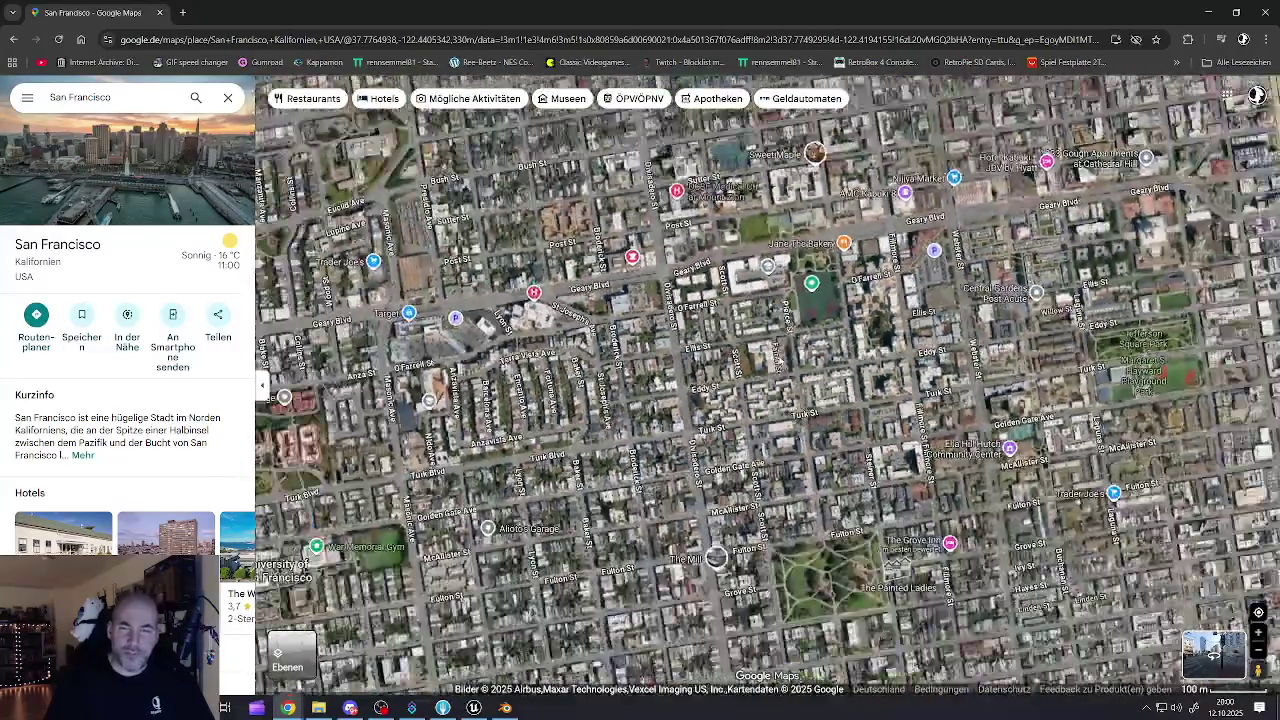
{"action": "scroll", "coordinate": [708, 397], "scroll_direction": "up", "scroll_amount": 5}
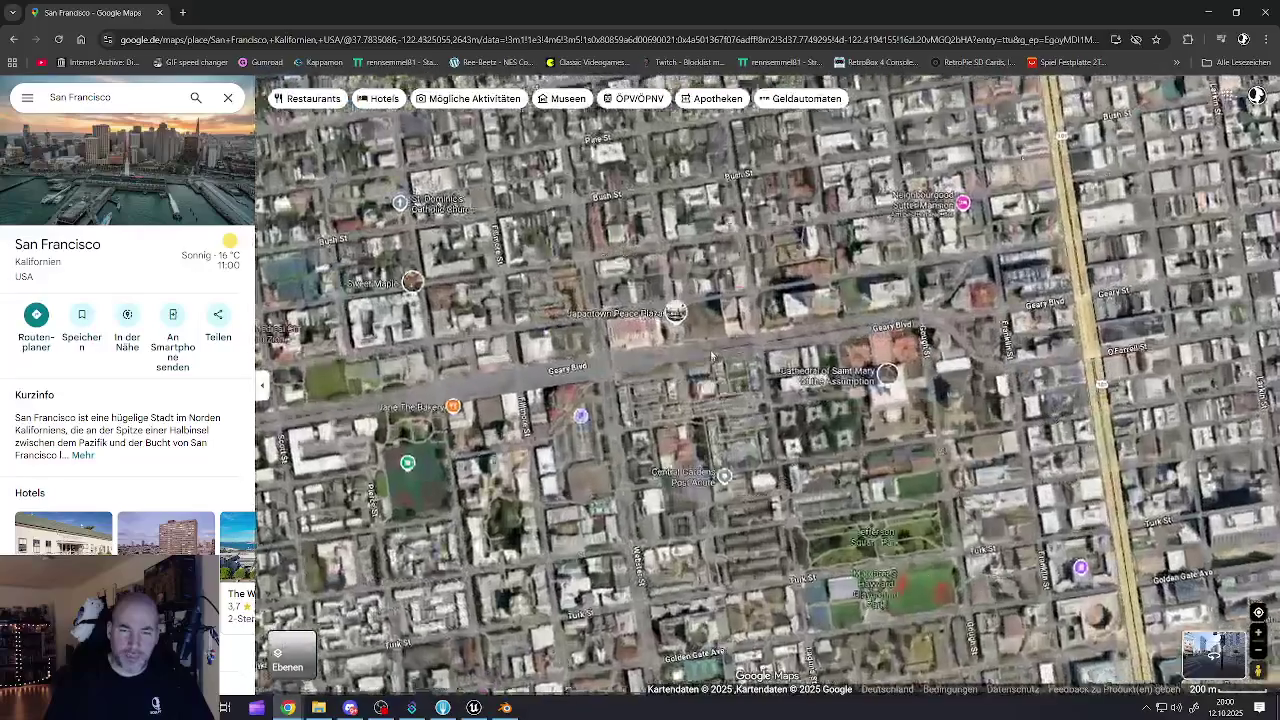
{"action": "scroll", "coordinate": [641, 349], "scroll_direction": "up", "scroll_amount": 5}
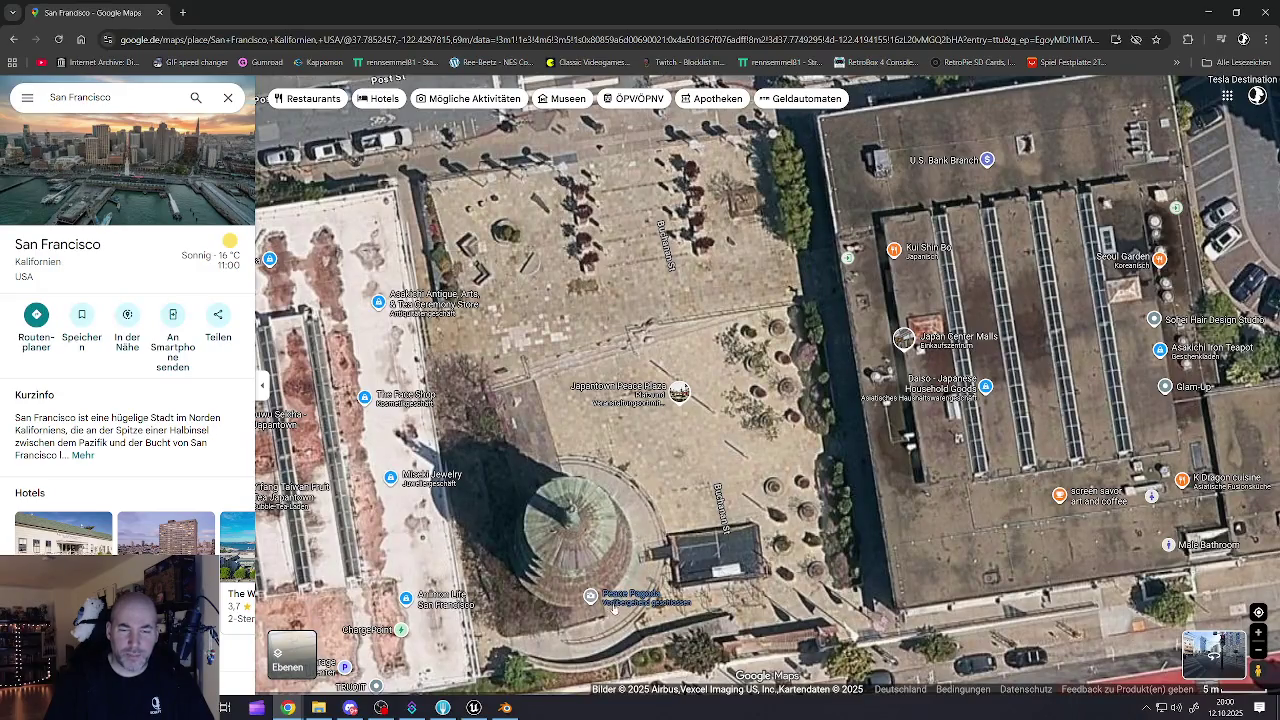
{"action": "left_click_drag", "start_coordinate": [577, 535], "coordinate": [551, 418]}
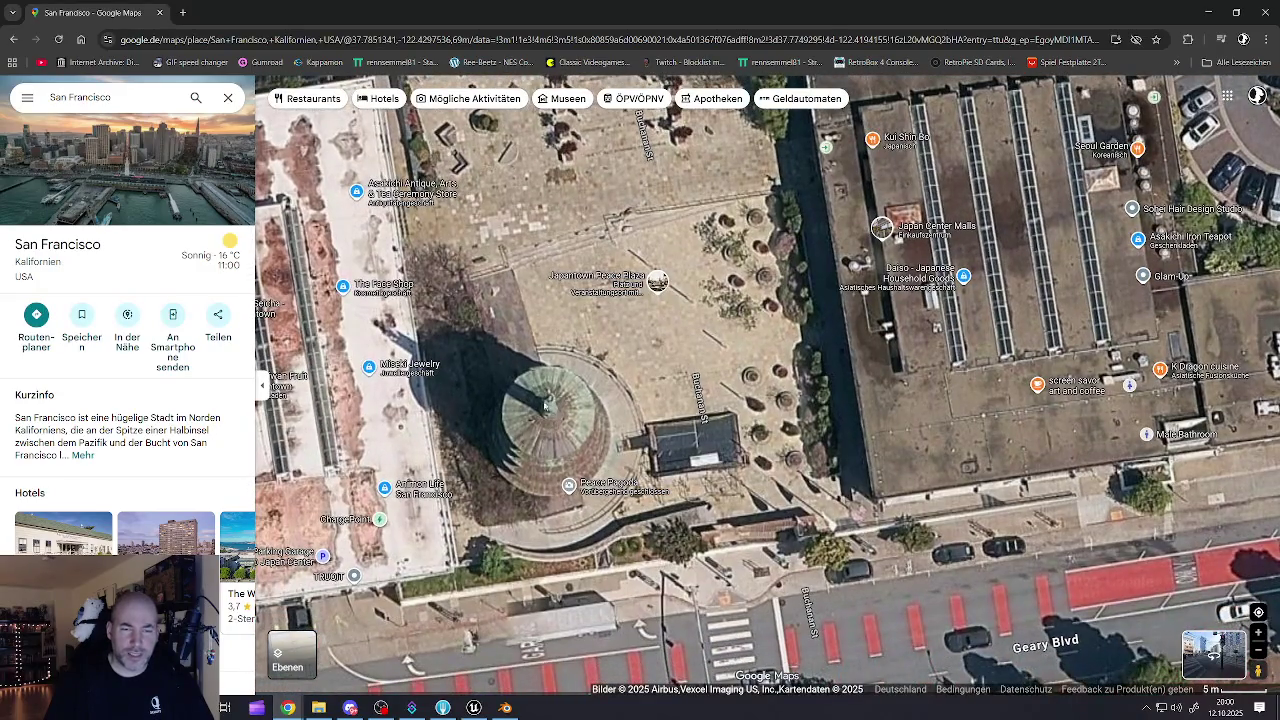
{"action": "left_click", "coordinate": [476, 710]}
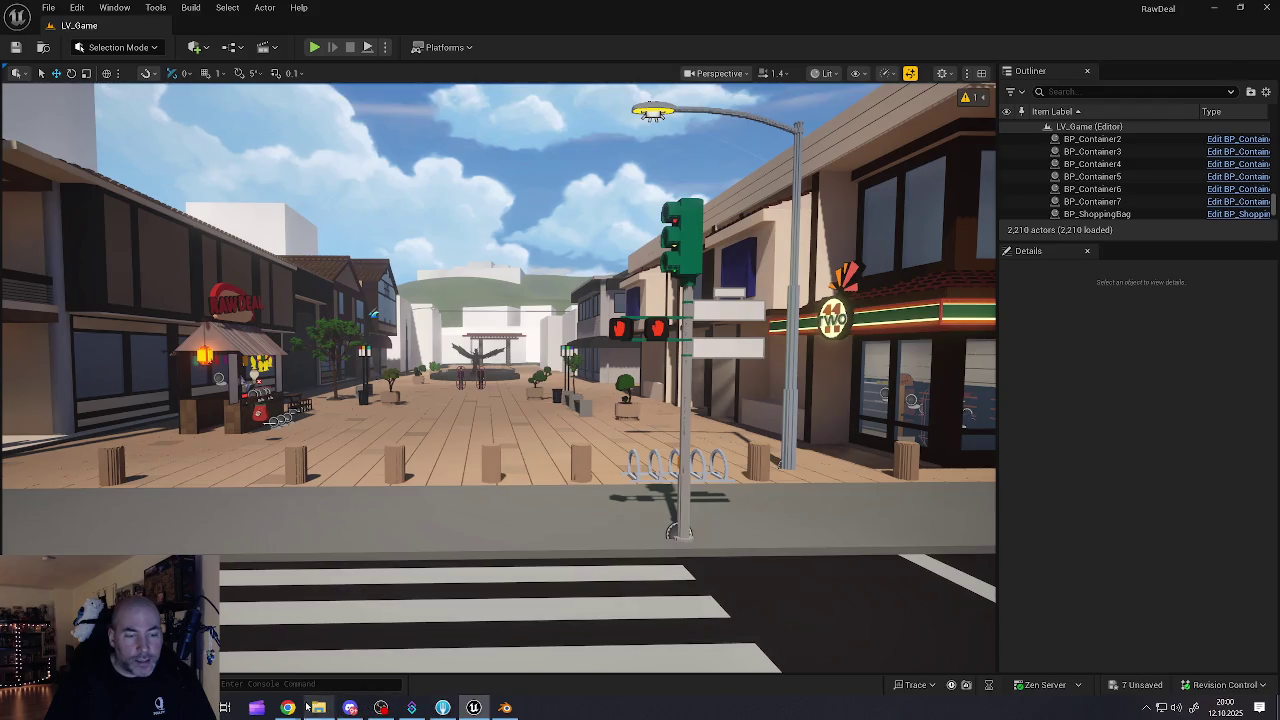
- Bring Google Maps back, zoom out, and move the map north to Lafayette Park
{"action": "mouse_move", "coordinate": [298, 712]}
{"action": "left_click", "coordinate": [255, 640]}
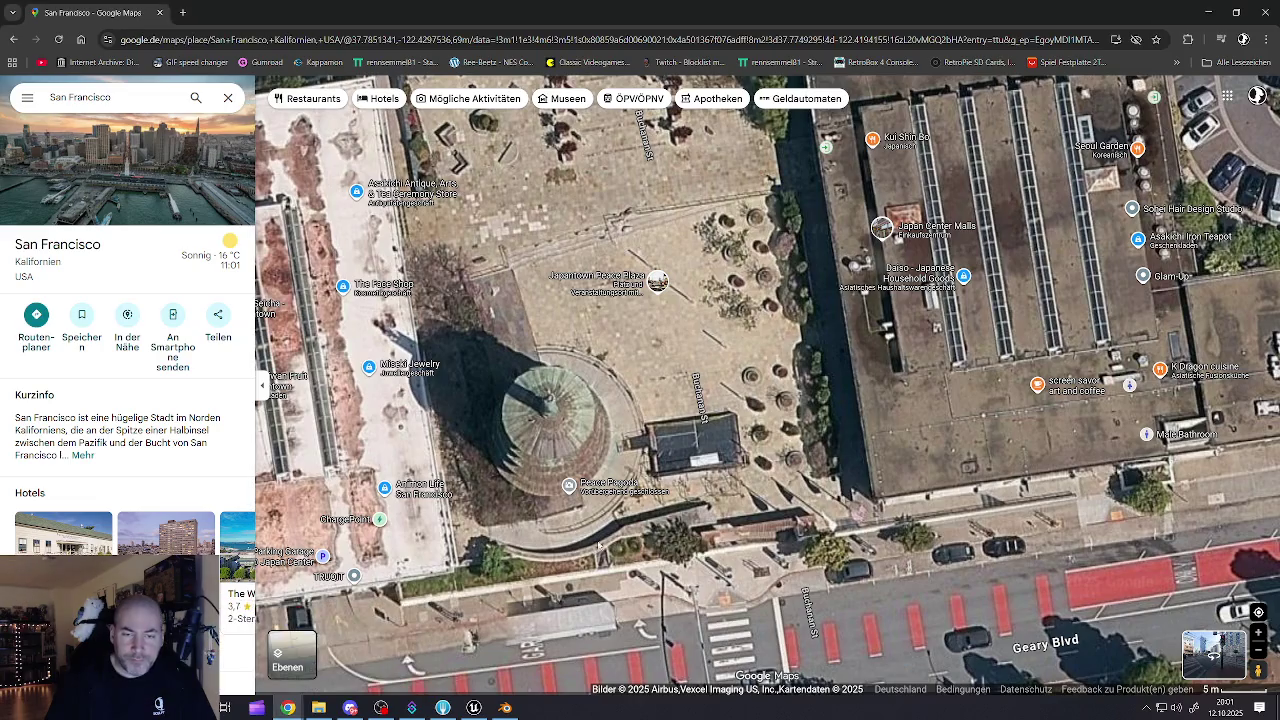
{"action": "right_click", "coordinate": [613, 466]}
{"action": "scroll", "coordinate": [613, 466], "scroll_direction": "down", "scroll_amount": 5}
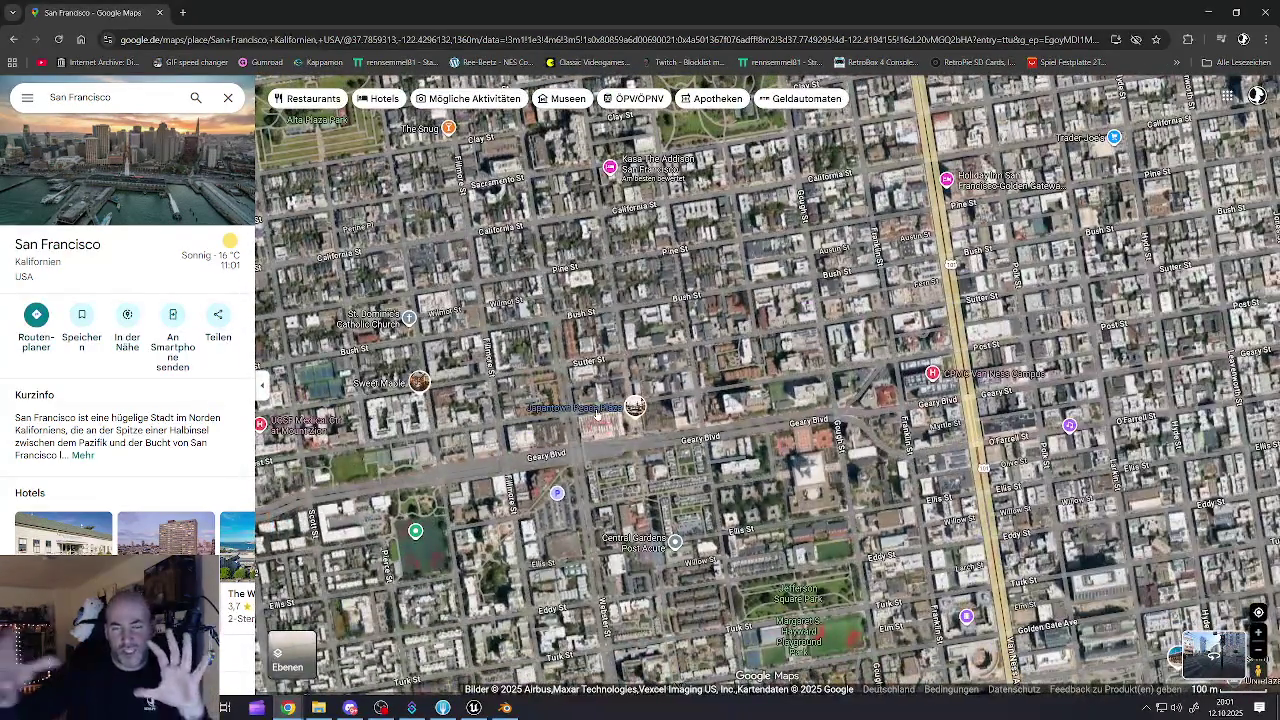
{"action": "mouse_move", "coordinate": [596, 416]}
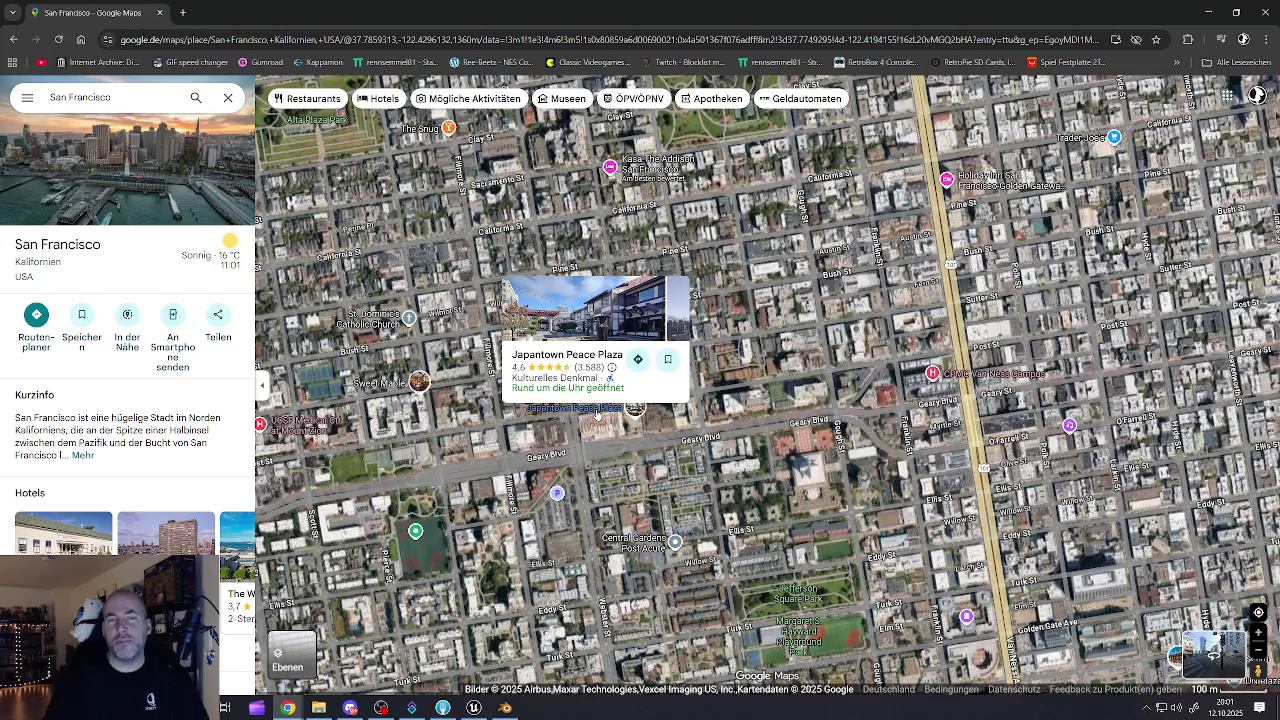
{"action": "key", "text": "Up"}
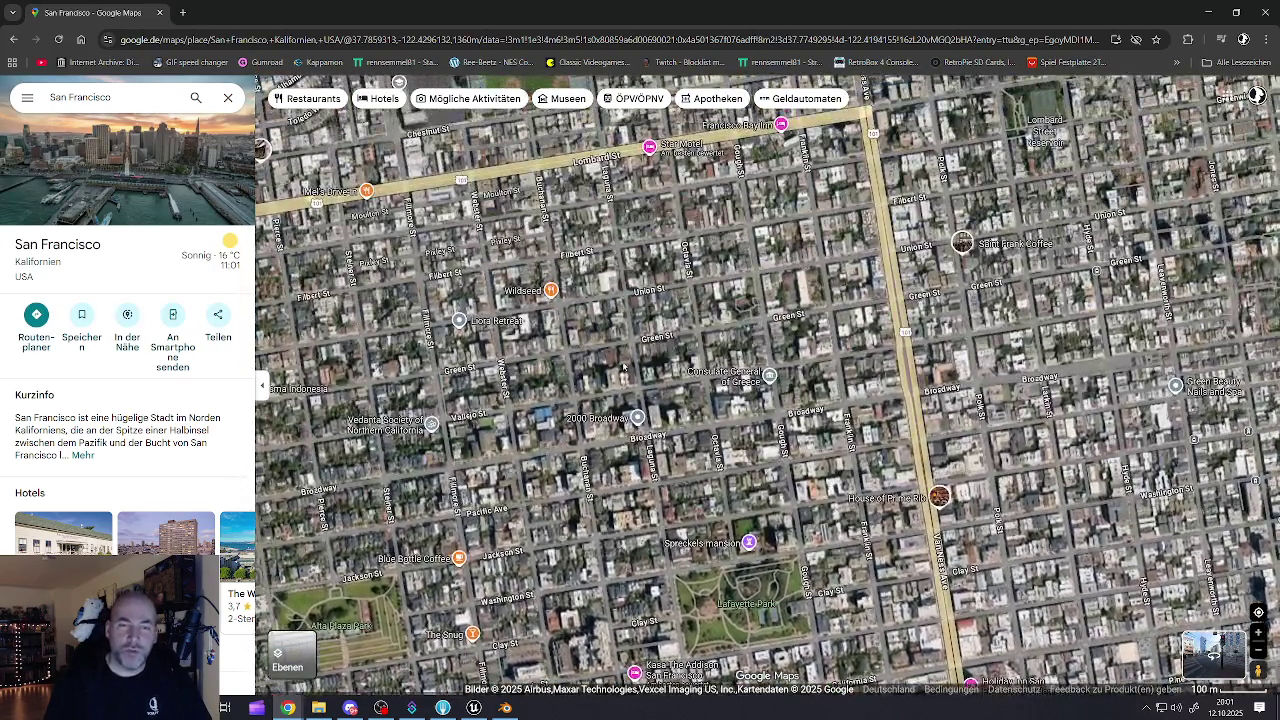
- Zoom the satellite map and shift it west toward the marina
{"action": "right_click", "coordinate": [608, 366]}
{"action": "scroll", "coordinate": [608, 366], "scroll_direction": "down", "scroll_amount": 3}
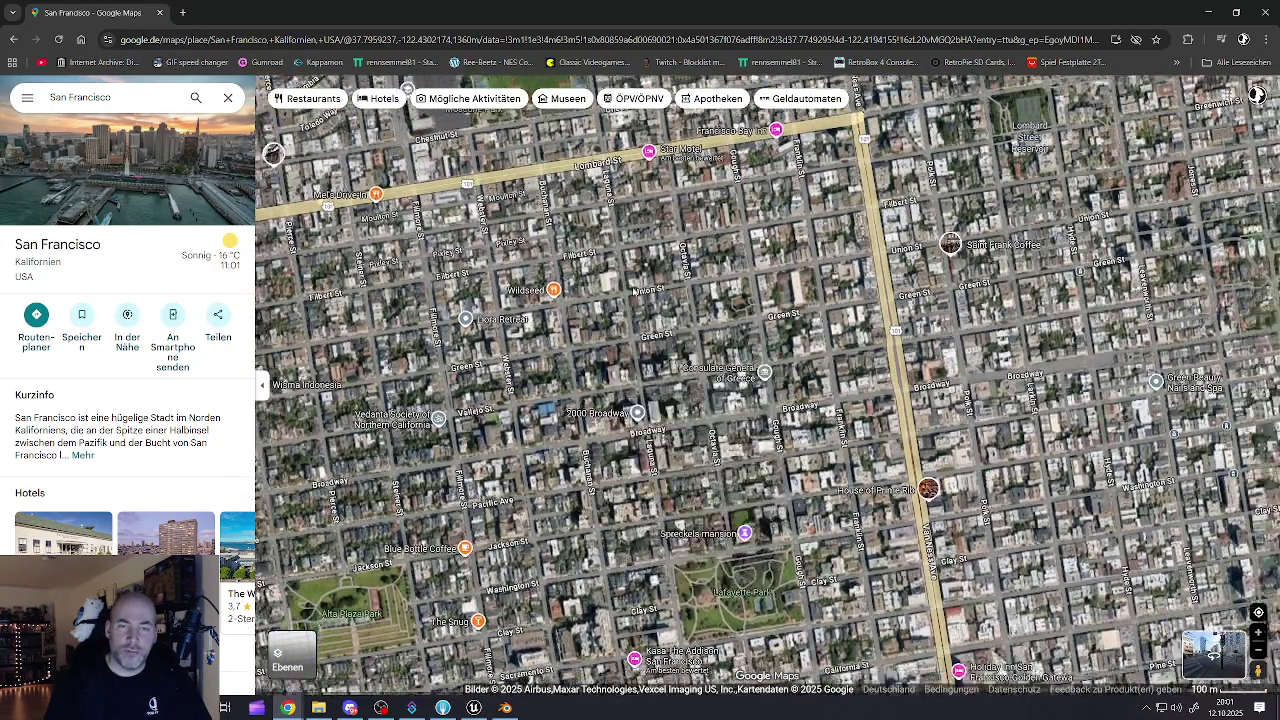
{"action": "scroll", "coordinate": [558, 373], "scroll_direction": "up", "scroll_amount": 5}
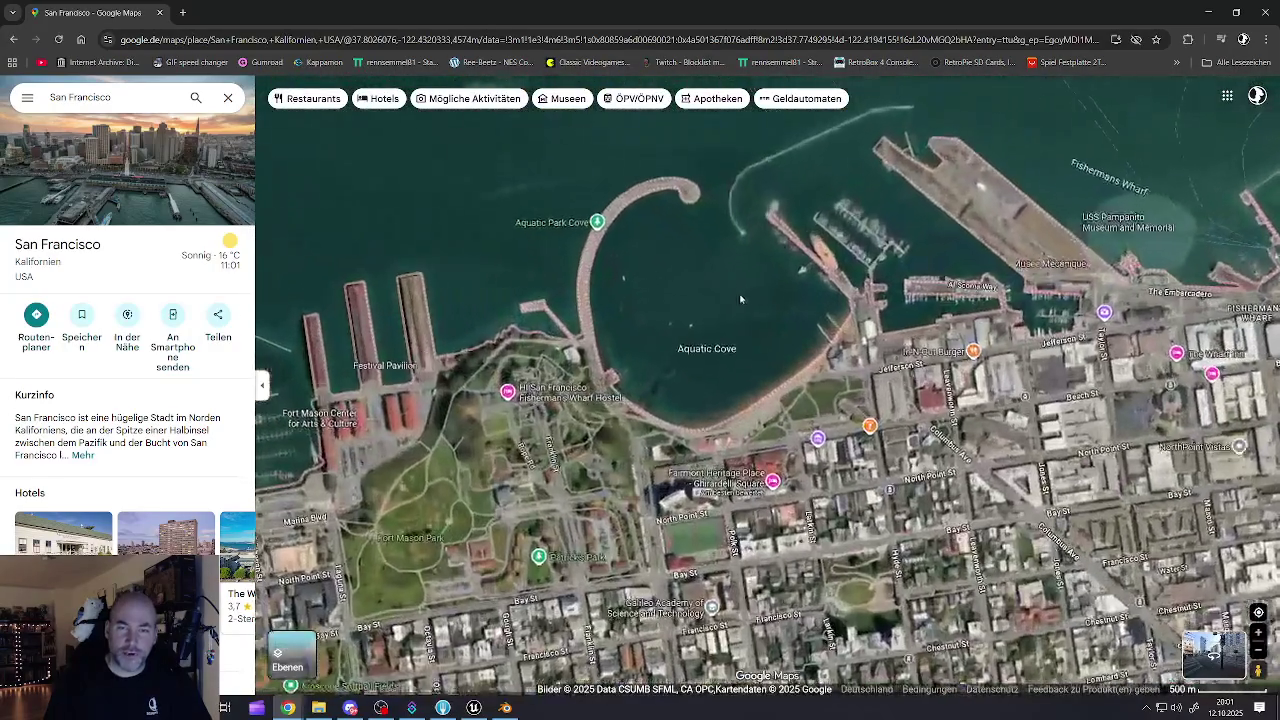
{"action": "scroll", "coordinate": [560, 372], "scroll_direction": "up", "scroll_amount": 2}
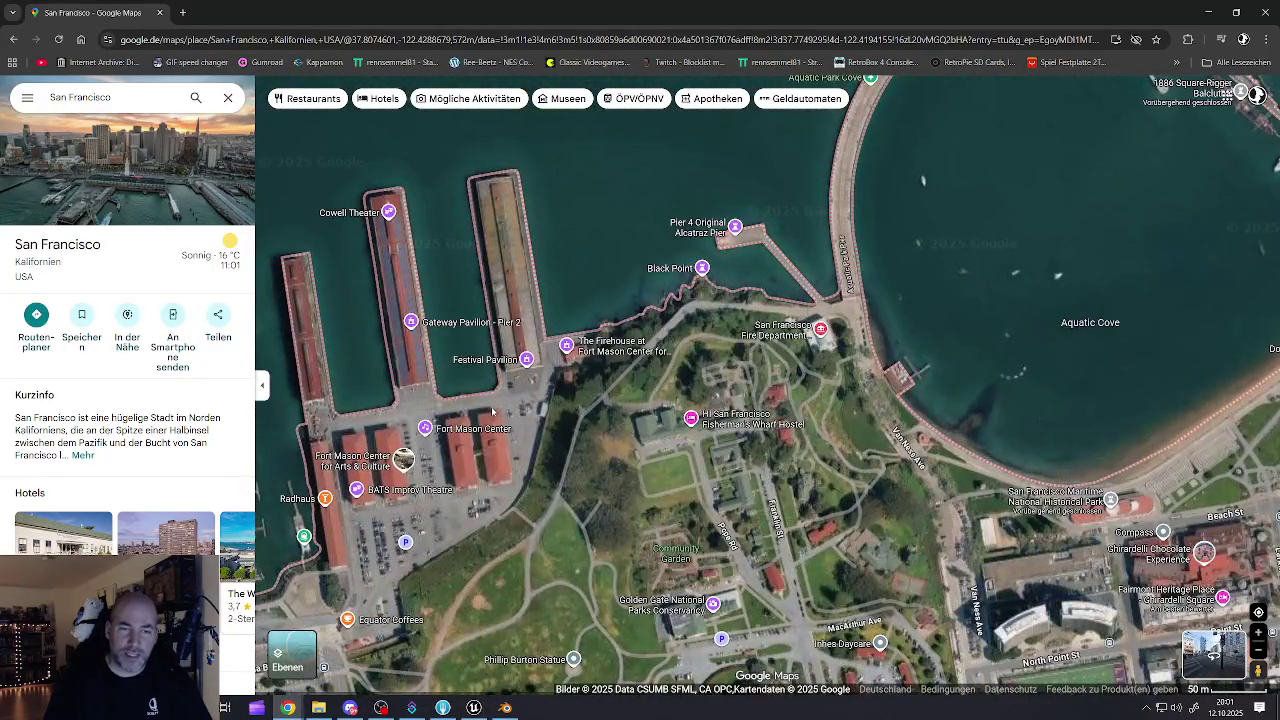
{"action": "left_click_drag", "start_coordinate": [537, 358], "coordinate": [982, 284]}
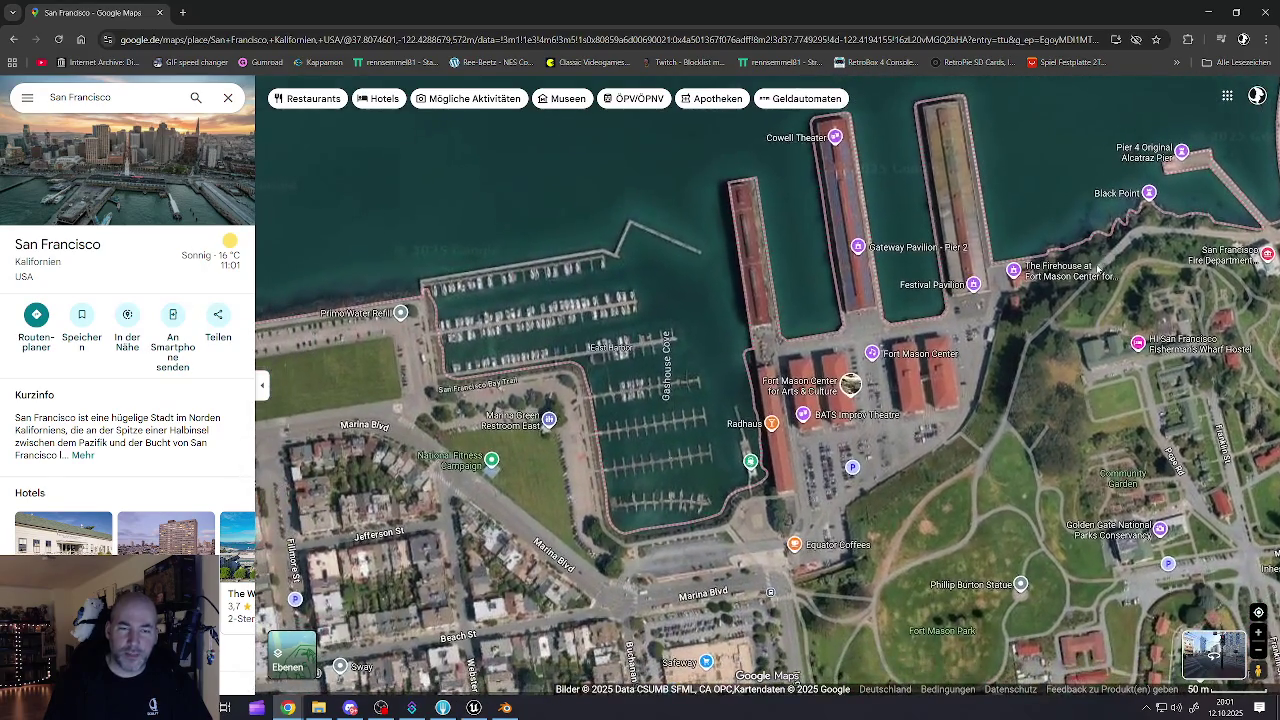
{"action": "scroll", "coordinate": [625, 315], "scroll_direction": "up", "scroll_amount": 2}
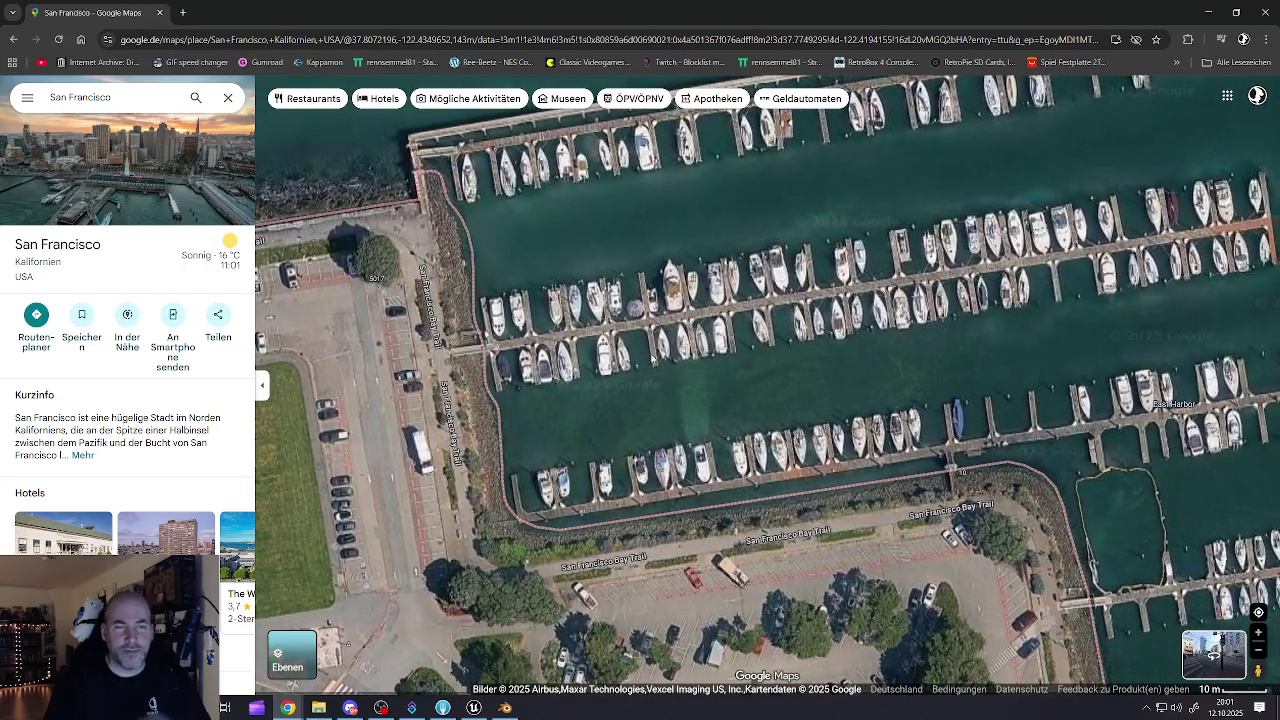
{"action": "scroll", "coordinate": [680, 356], "scroll_direction": "down", "scroll_amount": 3}
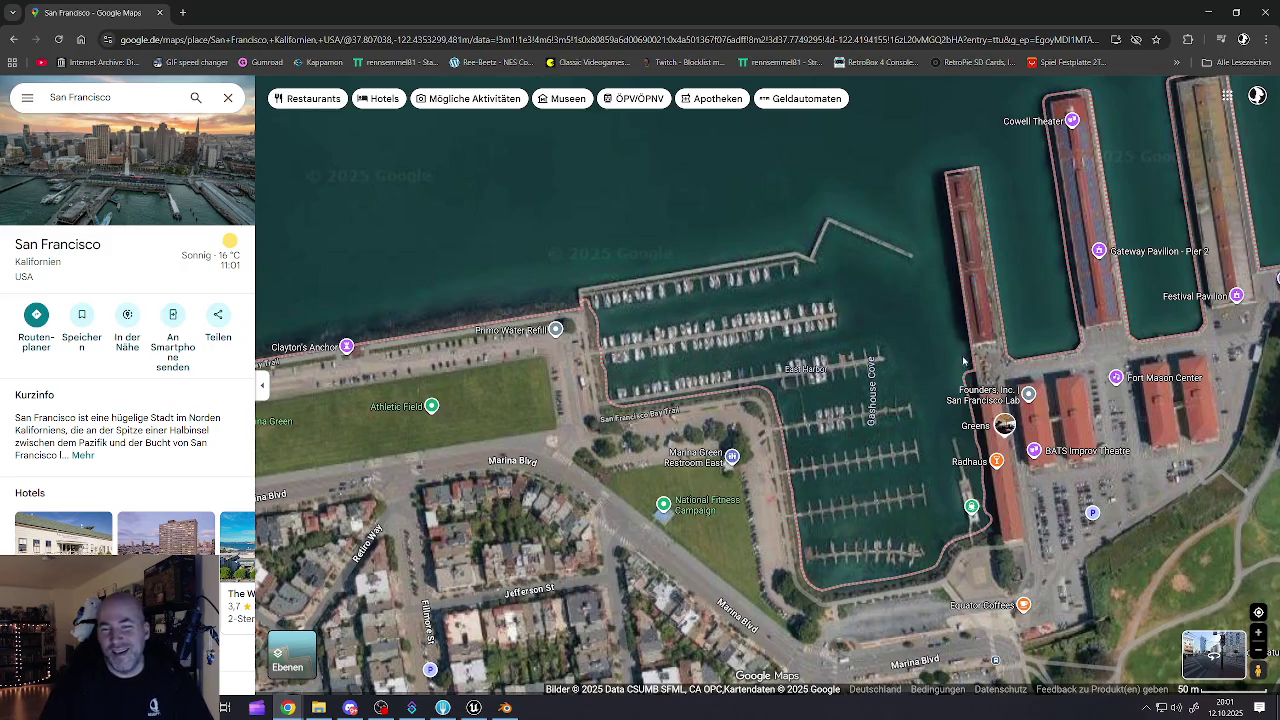
{"action": "scroll", "coordinate": [965, 361], "scroll_direction": "down", "scroll_amount": 3}
- Pan across downtown, Pier 39, the Presidio and Golden Gate Bridge, out to Treasure Island
{"action": "mouse_move", "coordinate": [965, 361]}
{"action": "left_mouse_down"}
{"action": "mouse_move", "coordinate": [724, 273]}
{"action": "mouse_move", "coordinate": [760, 252]}
{"action": "left_mouse_up"}
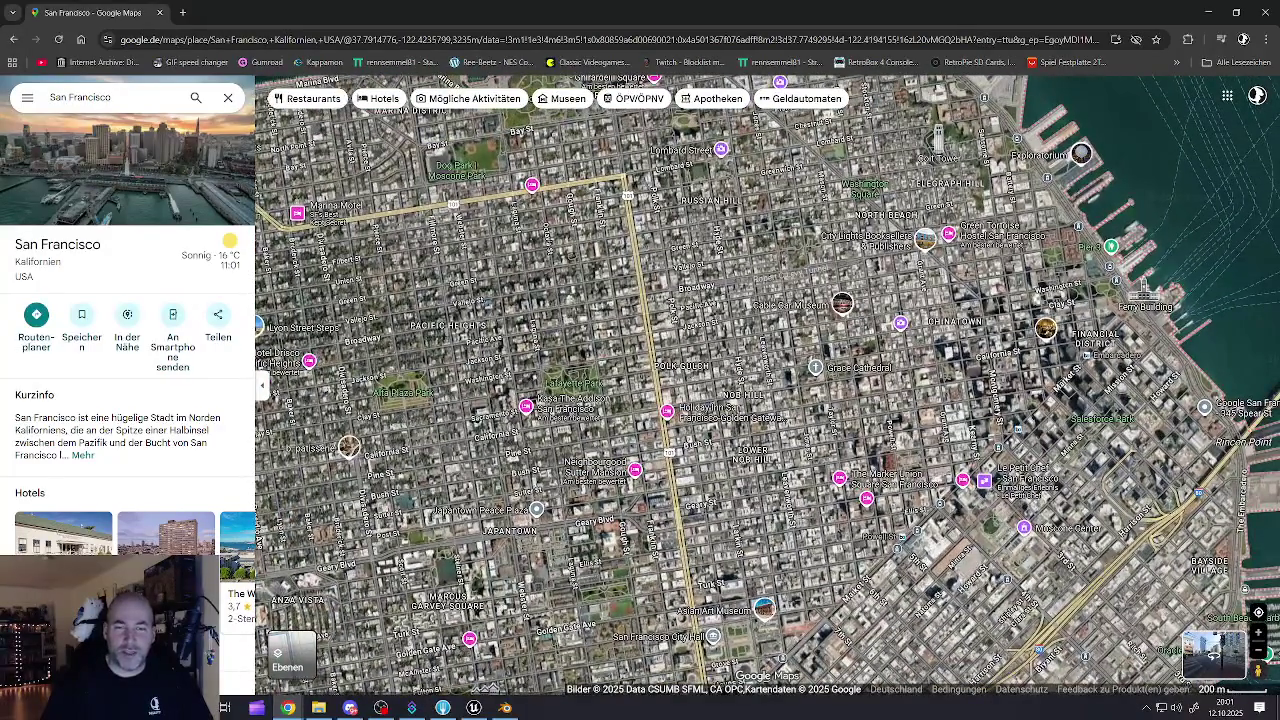
{"action": "key", "text": "Up"}
{"action": "key", "text": "Up"}
{"action": "key", "text": "Up"}
{"action": "key", "text": "Right"}
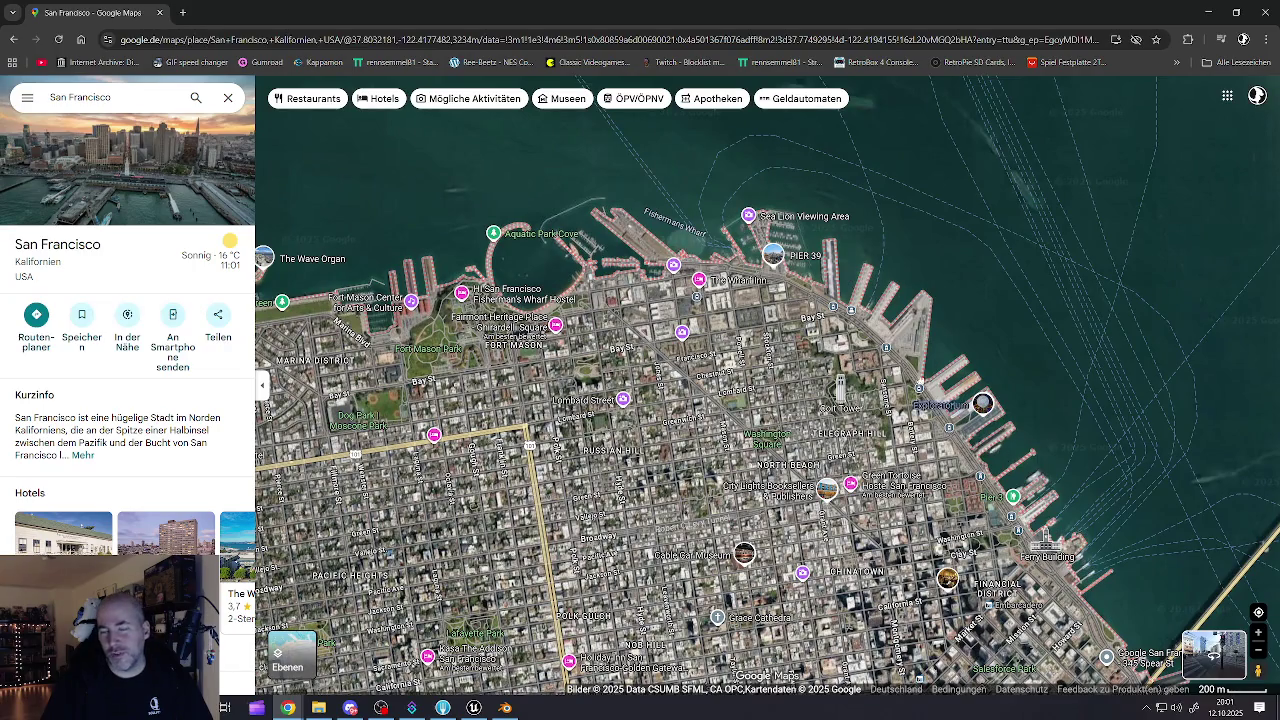
{"action": "key", "text": "Up"}
{"action": "key", "text": "Up"}
{"action": "key", "text": "Left"}
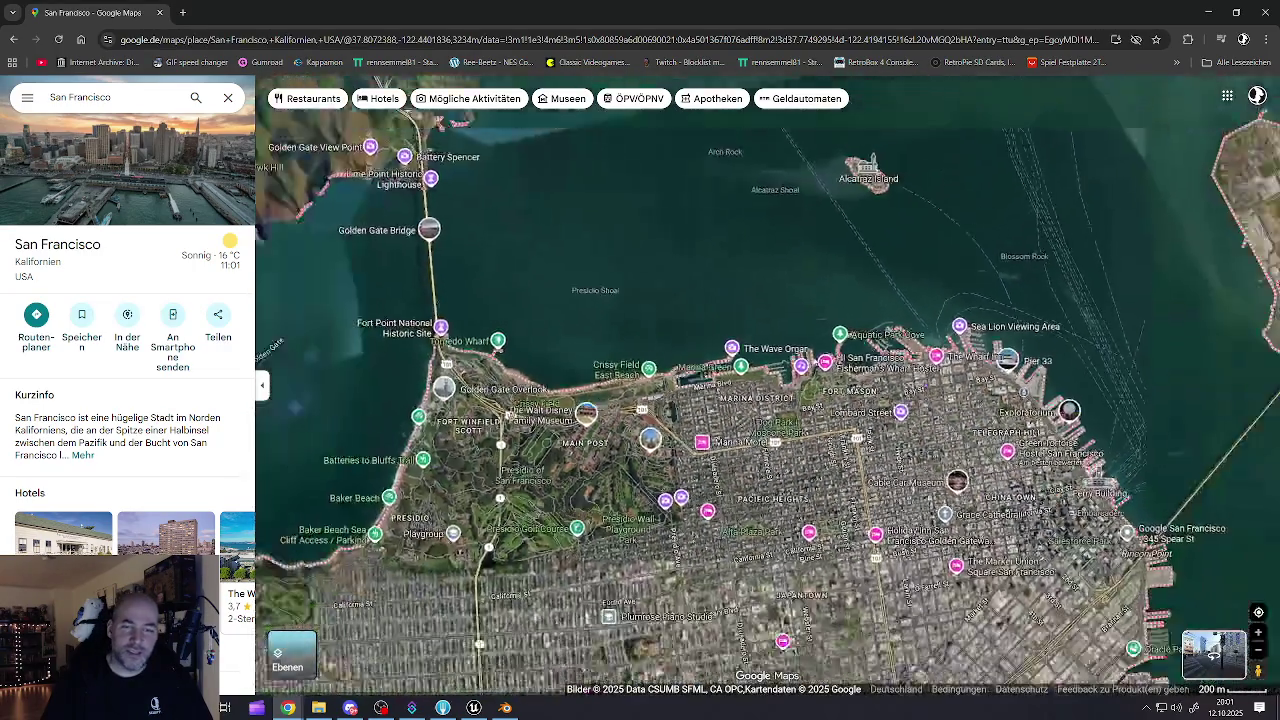
{"action": "scroll", "coordinate": [816, 370], "scroll_direction": "down", "scroll_amount": 5}
{"action": "left_click_drag", "start_coordinate": [897, 377], "coordinate": [625, 398]}
- Move from Alcatraz past Fisherman's Wharf and zoom into Fort Mason Park, then return to Unreal
{"action": "scroll", "coordinate": [580, 272], "scroll_direction": "up", "scroll_amount": 5}
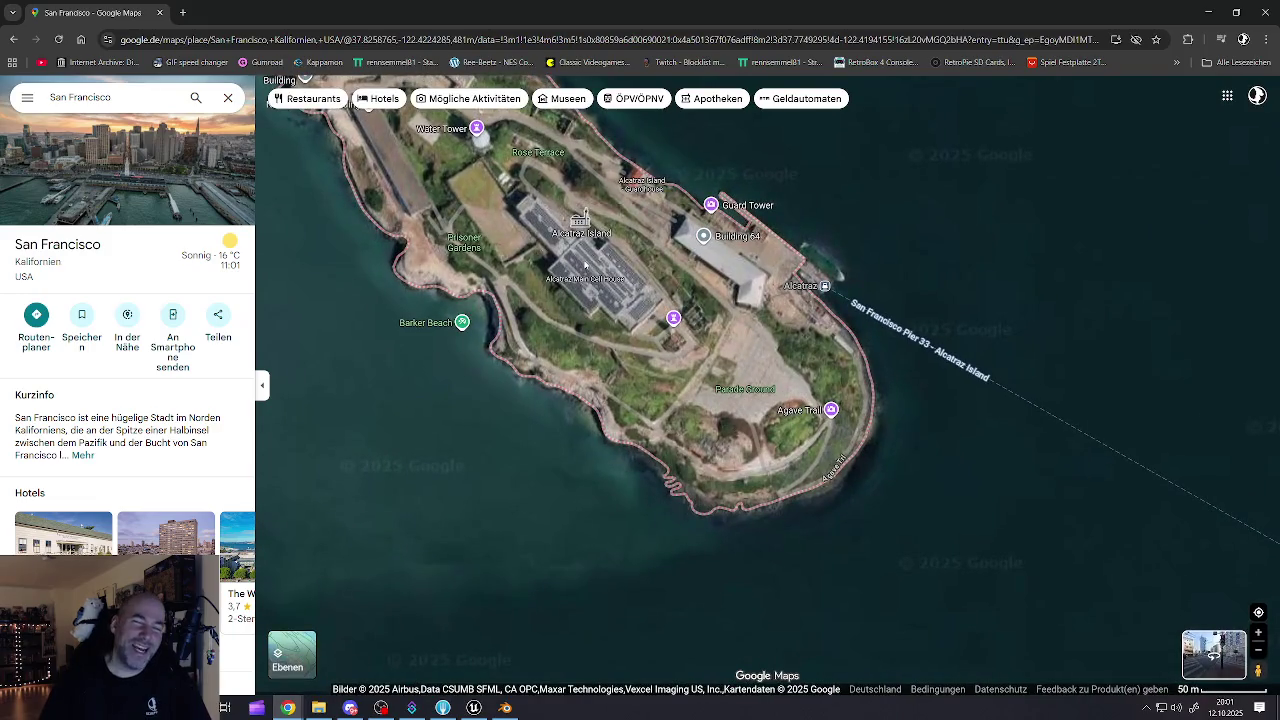
{"action": "scroll", "coordinate": [578, 266], "scroll_direction": "down", "scroll_amount": 3}
{"action": "left_click_drag", "start_coordinate": [611, 409], "coordinate": [637, 183]}
{"action": "scroll", "coordinate": [657, 303], "scroll_direction": "up", "scroll_amount": 3}
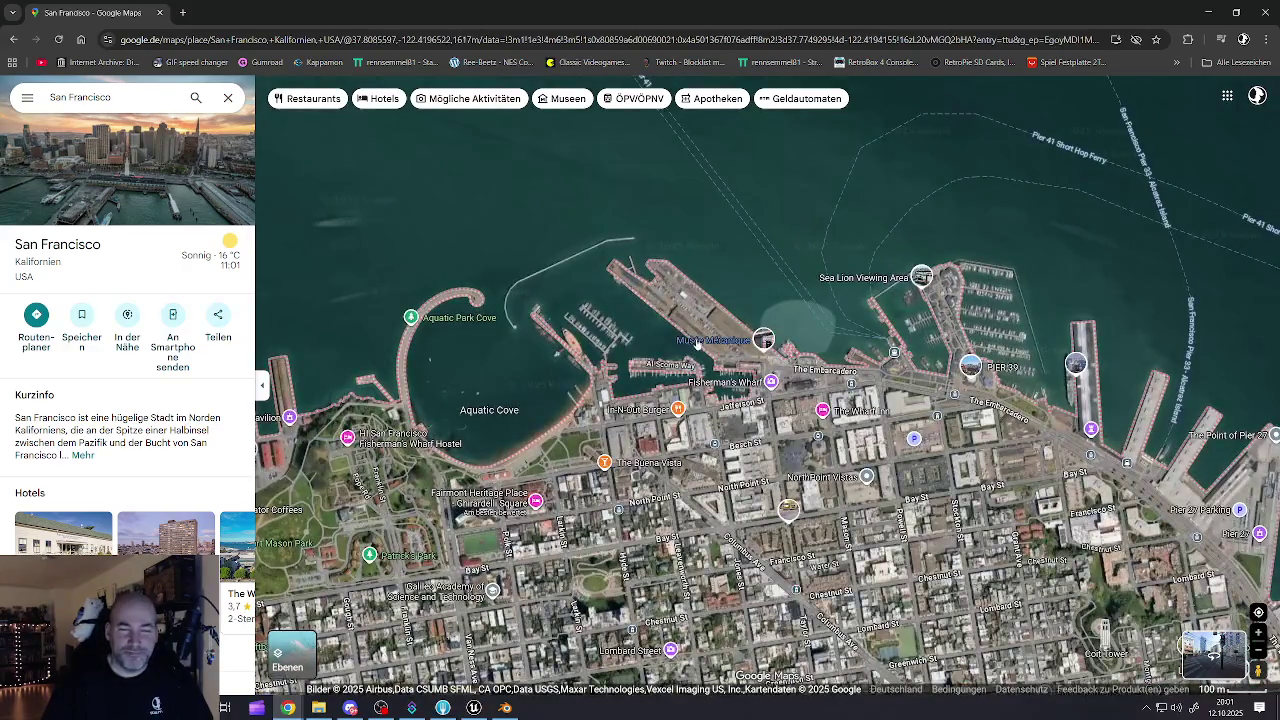
{"action": "left_click_drag", "start_coordinate": [690, 288], "coordinate": [600, 170]}
{"action": "left_click_drag", "start_coordinate": [405, 390], "coordinate": [825, 258]}
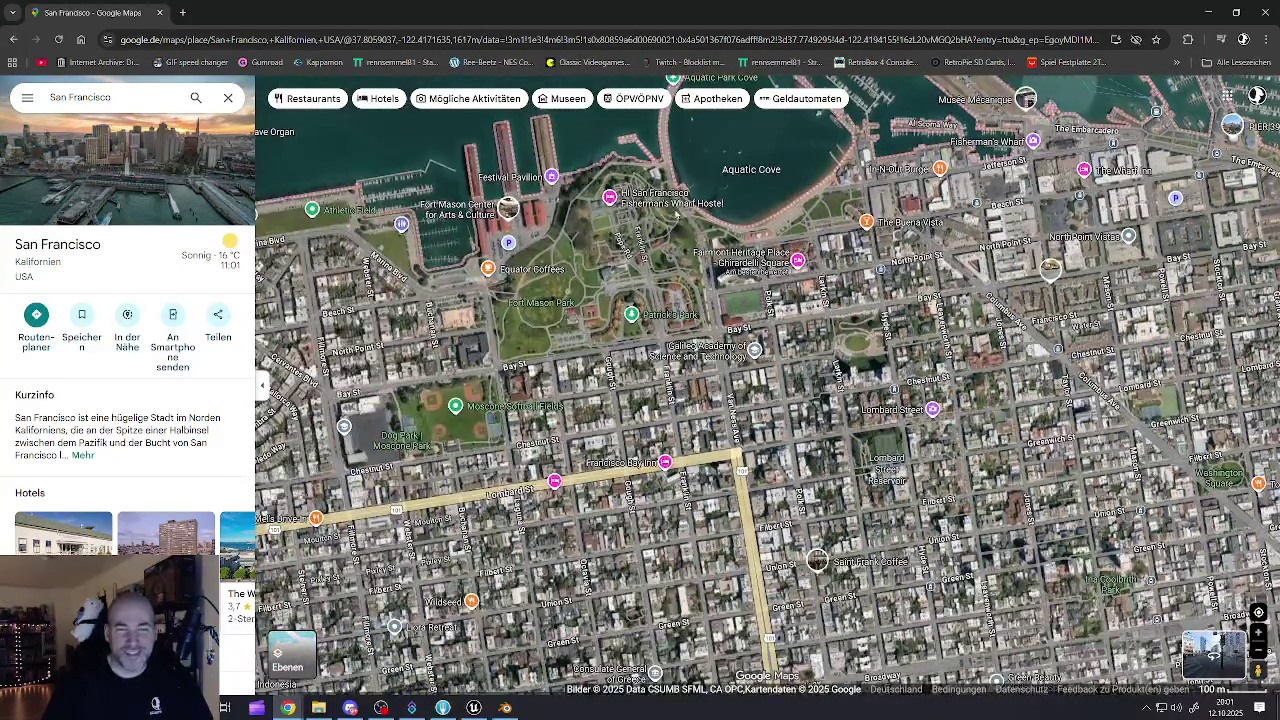
{"action": "scroll", "coordinate": [600, 245], "scroll_direction": "up", "scroll_amount": 5}
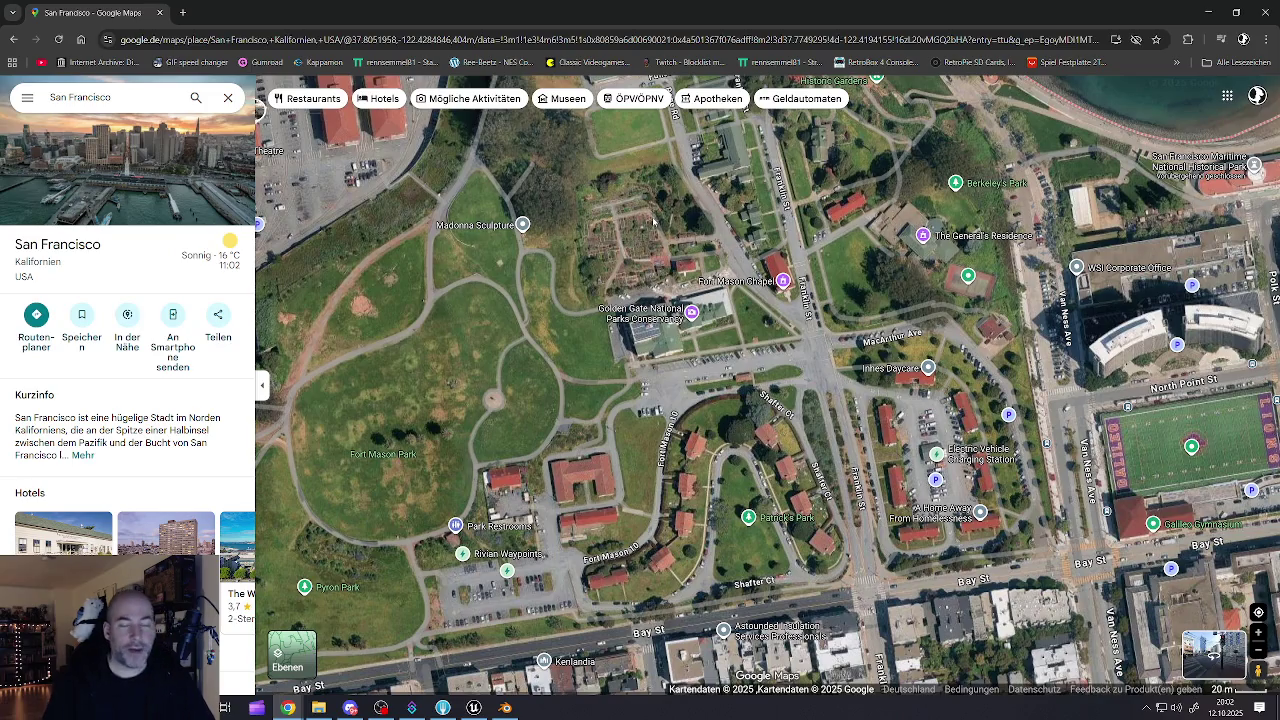
{"action": "left_click", "coordinate": [474, 707]}
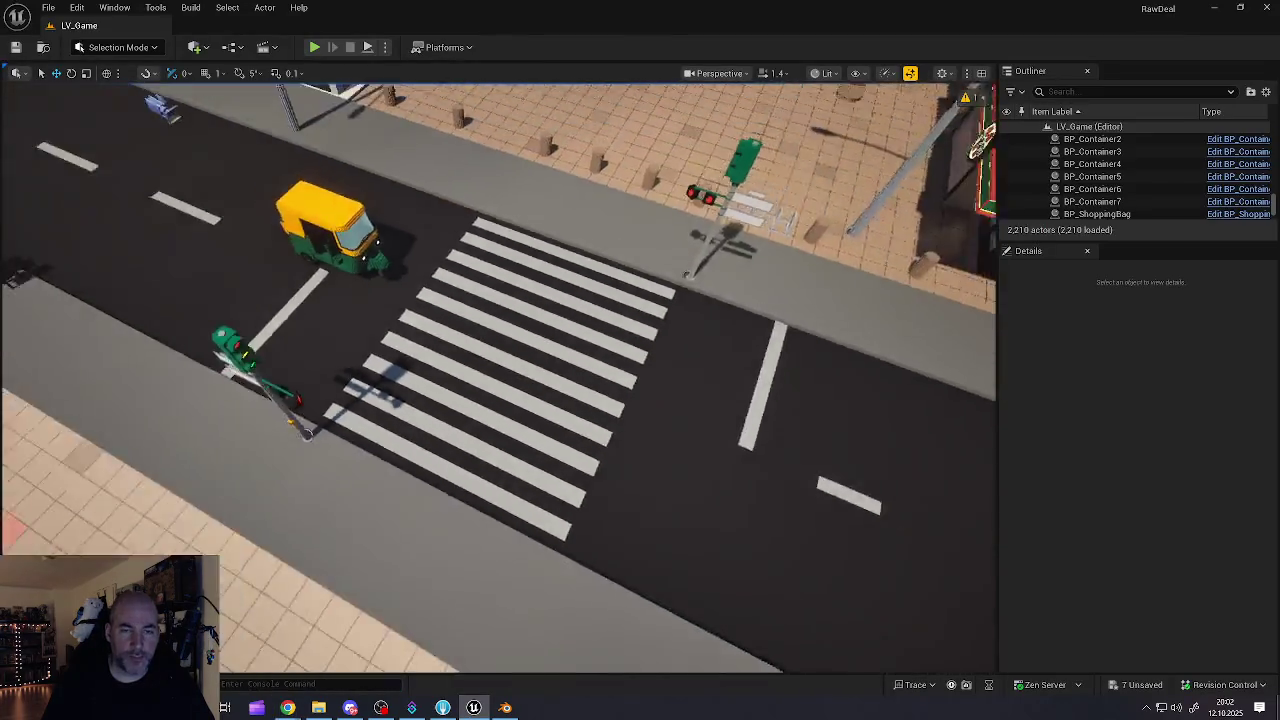
- Raise camera speed, pull back to a wide city overview, and fly over the district toward the coast
{"action": "scroll", "coordinate": [498, 378], "scroll_direction": "up", "scroll_amount": 4}
{"action": "key", "text": "s"}
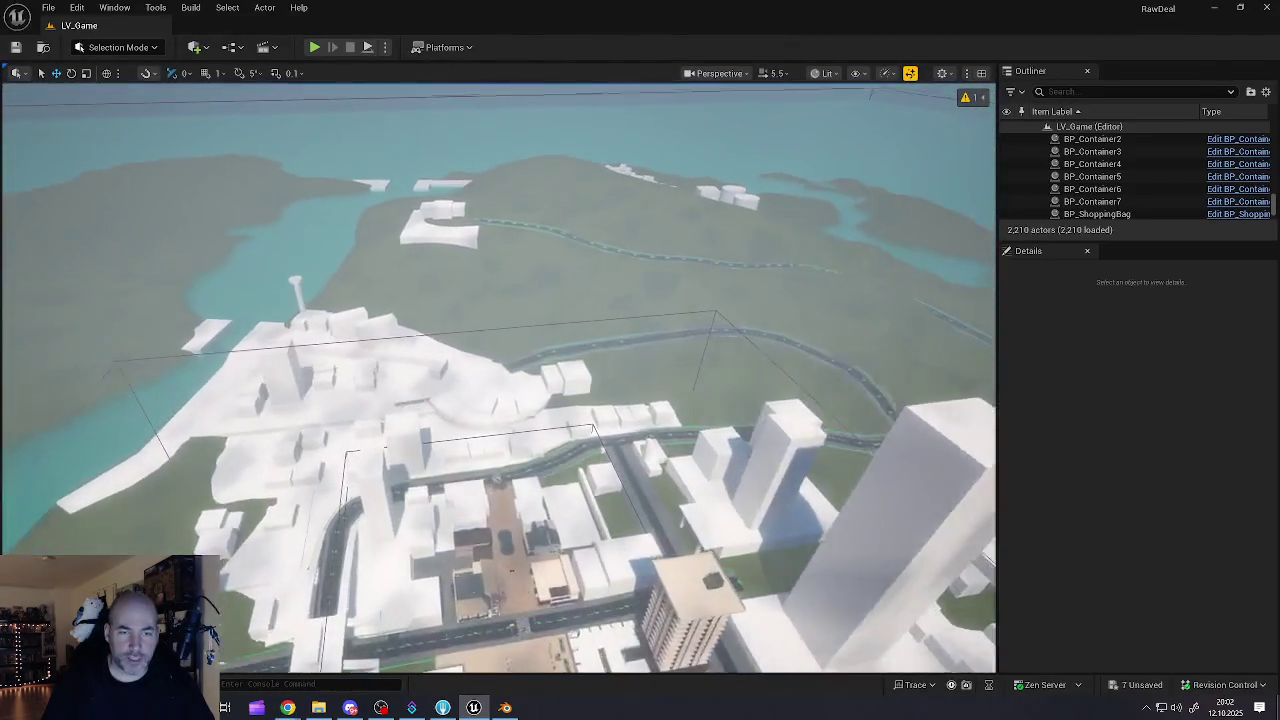
{"action": "key", "text": "w"}
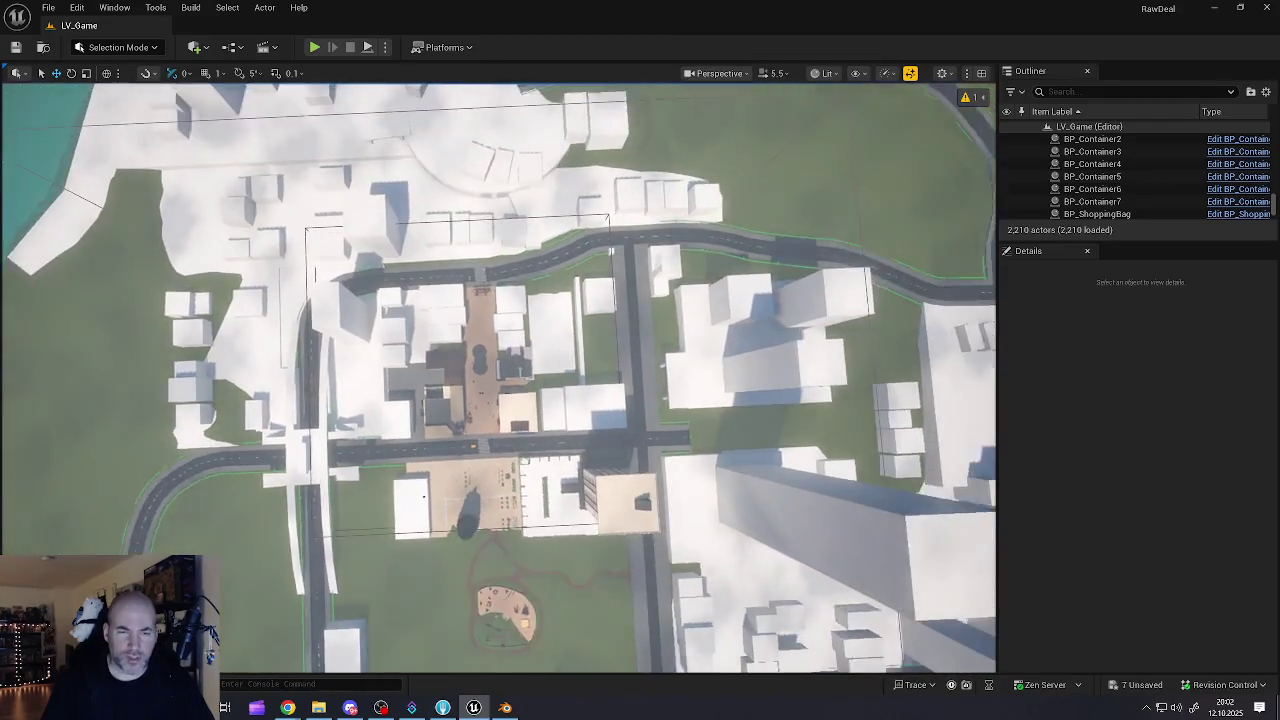
{"action": "key", "text": "w"}
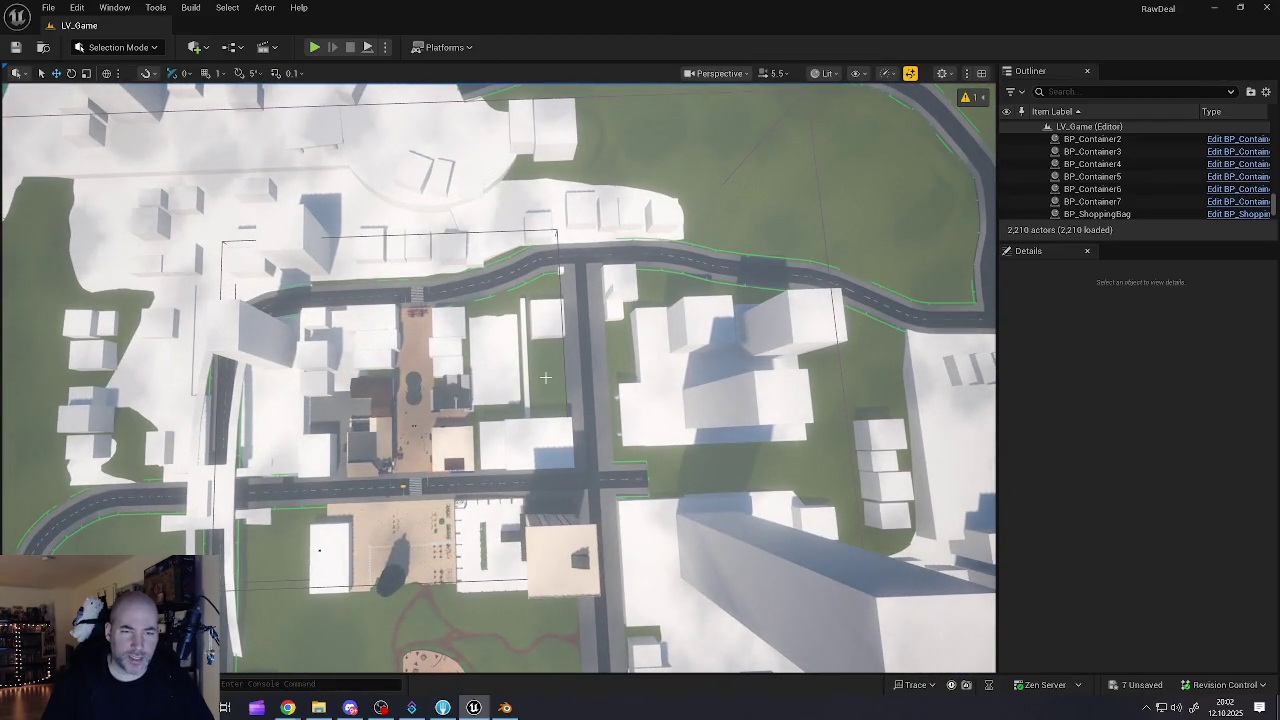
{"action": "key", "text": "d"}
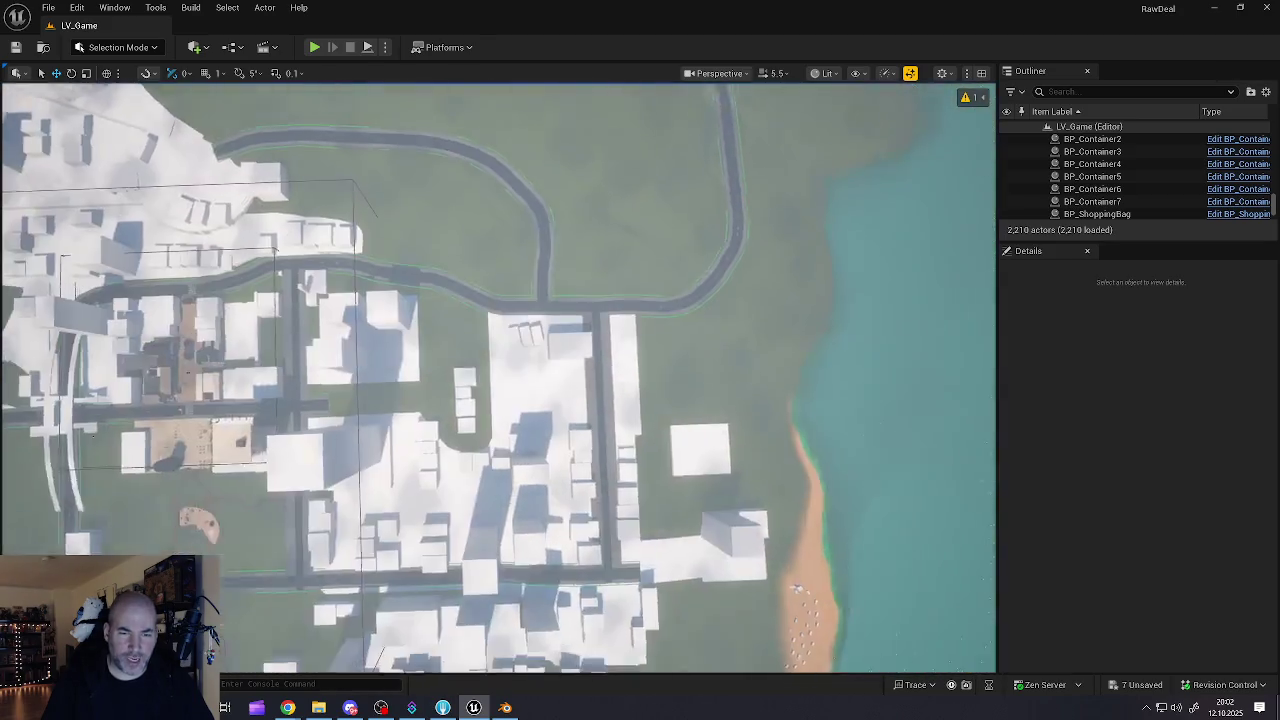
- Turn the view around toward the coast, construction site and overpass, then fly over the city
{"action": "left_click_drag", "start_coordinate": [500, 380], "coordinate": [670, 380]}
{"action": "key", "text": "d"}
{"action": "mouse_move", "coordinate": [500, 380]}
{"action": "left_mouse_down"}
{"action": "mouse_move", "coordinate": [580, 370]}
{"action": "mouse_move", "coordinate": [605, 340]}
{"action": "mouse_move", "coordinate": [520, 380]}
{"action": "mouse_move", "coordinate": [600, 380]}
{"action": "mouse_move", "coordinate": [380, 372]}
{"action": "mouse_move", "coordinate": [565, 362]}
{"action": "left_mouse_up"}
{"action": "key", "text": "s"}
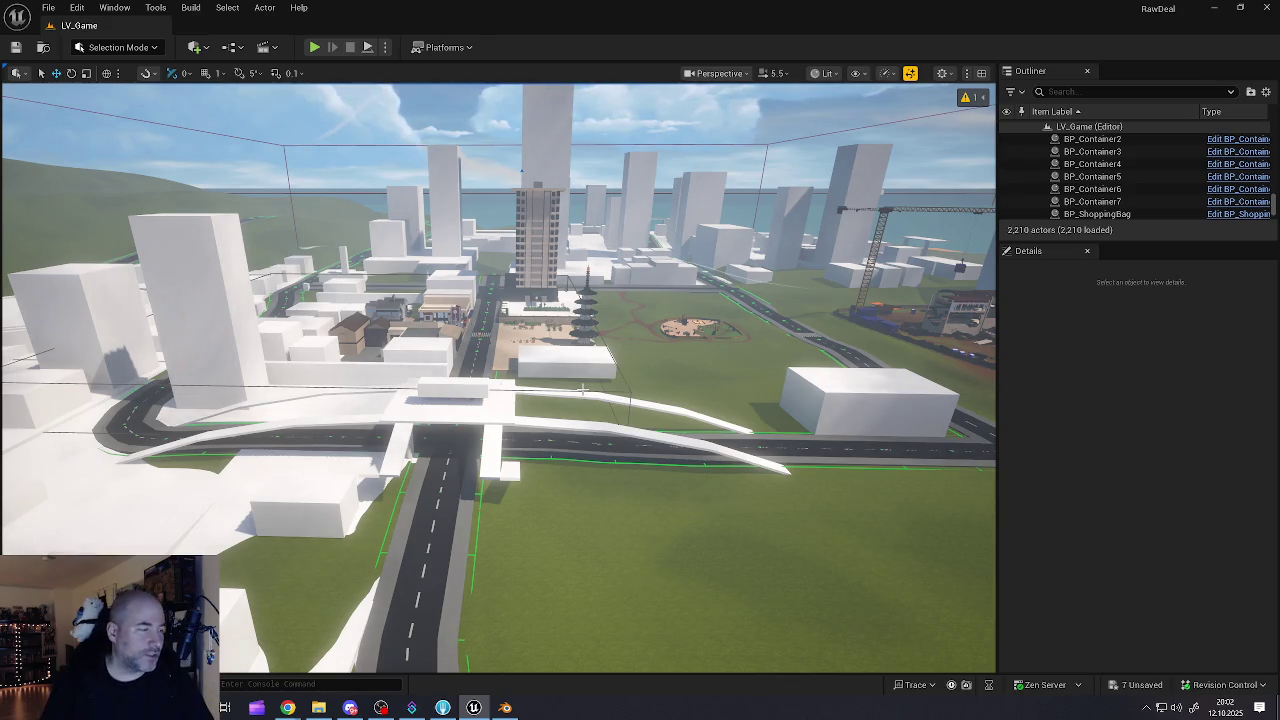
{"action": "mouse_move", "coordinate": [568, 366]}
{"action": "left_mouse_down"}
{"action": "mouse_move", "coordinate": [574, 432]}
{"action": "mouse_move", "coordinate": [547, 670]}
{"action": "left_mouse_up"}
- Fly forward through the red tyre-pillar gate and across the pagoda plaza past the RawDeal stall
{"action": "scroll", "coordinate": [547, 670], "scroll_direction": "down", "scroll_amount": 1}
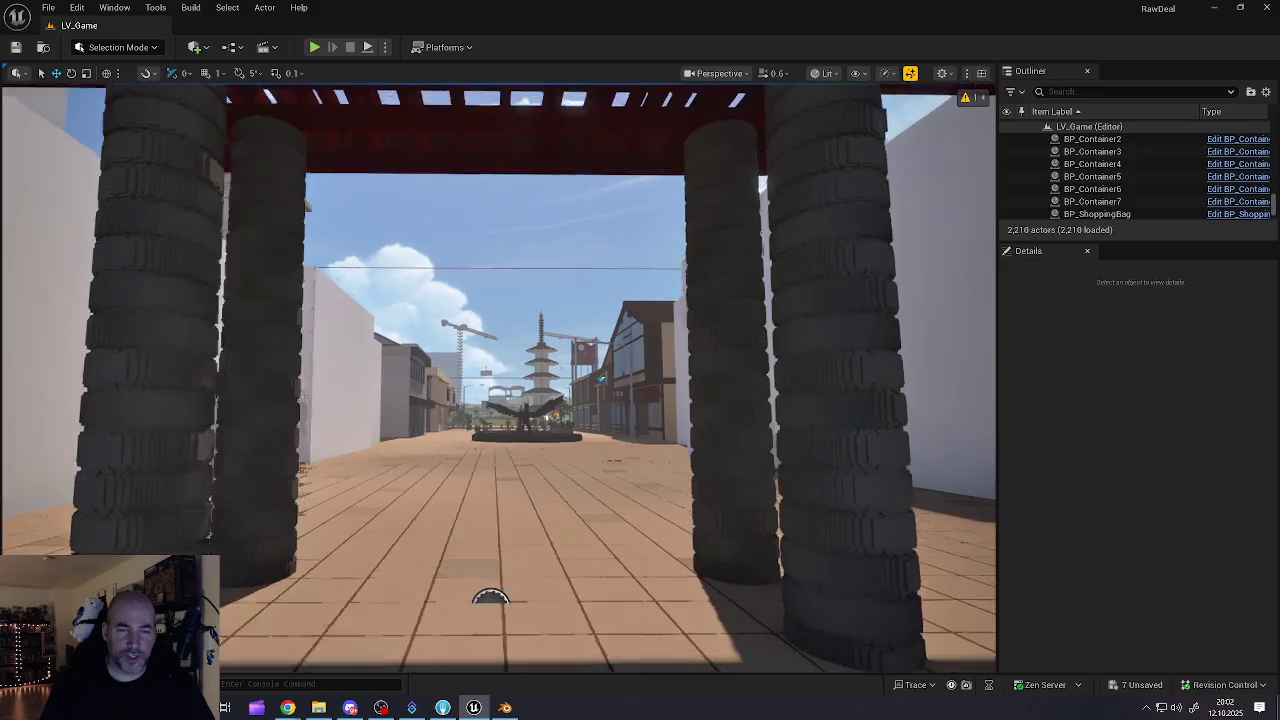
{"action": "left_click_drag", "start_coordinate": [547, 670], "coordinate": [547, 658]}
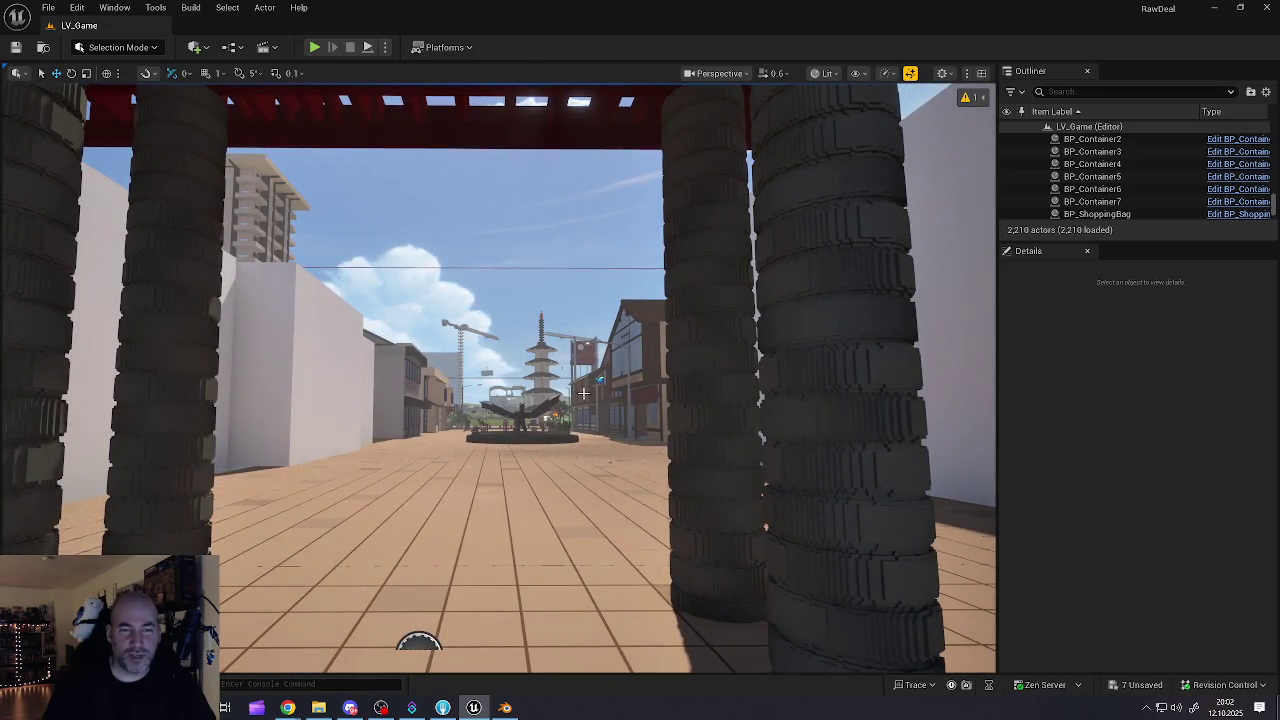
{"action": "mouse_move", "coordinate": [567, 414]}
{"action": "left_mouse_down"}
{"action": "mouse_move", "coordinate": [562, 362]}
{"action": "mouse_move", "coordinate": [508, 282]}
{"action": "left_mouse_up"}
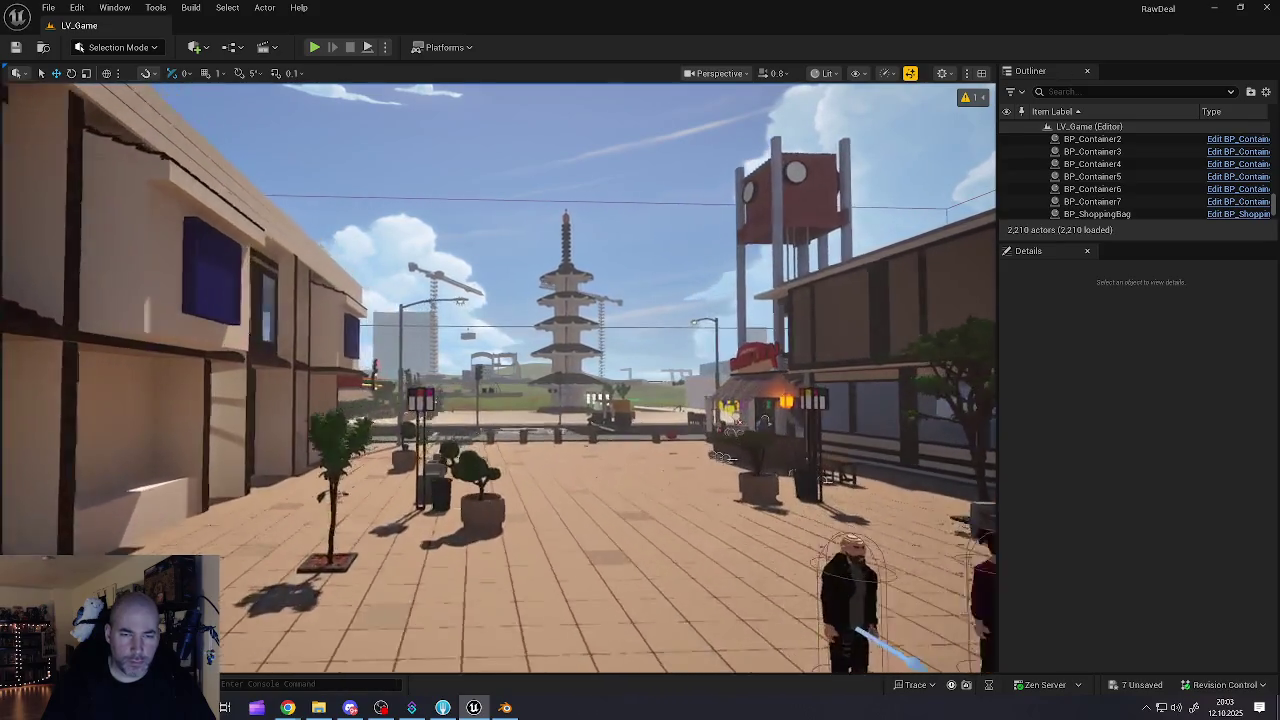
{"action": "key", "text": "w"}
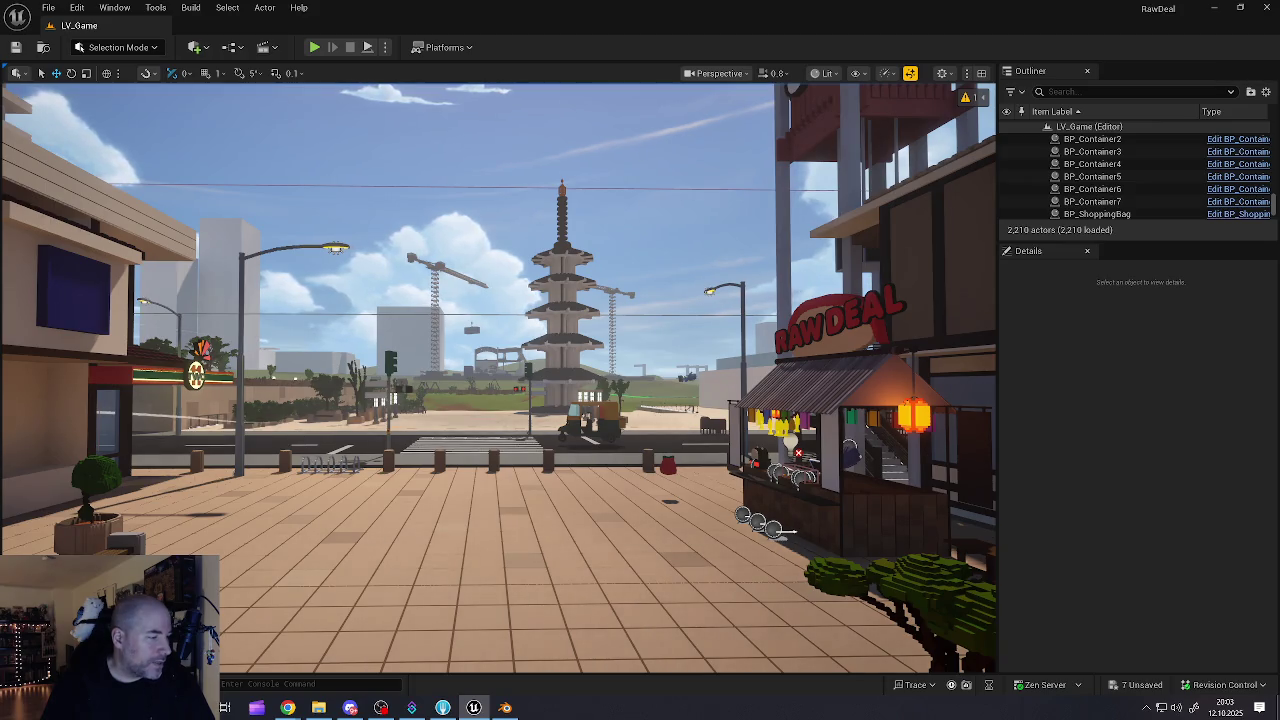
- Cycle through camera bookmarks 1–4: tree building, fountain plaza, convenience-store street and road view
{"action": "key", "text": "1"}
{"action": "key", "text": "2"}
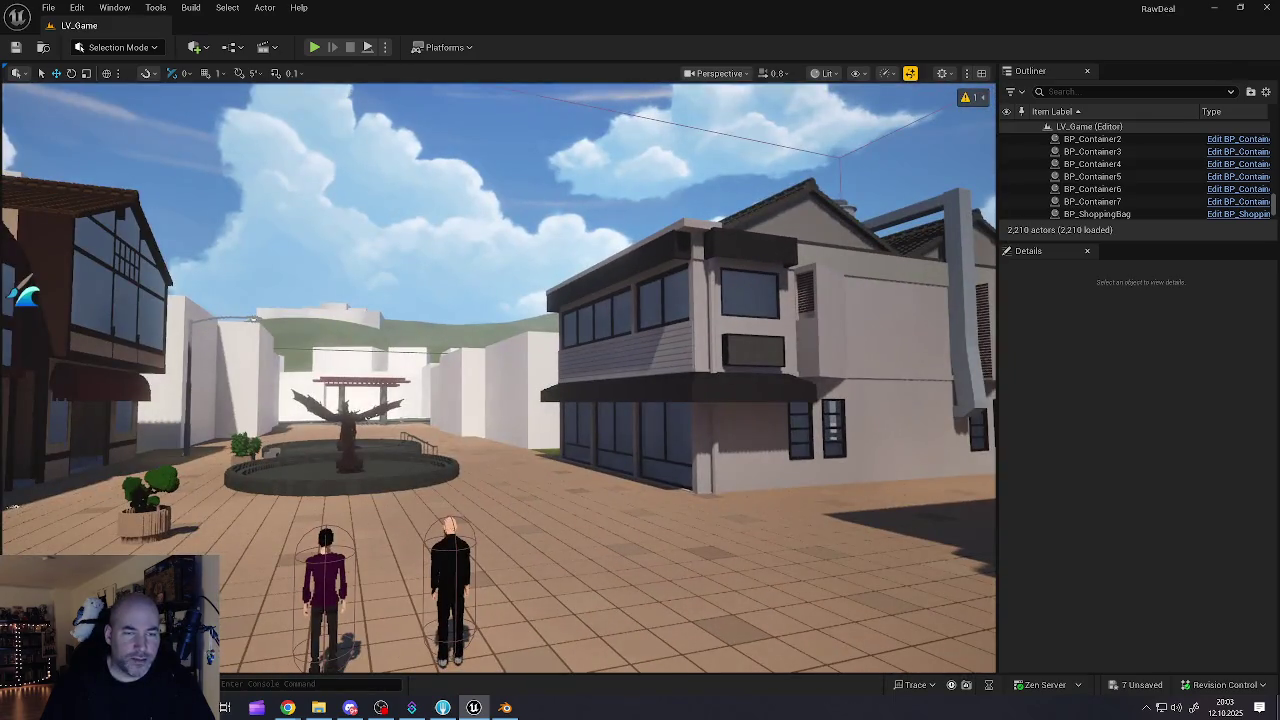
{"action": "key", "text": "3"}
{"action": "key", "text": "4"}
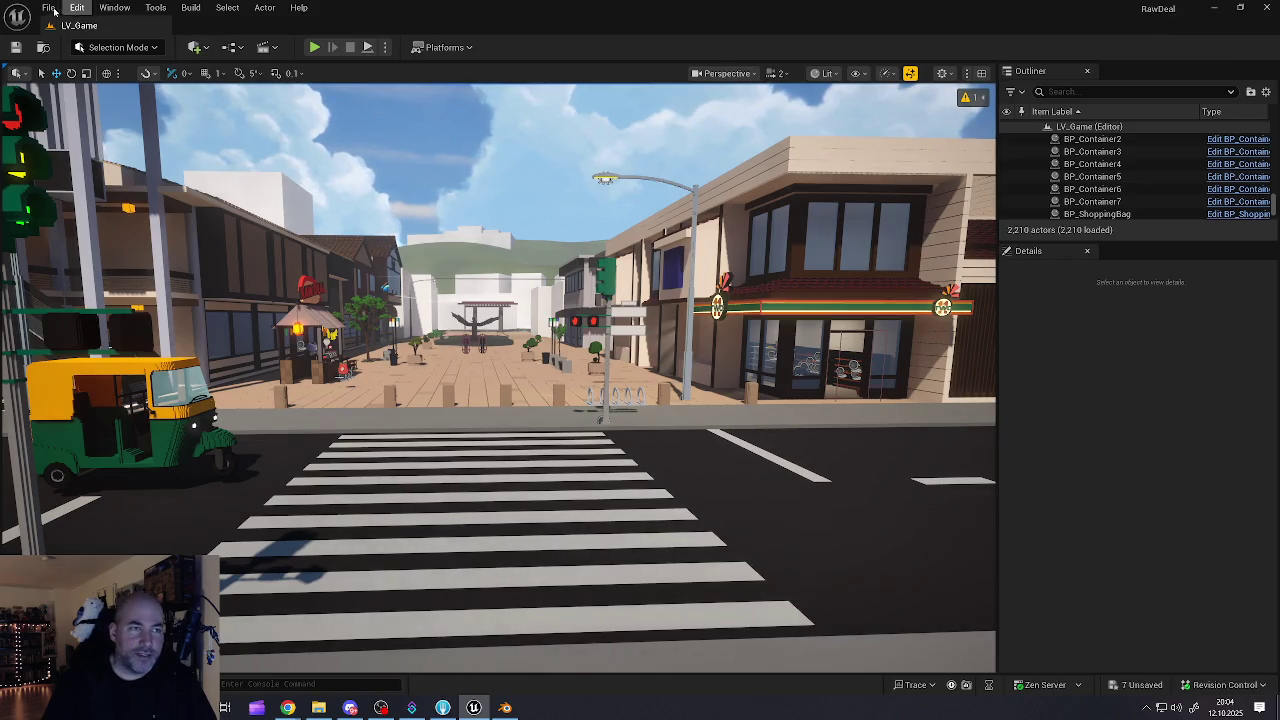
- Save all level changes with File > Save All and minimize the Unreal editor
{"action": "left_click", "coordinate": [48, 7]}
{"action": "left_click", "coordinate": [85, 189]}
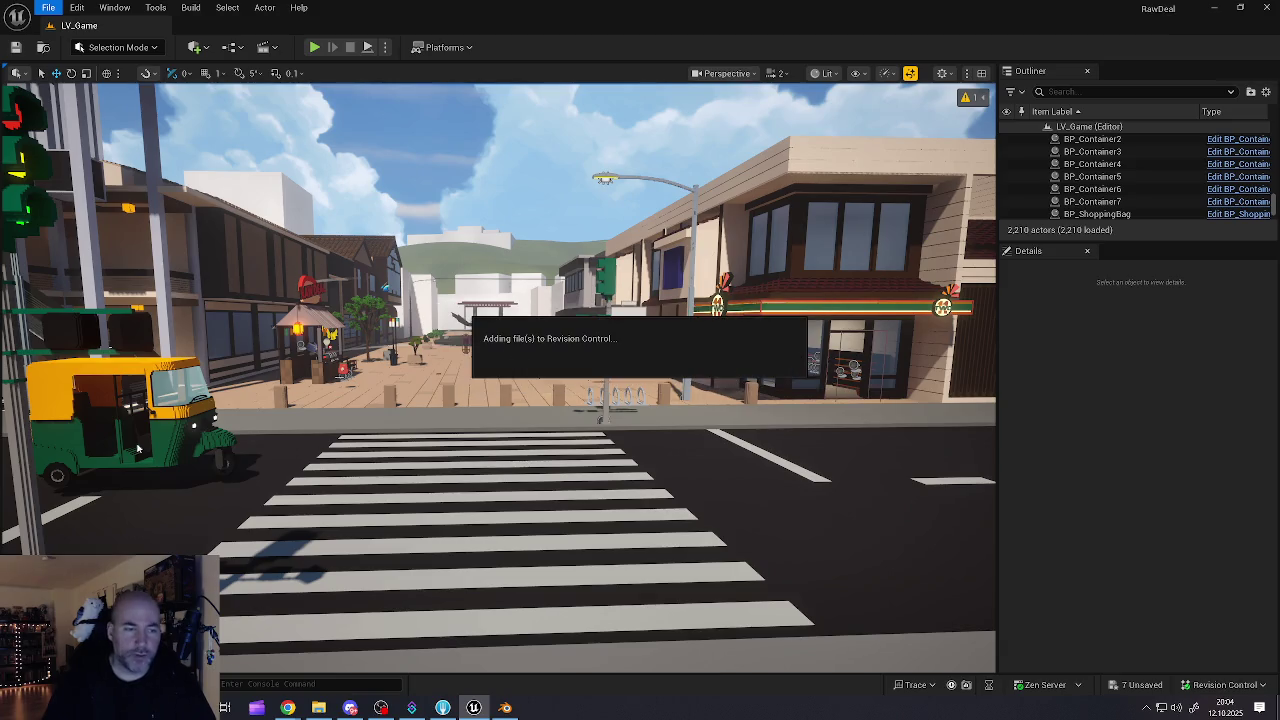
{"action": "left_click", "coordinate": [1215, 10]}
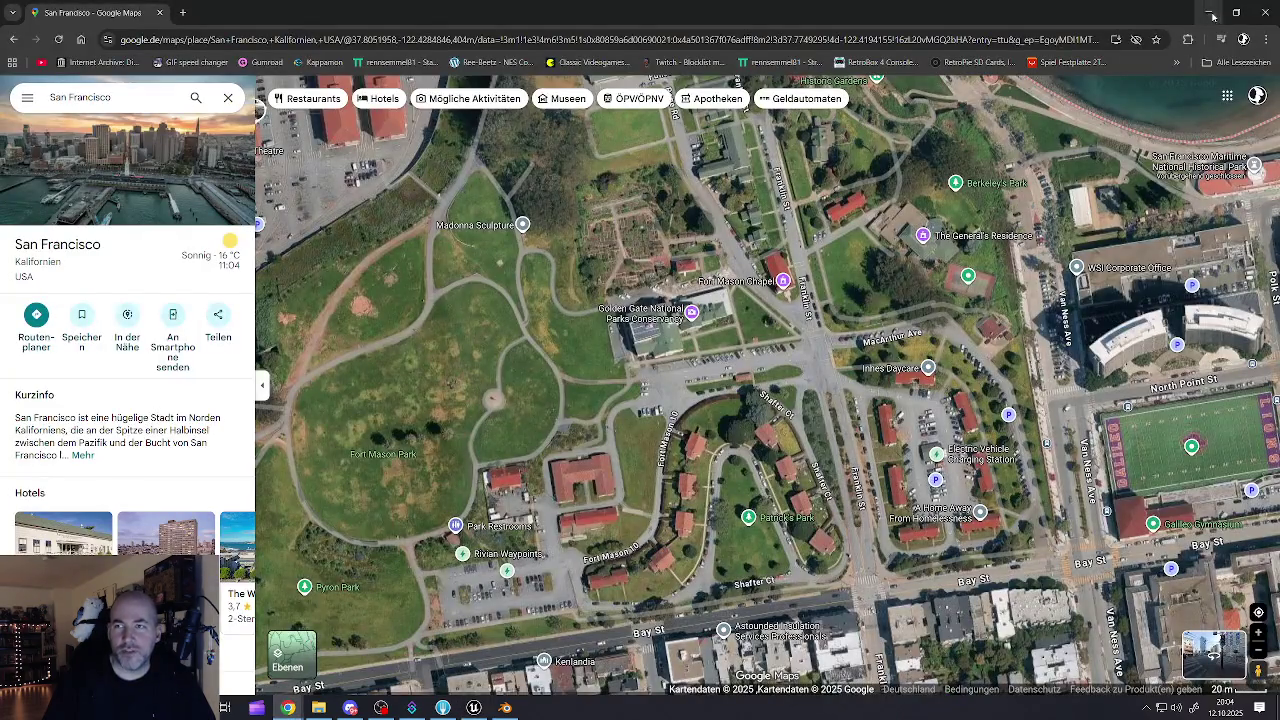
- Minimize Chrome, launch Blender from the desktop and dismiss the splash screen
{"action": "left_click", "coordinate": [1211, 13]}
{"action": "double_click", "coordinate": [1240, 450]}
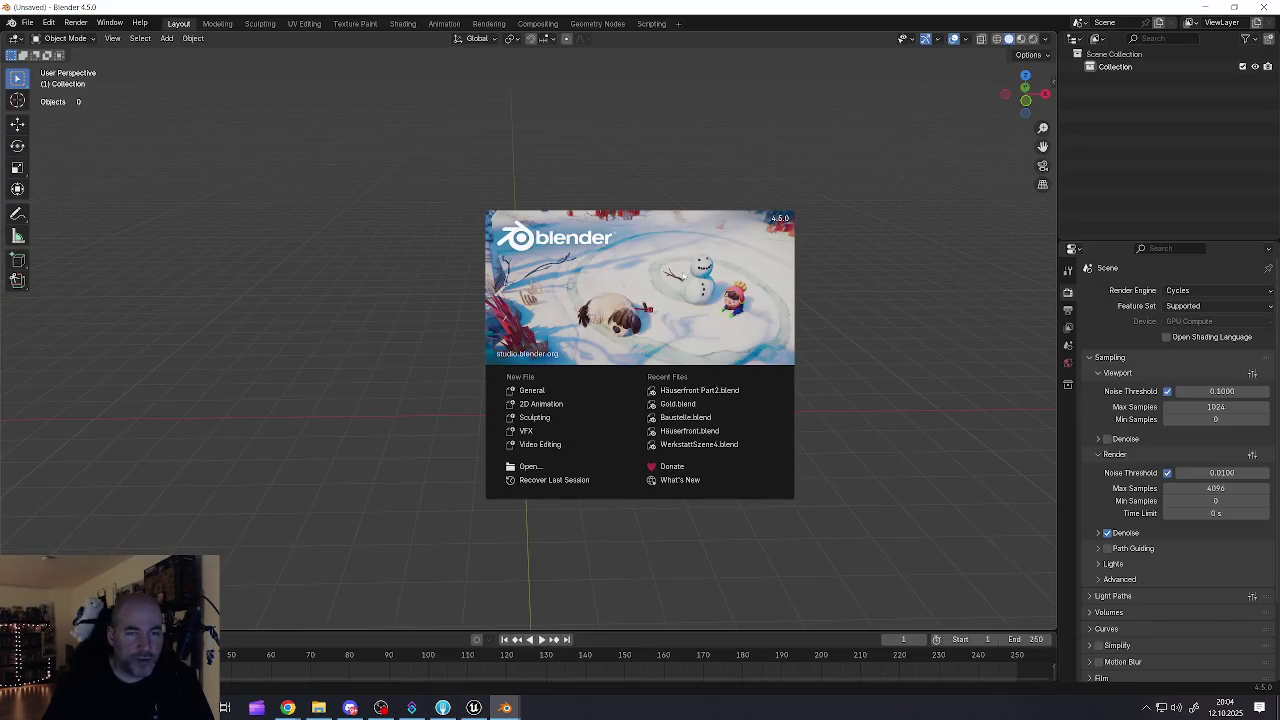
{"action": "left_click", "coordinate": [416, 226]}
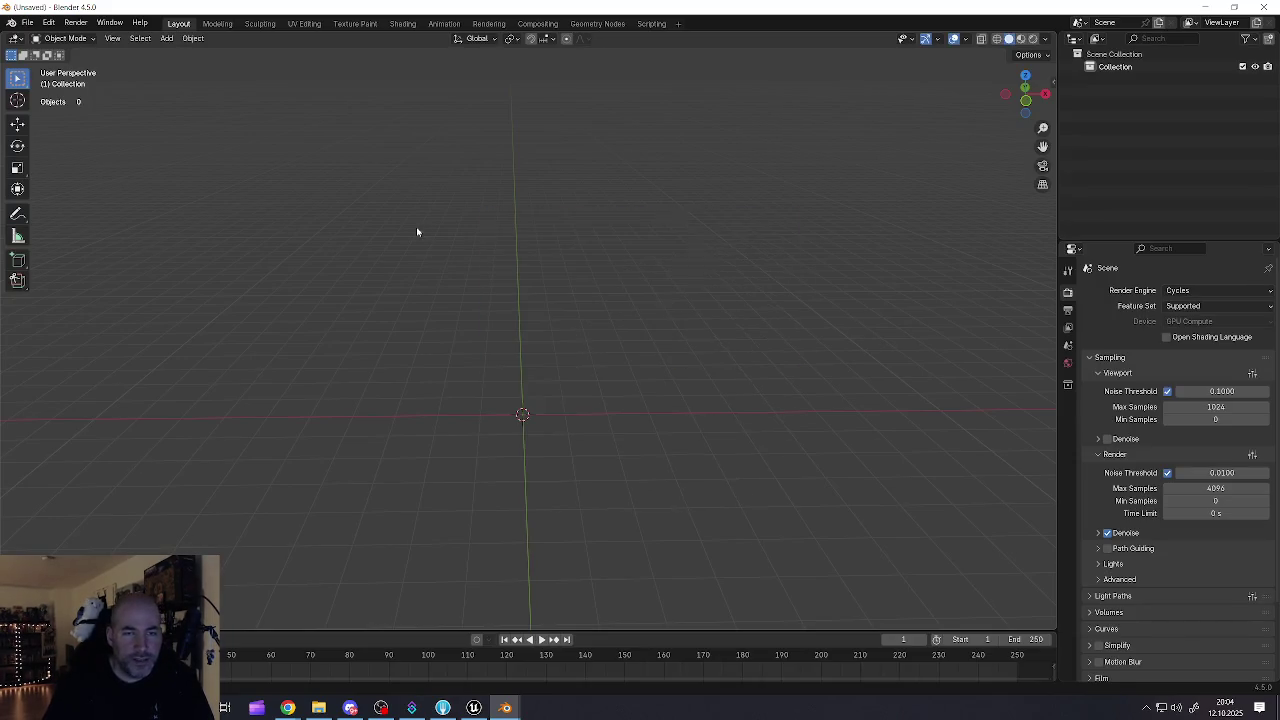
- Open WerkstattSzene4.blend from File > Open Recent
{"action": "left_click", "coordinate": [27, 22]}
{"action": "mouse_move", "coordinate": [60, 62]}
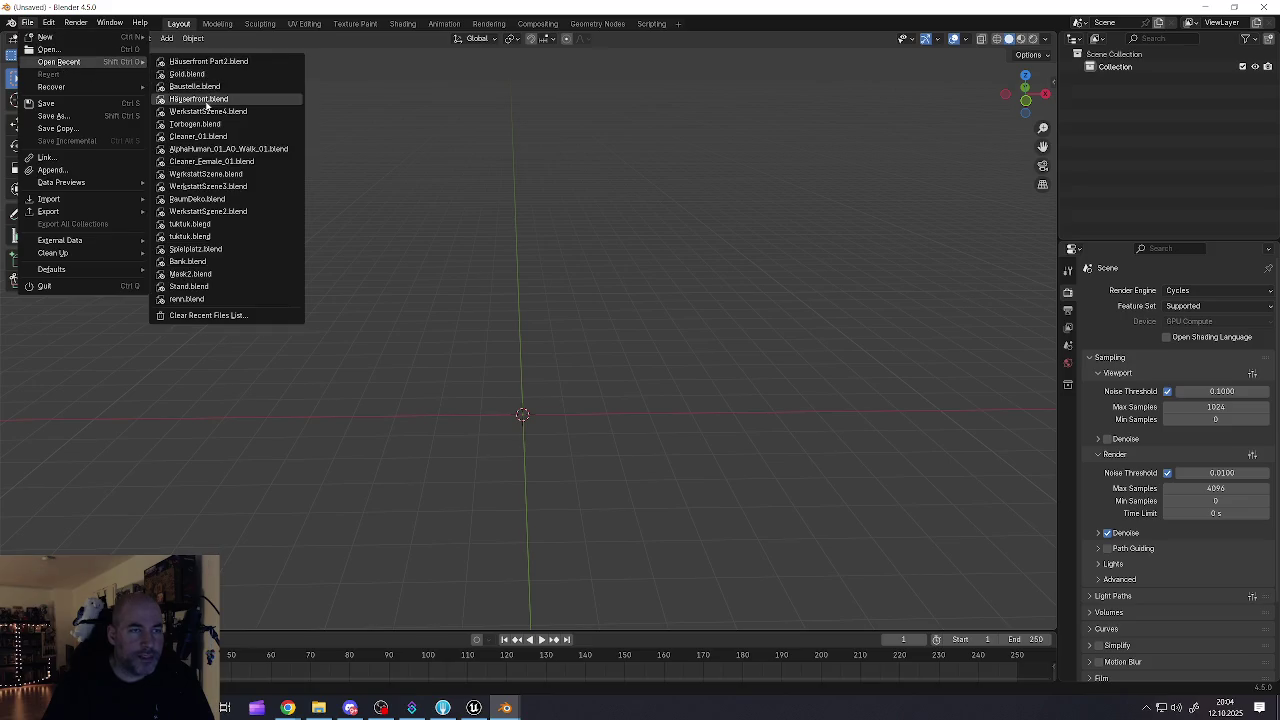
{"action": "mouse_move", "coordinate": [203, 112]}
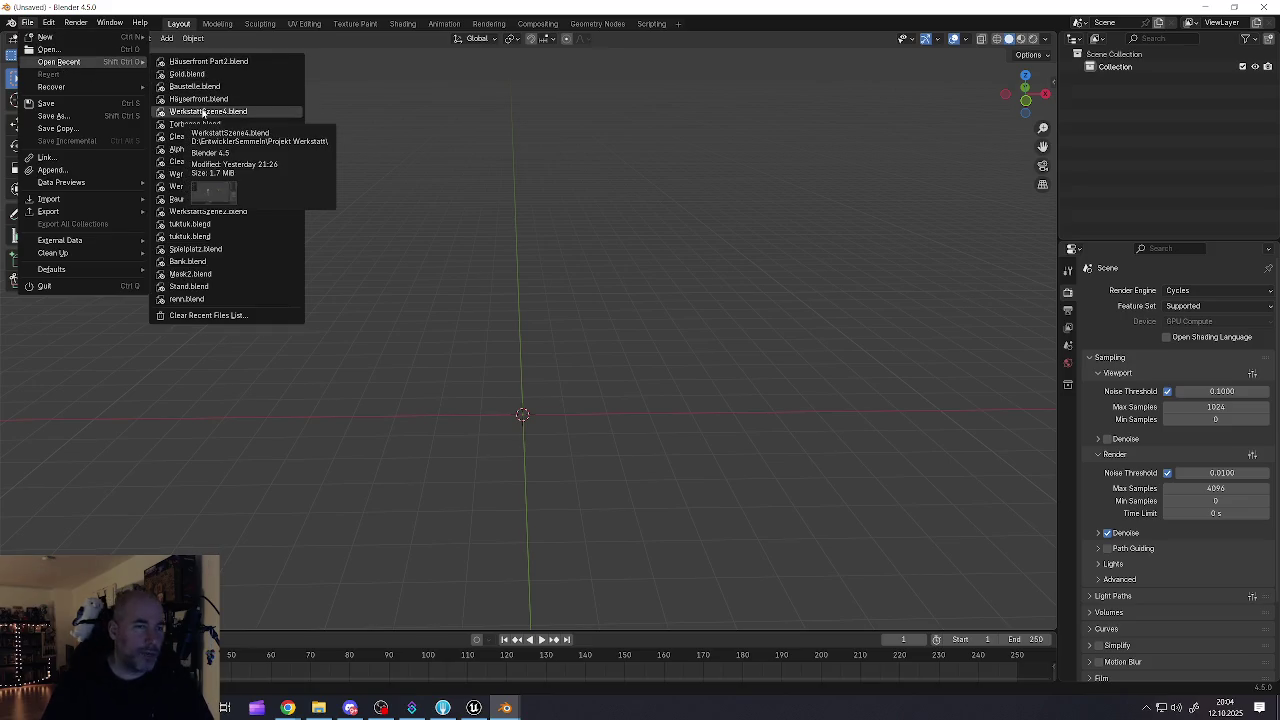
{"action": "left_click", "coordinate": [192, 112]}
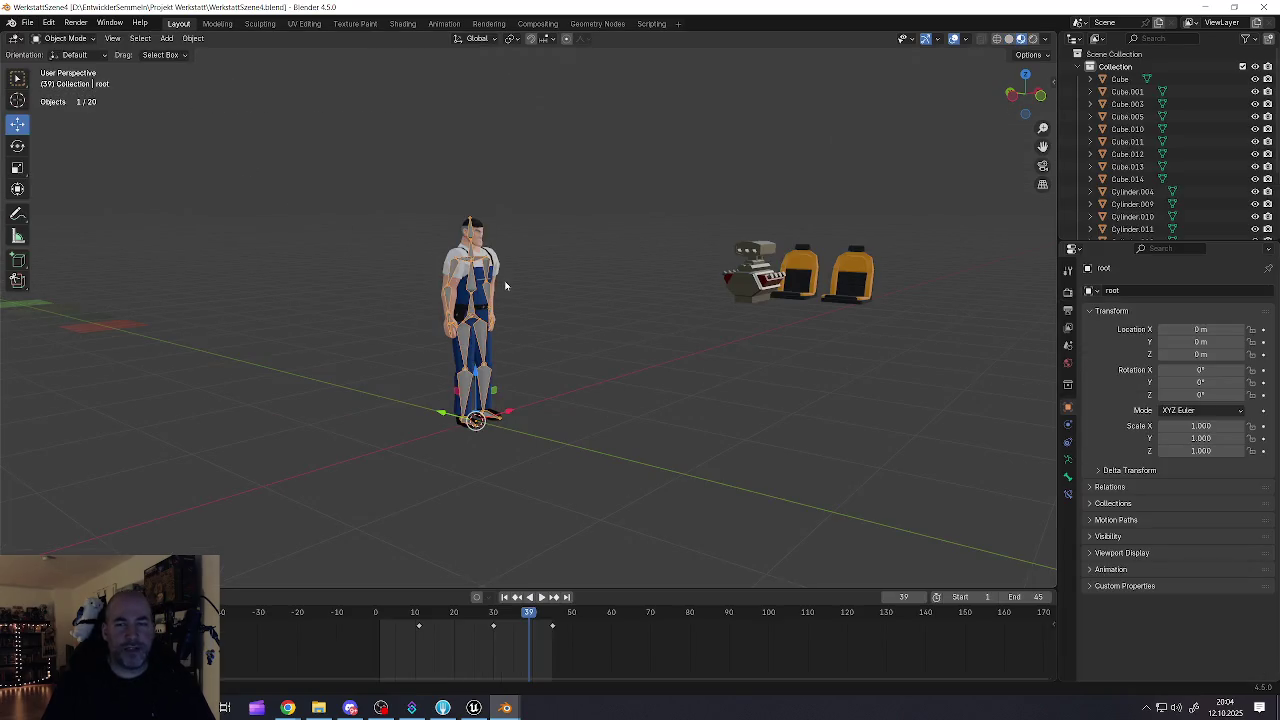
- Select the left red car, frame it, and view it from a low side angle
{"action": "scroll", "coordinate": [503, 280], "scroll_direction": "down", "scroll_amount": 3}
{"action": "scroll", "coordinate": [574, 289], "scroll_direction": "down", "scroll_amount": 2}
{"action": "mouse_move", "coordinate": [484, 282]}
{"action": "left_mouse_down"}
{"action": "mouse_move", "coordinate": [546, 329]}
{"action": "mouse_move", "coordinate": [750, 256]}
{"action": "mouse_move", "coordinate": [530, 300]}
{"action": "mouse_move", "coordinate": [426, 289]}
{"action": "left_mouse_up"}
{"action": "left_click", "coordinate": [530, 298]}
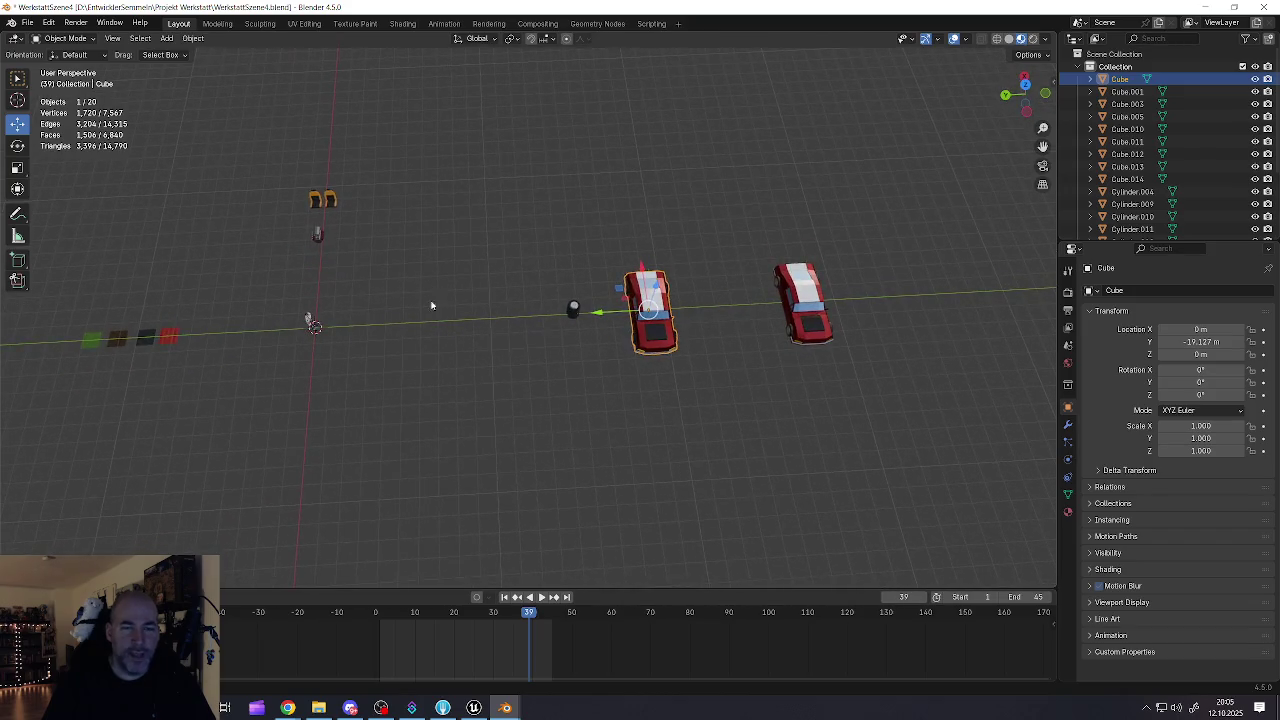
{"action": "key", "text": "KP_Decimal"}
{"action": "mouse_move", "coordinate": [549, 335]}
{"action": "left_mouse_down"}
{"action": "mouse_move", "coordinate": [554, 311]}
{"action": "mouse_move", "coordinate": [629, 267]}
{"action": "mouse_move", "coordinate": [530, 255]}
{"action": "mouse_move", "coordinate": [706, 317]}
{"action": "mouse_move", "coordinate": [620, 305]}
{"action": "left_mouse_up"}
{"action": "key", "text": "alt+a"}
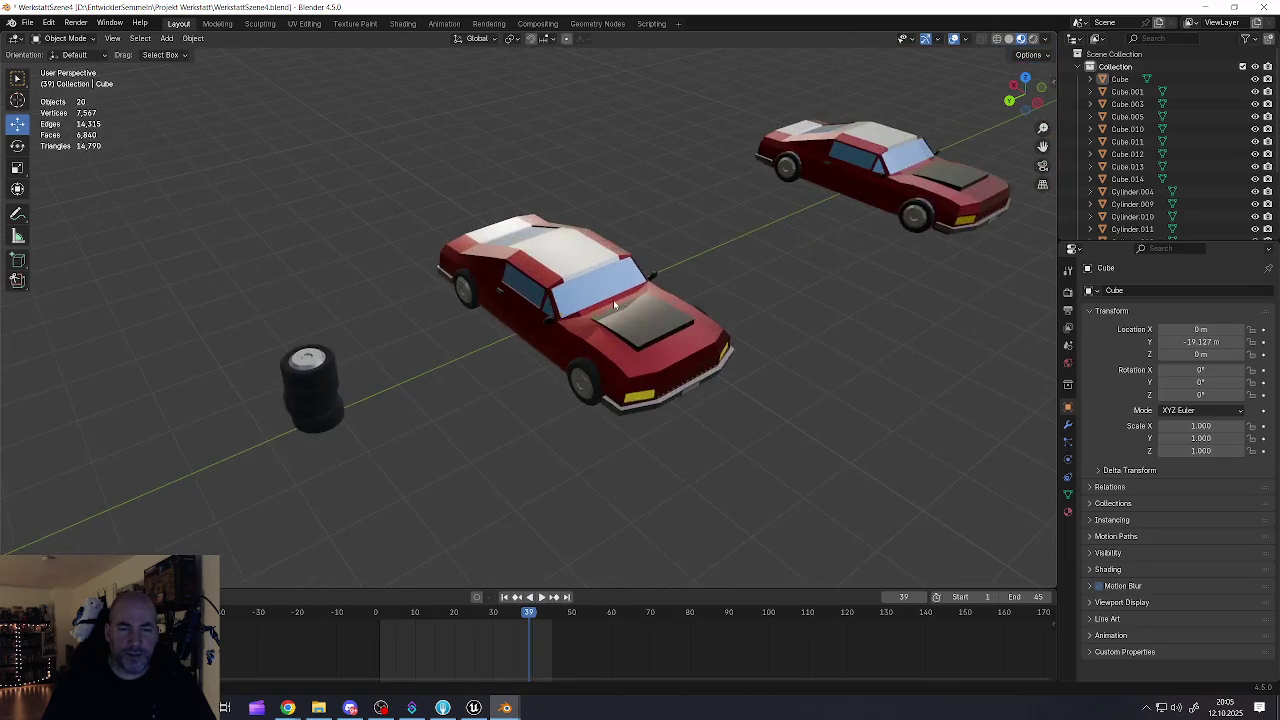
- Orbit and zoom around both red cars, then pan across the scene
{"action": "scroll", "coordinate": [620, 305], "scroll_direction": "down", "scroll_amount": 5}
{"action": "scroll", "coordinate": [623, 316], "scroll_direction": "up", "scroll_amount": 3}
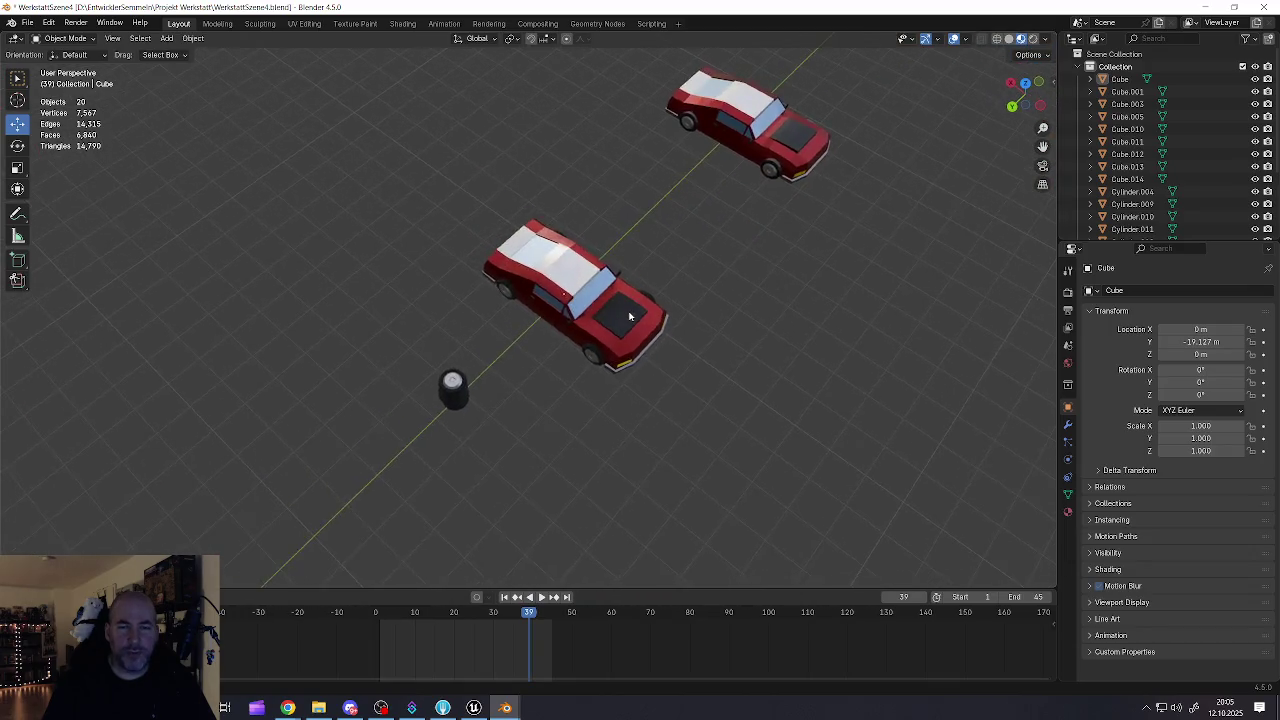
{"action": "scroll", "coordinate": [625, 318], "scroll_direction": "down", "scroll_amount": 5}
{"action": "scroll", "coordinate": [640, 324], "scroll_direction": "up", "scroll_amount": 3}
{"action": "mouse_move", "coordinate": [576, 275]}
{"action": "left_mouse_down"}
{"action": "mouse_move", "coordinate": [503, 286]}
{"action": "mouse_move", "coordinate": [491, 251]}
{"action": "mouse_move", "coordinate": [588, 303]}
{"action": "left_mouse_up"}
{"action": "scroll", "coordinate": [588, 303], "scroll_direction": "up", "scroll_amount": 2}
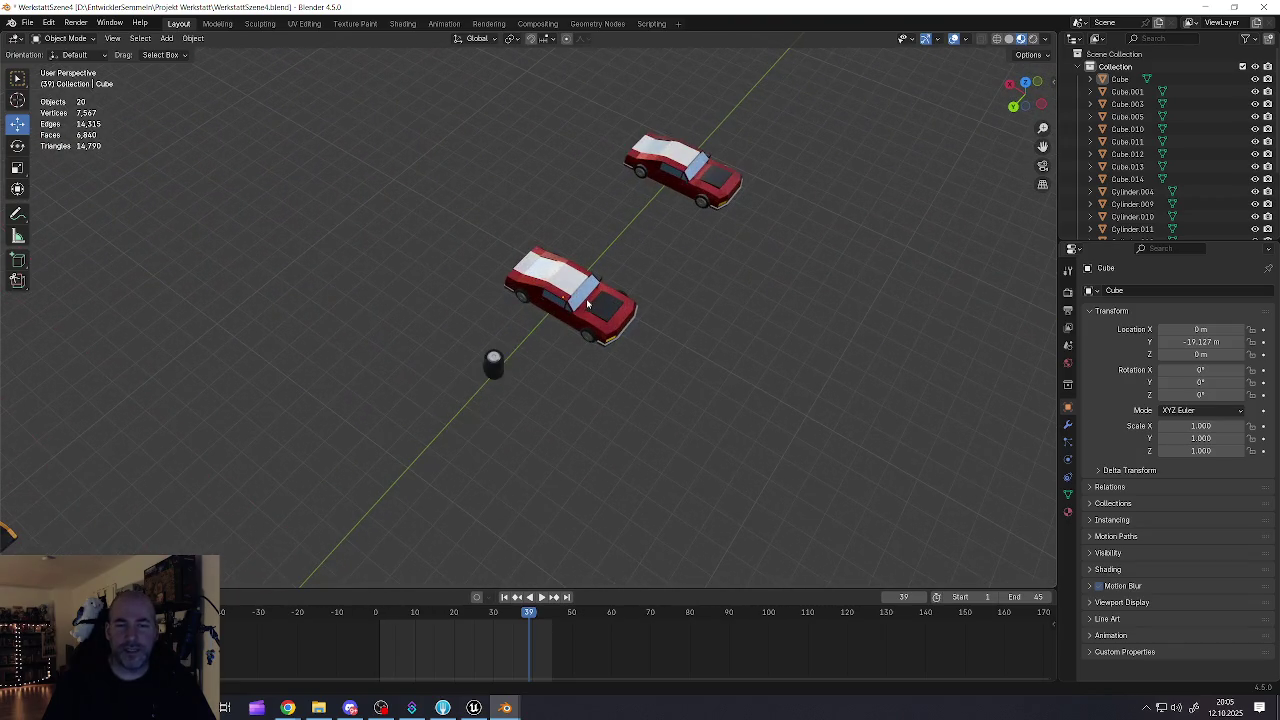
{"action": "scroll", "coordinate": [570, 298], "scroll_direction": "down", "scroll_amount": 2}
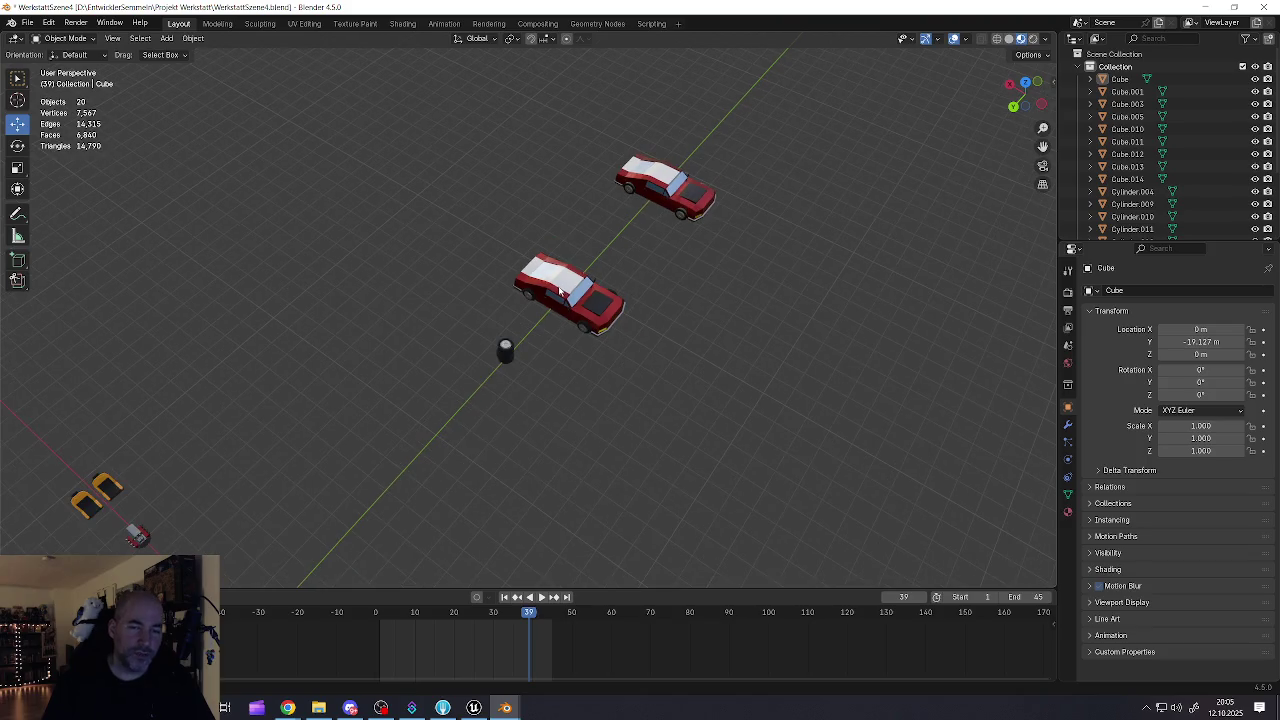
{"action": "left_click_drag", "start_coordinate": [517, 317], "coordinate": [549, 262]}
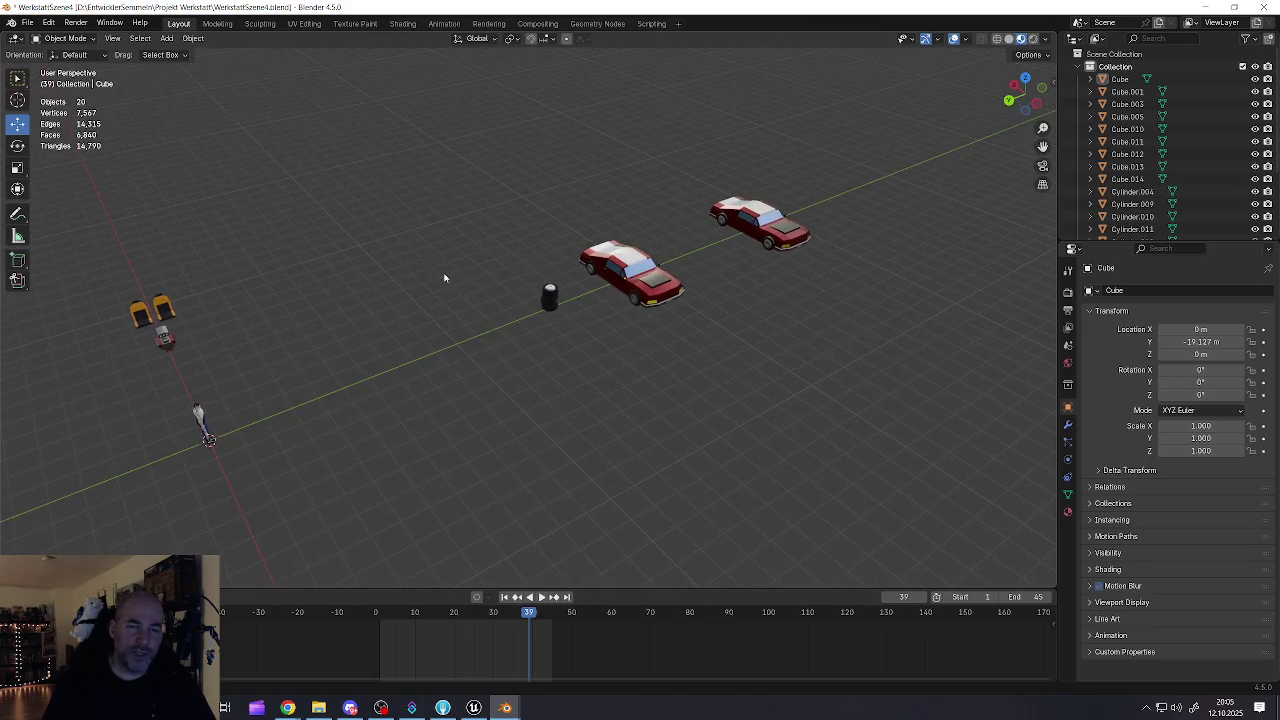
{"action": "left_click_drag", "start_coordinate": [443, 277], "coordinate": [710, 278]}
{"action": "scroll", "coordinate": [458, 332], "scroll_direction": "up", "scroll_amount": 10}
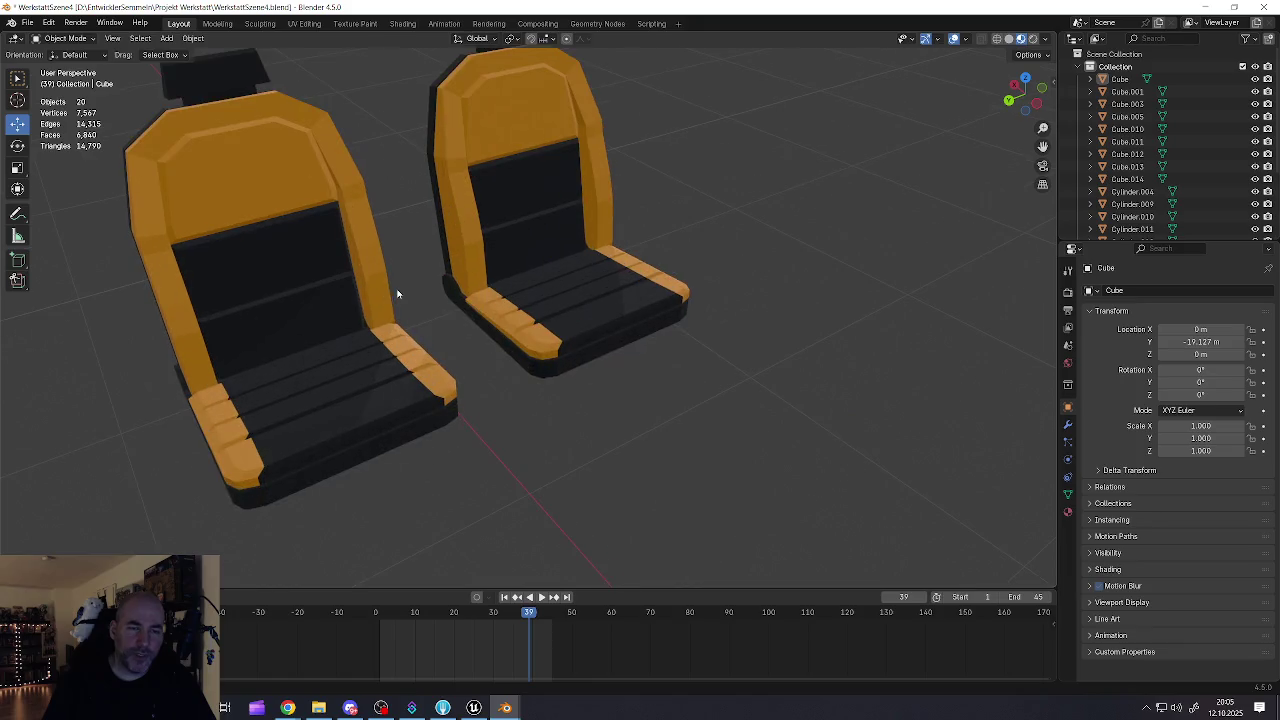
- Select the left orange seat, then the engine block, and orbit around the engine
{"action": "left_click", "coordinate": [323, 300]}
{"action": "scroll", "coordinate": [346, 320], "scroll_direction": "down", "scroll_amount": 3}
{"action": "scroll", "coordinate": [346, 320], "scroll_direction": "down", "scroll_amount": 3}
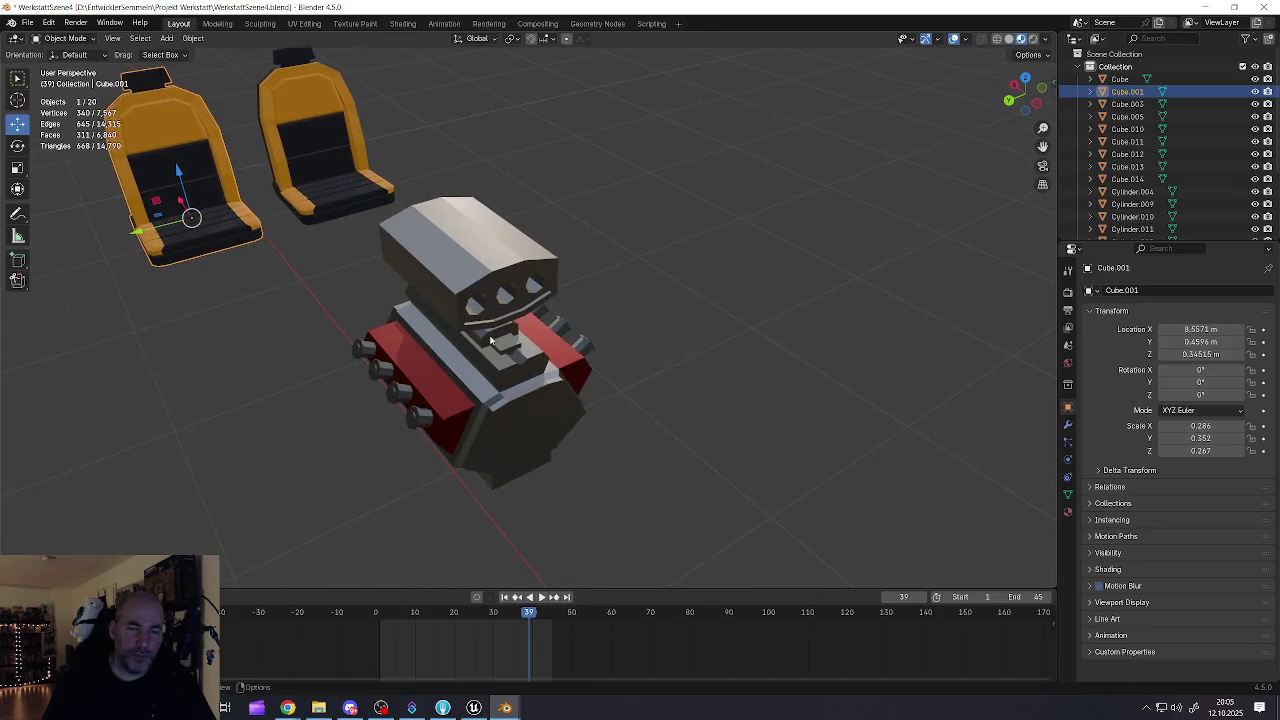
{"action": "left_click", "coordinate": [400, 320]}
{"action": "left_click_drag", "start_coordinate": [400, 320], "coordinate": [513, 328]}
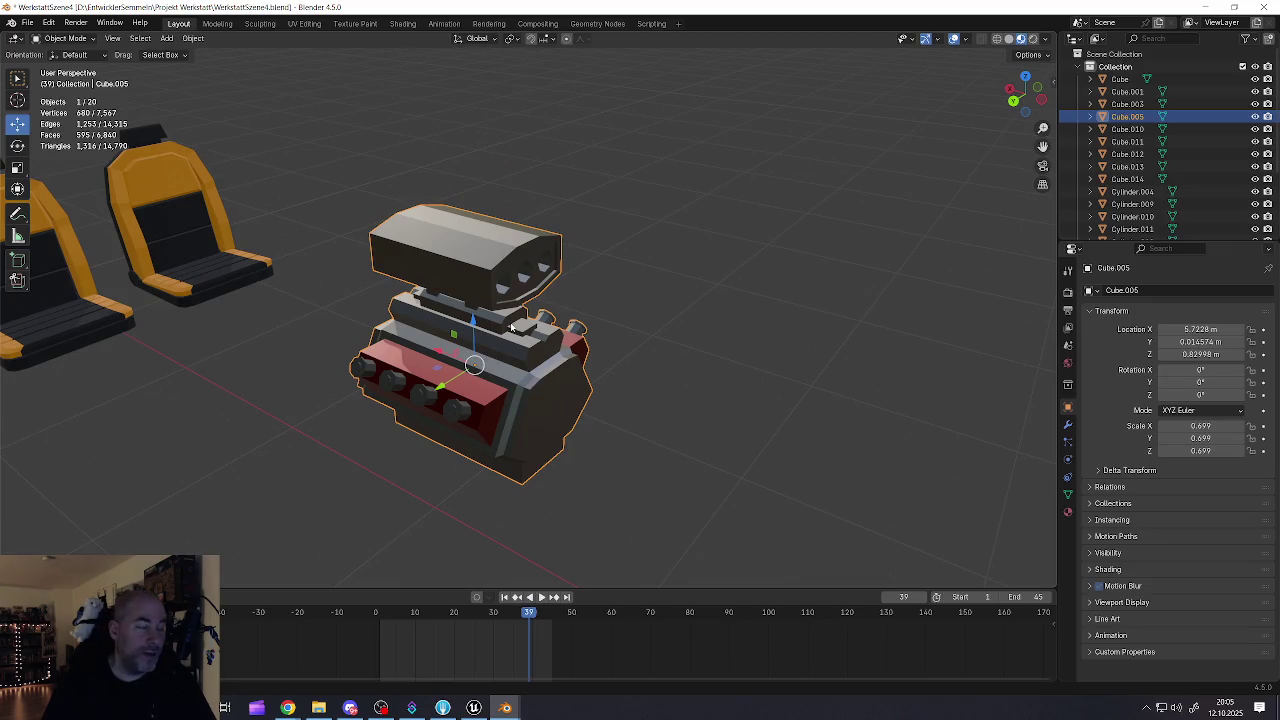
{"action": "scroll", "coordinate": [513, 328], "scroll_direction": "down", "scroll_amount": 3}
{"action": "left_click_drag", "start_coordinate": [510, 310], "coordinate": [498, 310]}
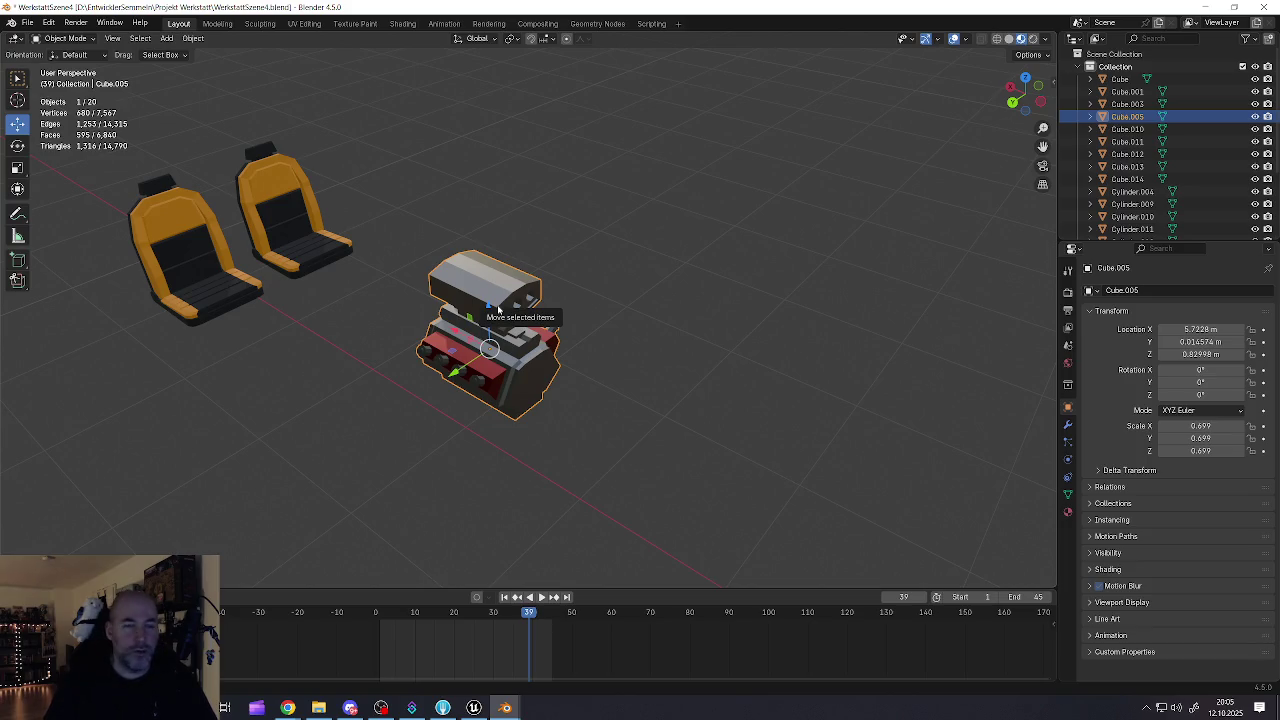
- Apply Shade Smooth to the engine, then undo it to keep flat shading
{"action": "right_click", "coordinate": [591, 346]}
{"action": "left_click", "coordinate": [581, 353]}
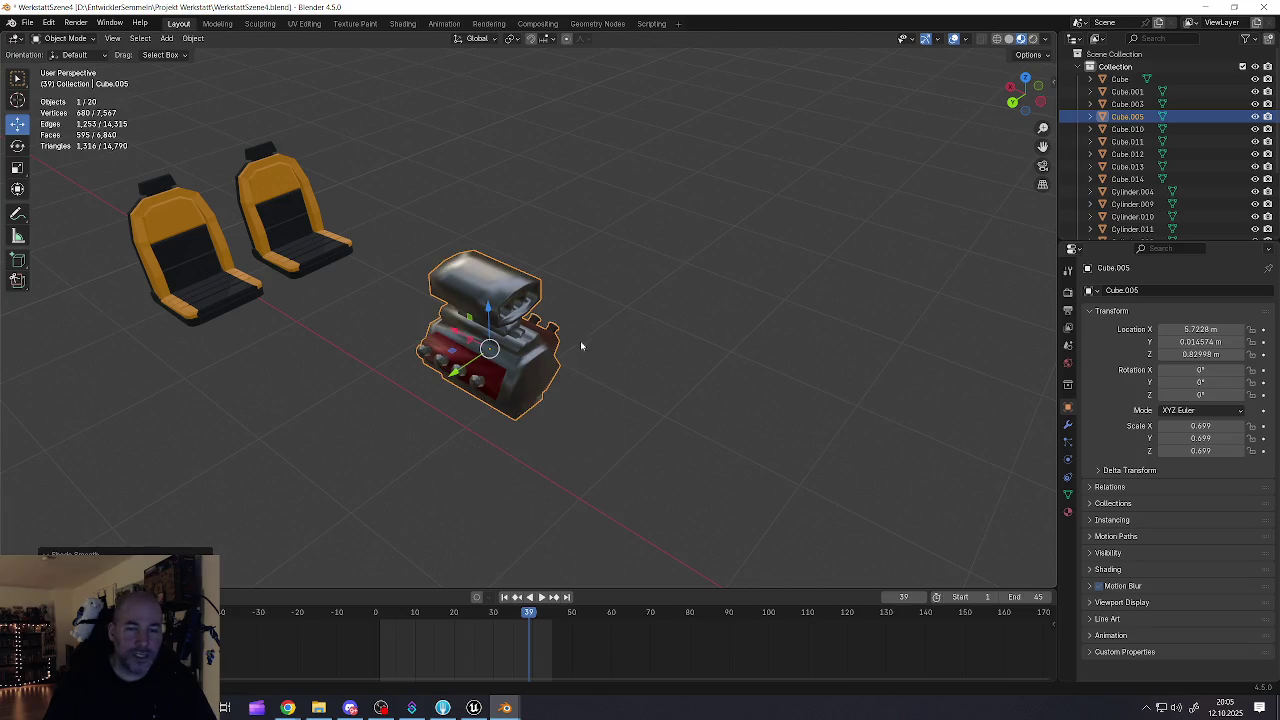
{"action": "key", "text": "ctrl+z"}
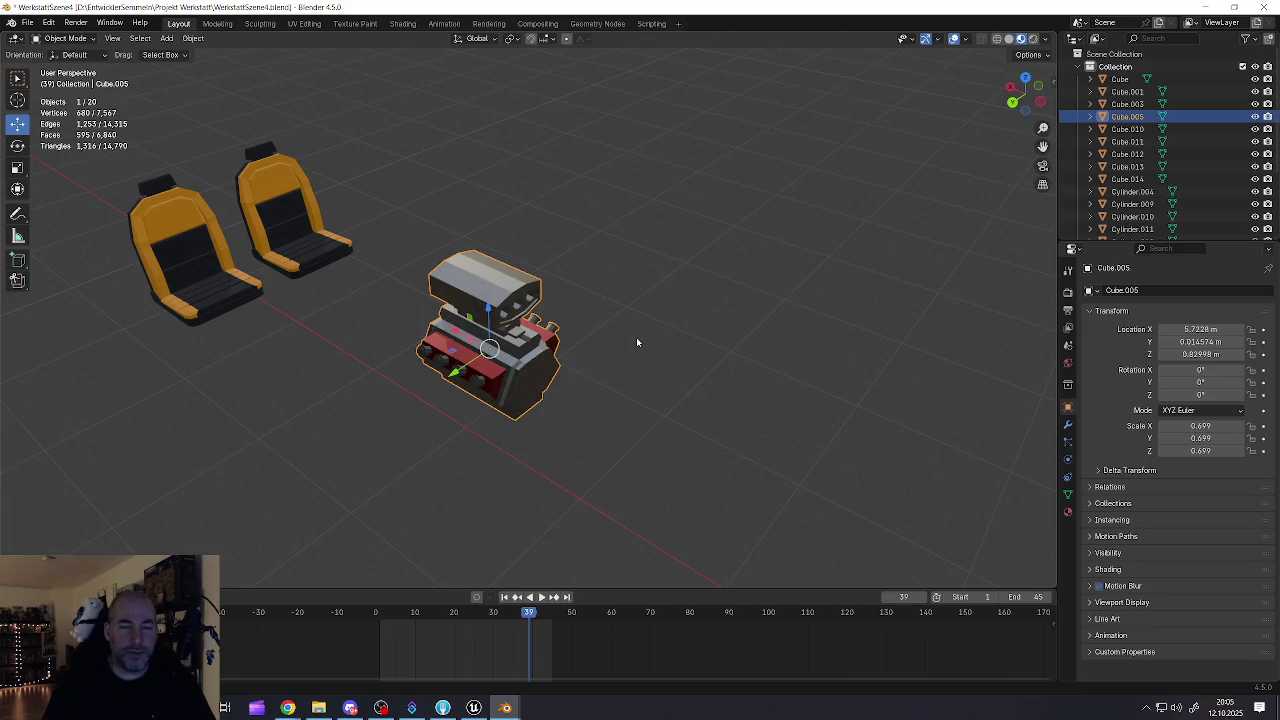
- Select the near red car and orbit to a close three-quarter view of it
{"action": "scroll", "coordinate": [636, 337], "scroll_direction": "down", "scroll_amount": 3}
{"action": "scroll", "coordinate": [490, 363], "scroll_direction": "down", "scroll_amount": 3}
{"action": "scroll", "coordinate": [591, 380], "scroll_direction": "down", "scroll_amount": 2}
{"action": "mouse_move", "coordinate": [591, 380]}
{"action": "left_mouse_down"}
{"action": "mouse_move", "coordinate": [543, 360]}
{"action": "mouse_move", "coordinate": [614, 369]}
{"action": "left_mouse_up"}
{"action": "scroll", "coordinate": [550, 408], "scroll_direction": "up", "scroll_amount": 3}
{"action": "scroll", "coordinate": [550, 408], "scroll_direction": "up", "scroll_amount": 2}
{"action": "left_click", "coordinate": [550, 408]}
{"action": "mouse_move", "coordinate": [550, 408]}
{"action": "left_mouse_down"}
{"action": "mouse_move", "coordinate": [606, 372]}
{"action": "mouse_move", "coordinate": [519, 375]}
{"action": "mouse_move", "coordinate": [512, 392]}
{"action": "left_mouse_up"}
{"action": "scroll", "coordinate": [497, 377], "scroll_direction": "up", "scroll_amount": 2}
{"action": "scroll", "coordinate": [512, 392], "scroll_direction": "down", "scroll_amount": 2}
{"action": "scroll", "coordinate": [516, 394], "scroll_direction": "up", "scroll_amount": 3}
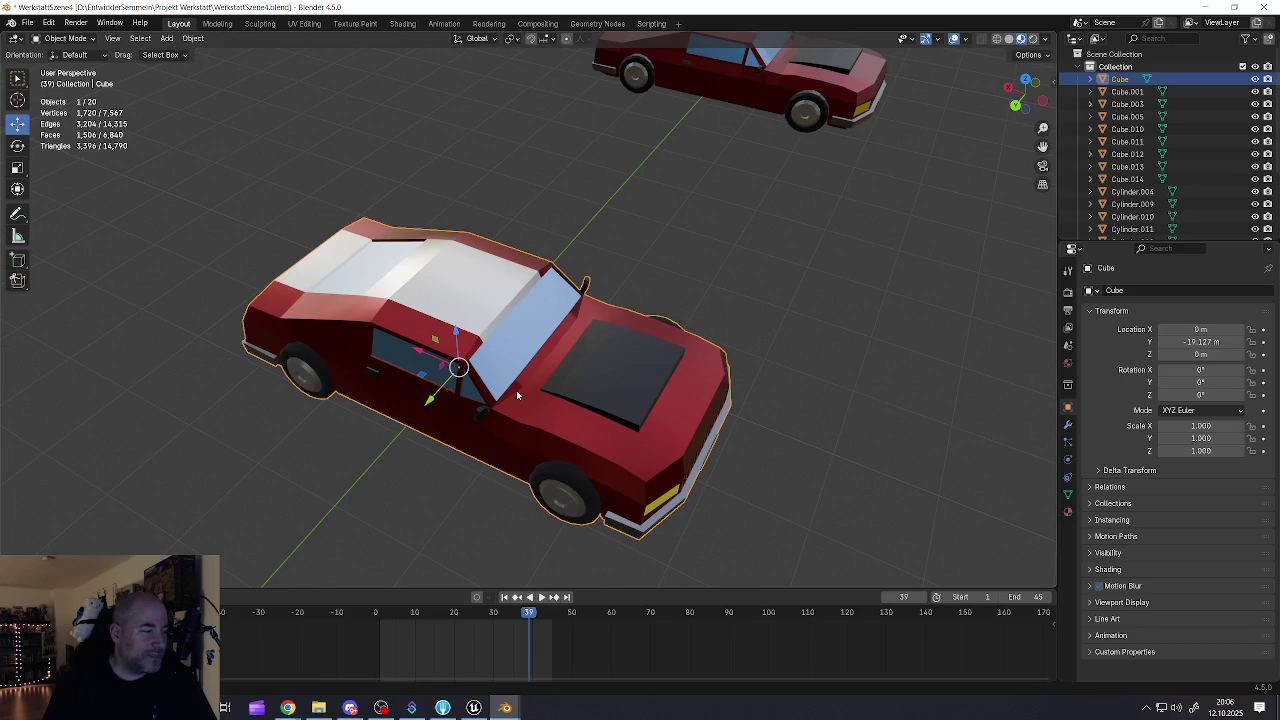
- View the scene from the side with the red car large at right, then quit Blender via the save prompt
{"action": "scroll", "coordinate": [516, 390], "scroll_direction": "down", "scroll_amount": 10}
{"action": "mouse_move", "coordinate": [539, 393]}
{"action": "left_mouse_down"}
{"action": "mouse_move", "coordinate": [469, 377]}
{"action": "mouse_move", "coordinate": [449, 357]}
{"action": "left_mouse_up"}
{"action": "scroll", "coordinate": [460, 346], "scroll_direction": "up", "scroll_amount": 5}
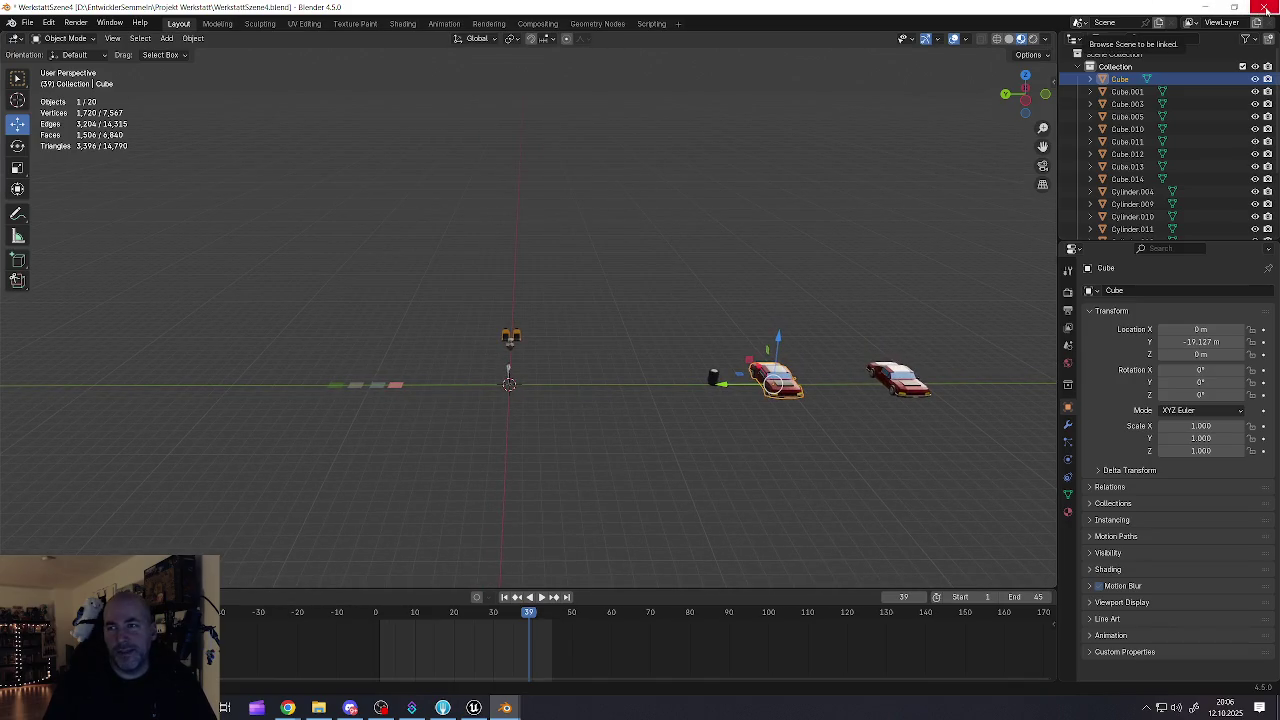
{"action": "scroll", "coordinate": [690, 287], "scroll_direction": "up", "scroll_amount": 3}
{"action": "mouse_move", "coordinate": [688, 289]}
{"action": "left_mouse_down"}
{"action": "mouse_move", "coordinate": [663, 294]}
{"action": "mouse_move", "coordinate": [706, 260]}
{"action": "mouse_move", "coordinate": [691, 275]}
{"action": "left_mouse_up"}
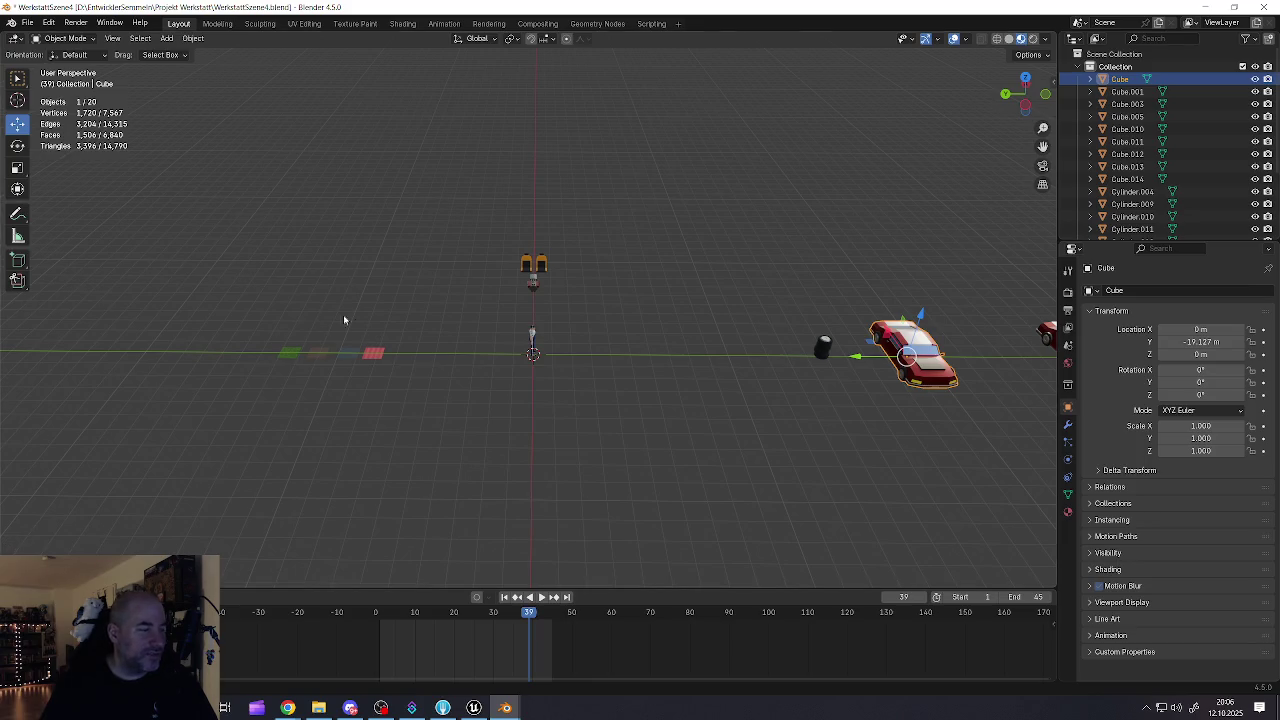
{"action": "left_click", "coordinate": [1263, 7]}
{"action": "left_click", "coordinate": [646, 372]}
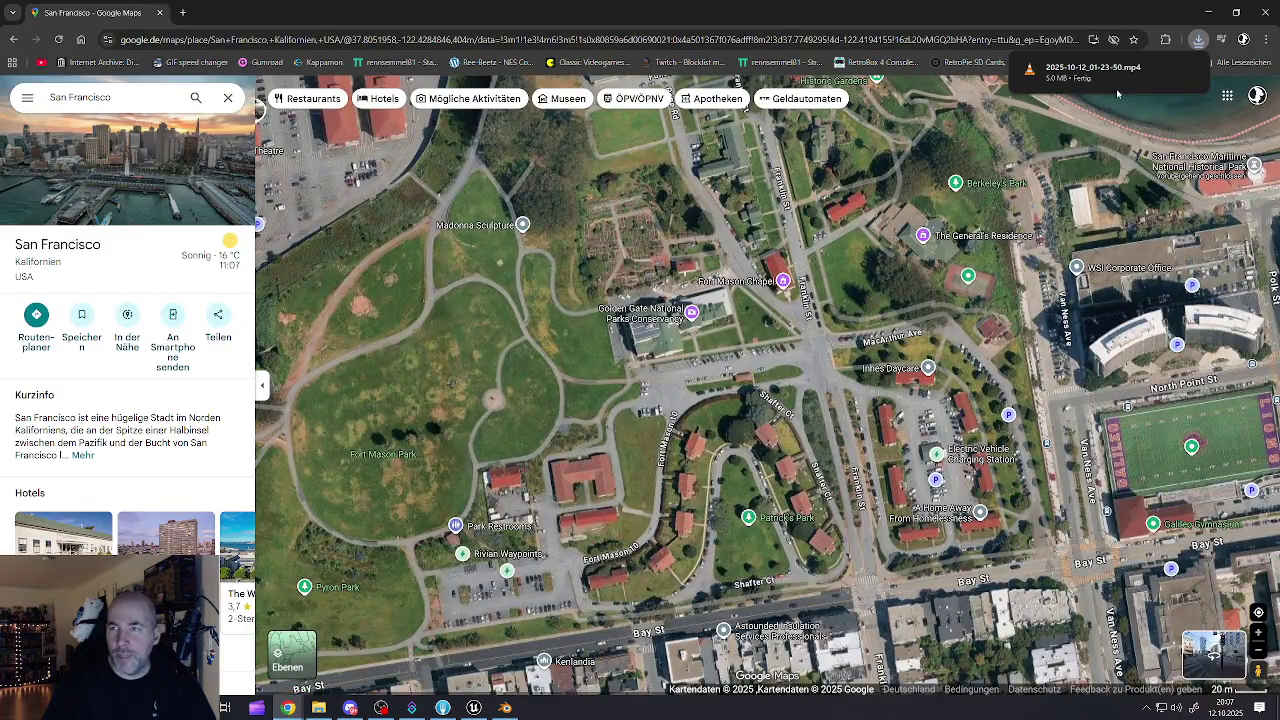
- Download 2025-10-12_01-23-50.mp4 from its link and return to the Fort Mason Park map
{"action": "mouse_move", "coordinate": [1152, 84]}
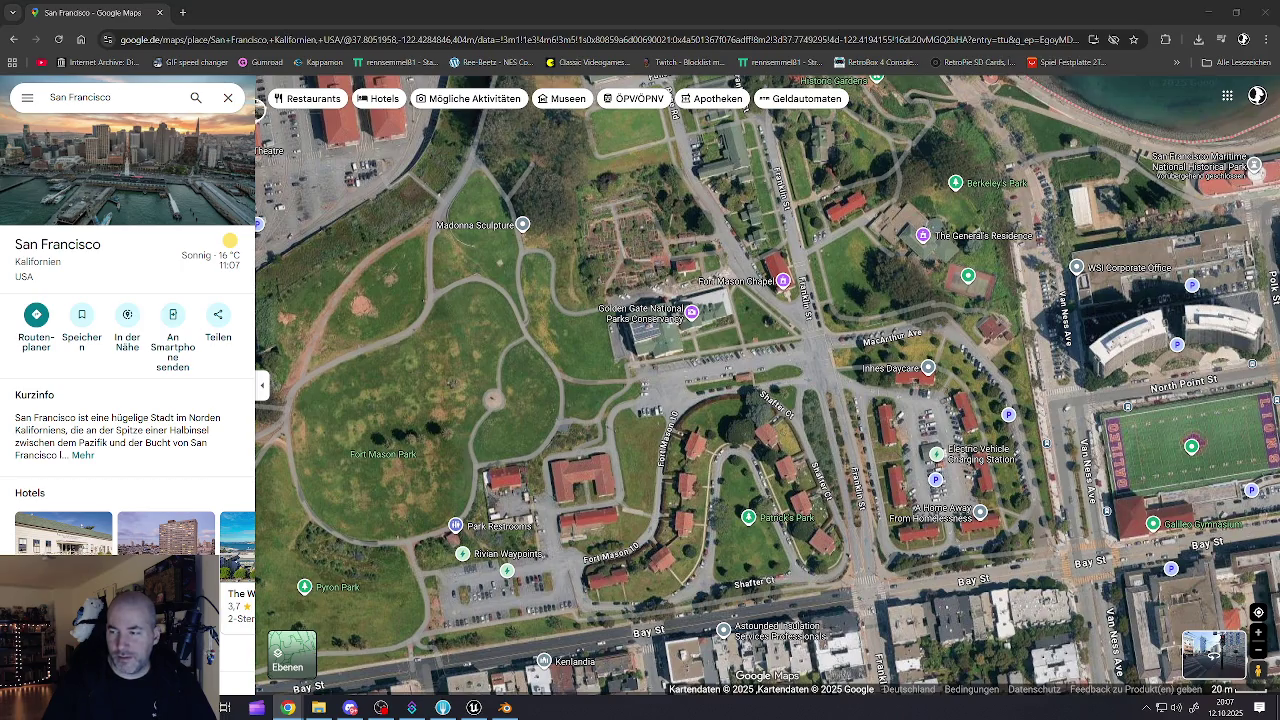
- Bring the Unreal editor forward, Save All changes to LV_Game, and close the editor
{"action": "left_click", "coordinate": [474, 707]}
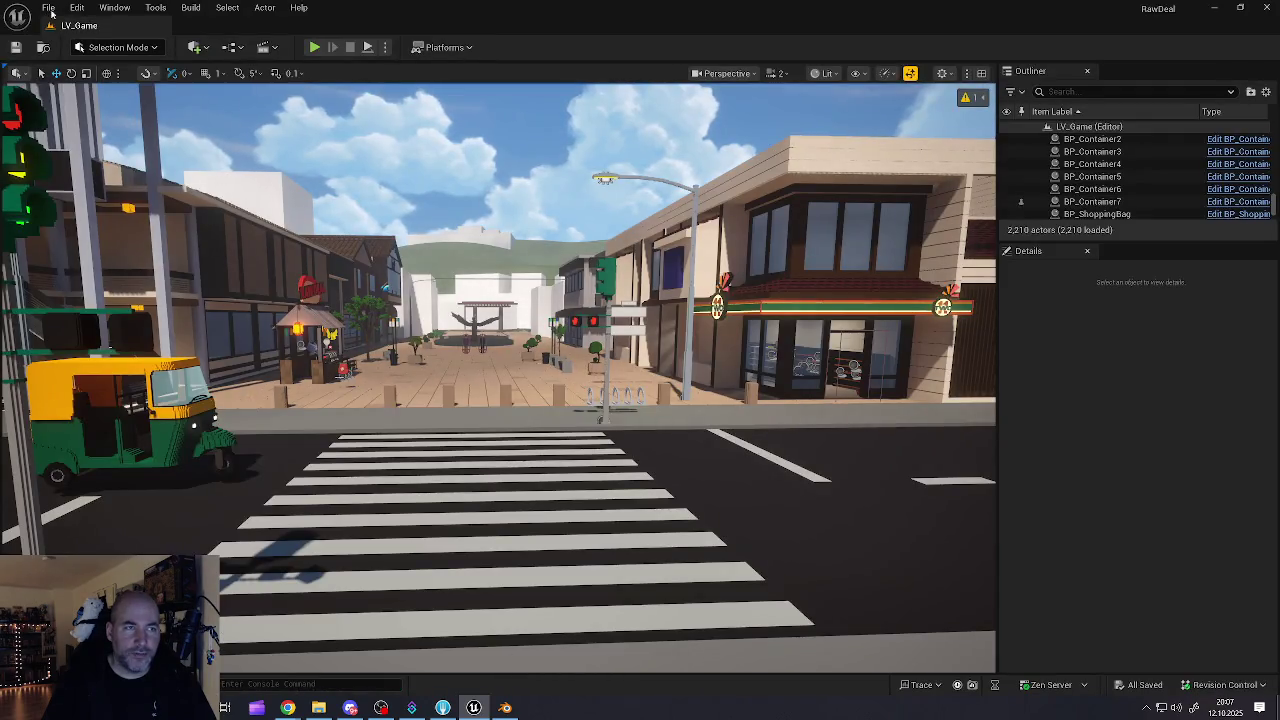
{"action": "left_click", "coordinate": [48, 7]}
{"action": "left_click", "coordinate": [89, 190]}
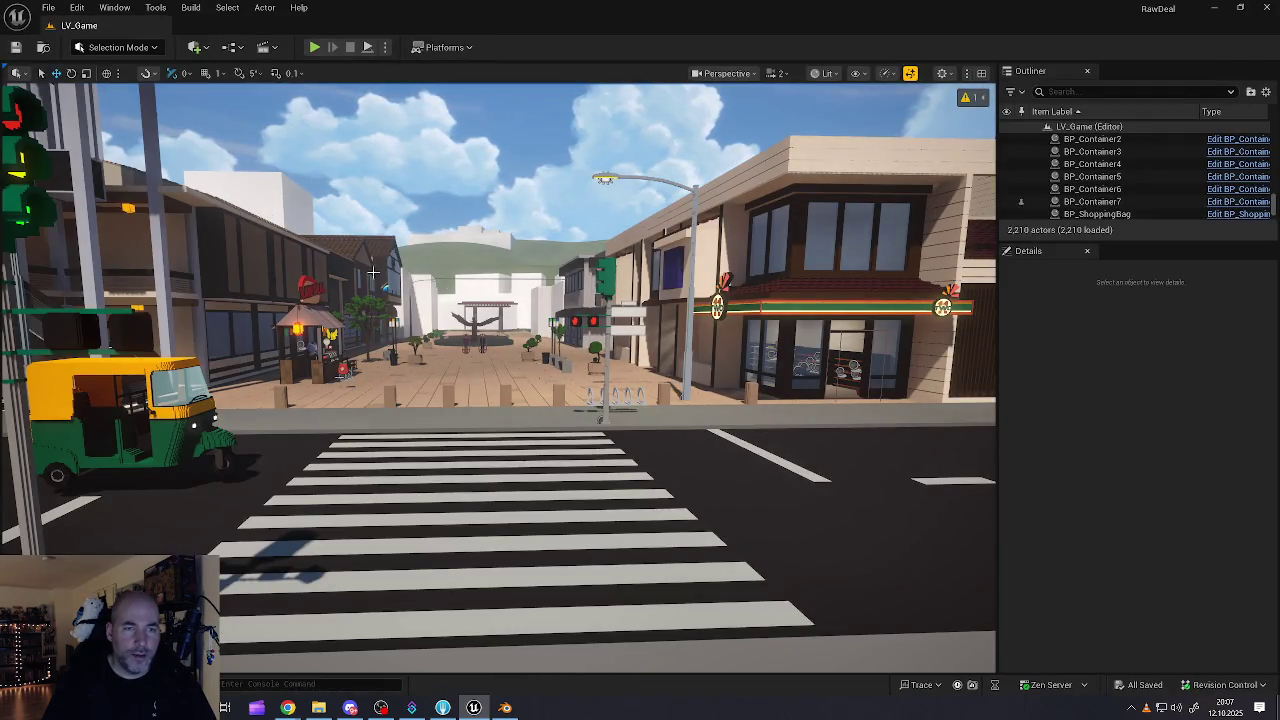
{"action": "left_click", "coordinate": [1264, 7]}
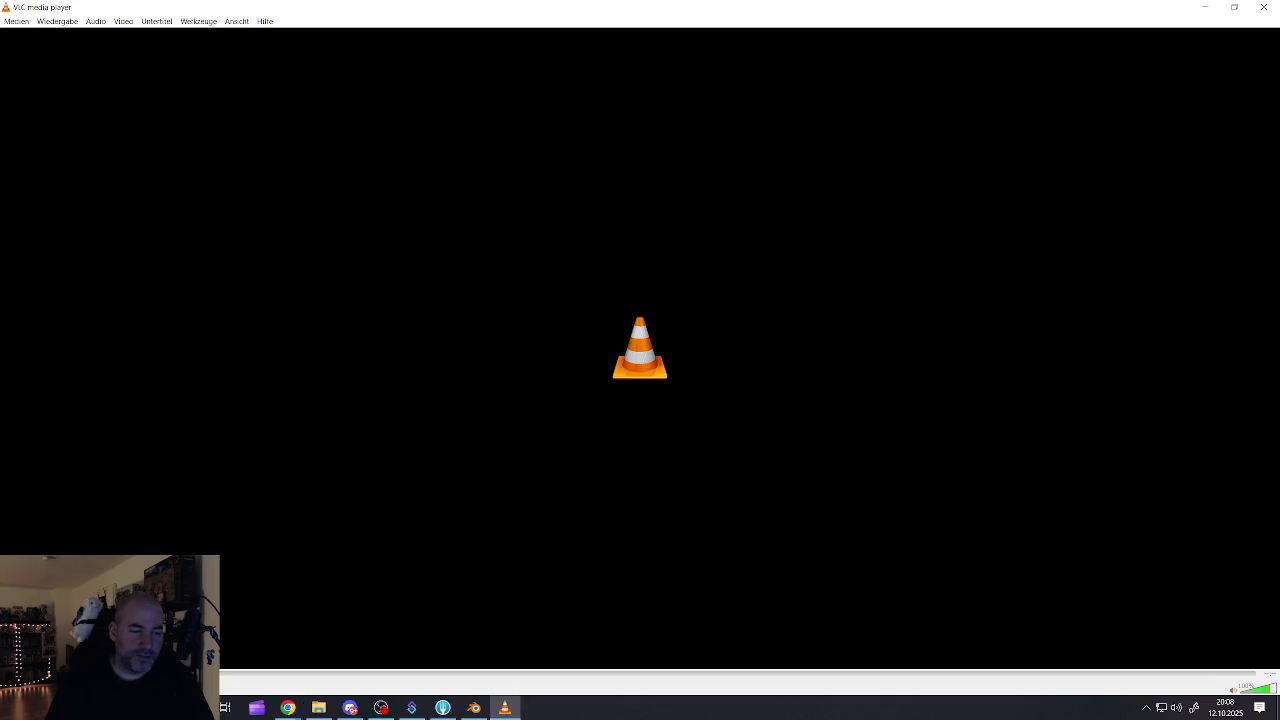
- Replay the car-park game clip in VLC from the start through to its end
{"action": "key", "text": "space"}
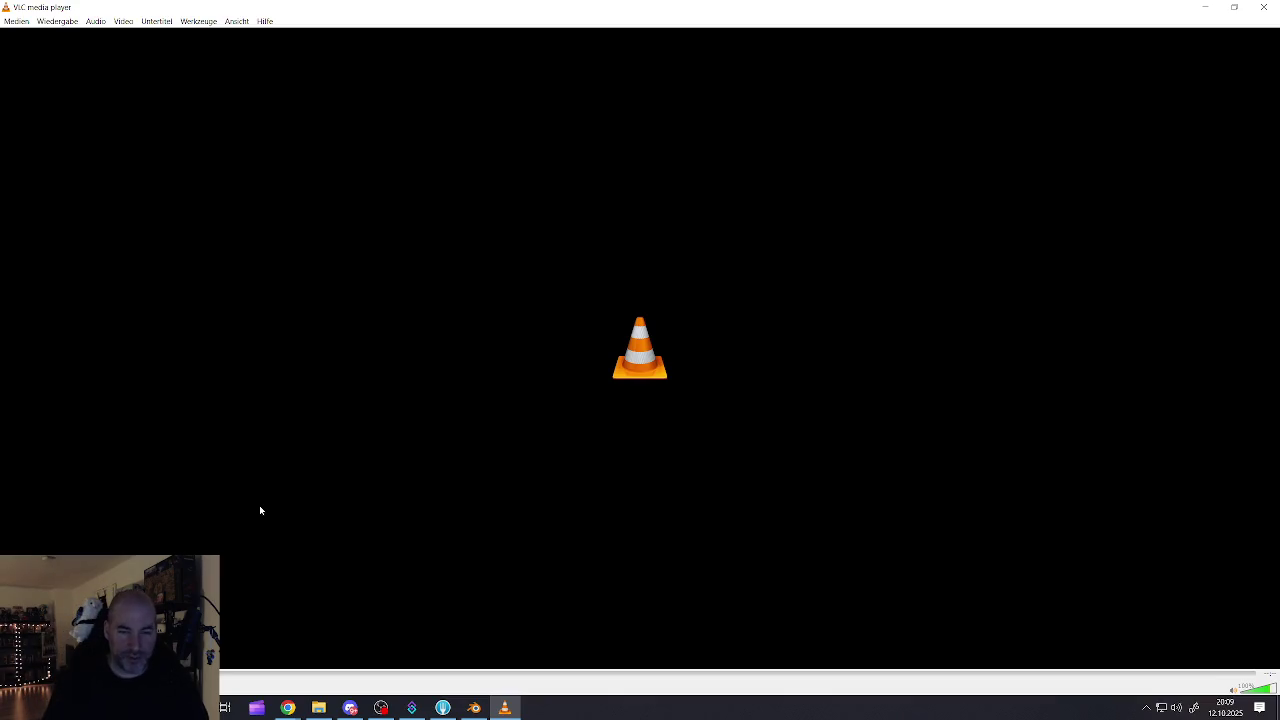
{"action": "key", "text": "space"}
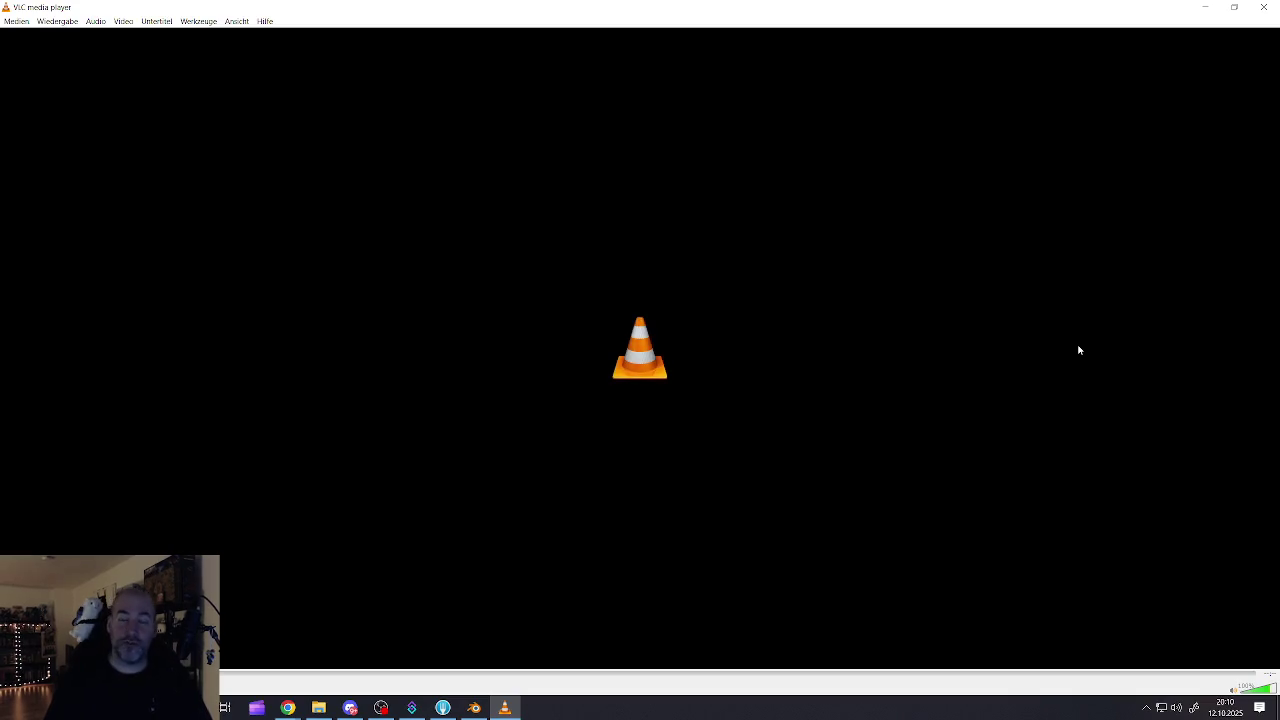
- Close VLC media player to return to the Fort Mason Park map in Chrome
{"action": "left_click", "coordinate": [1271, 7]}
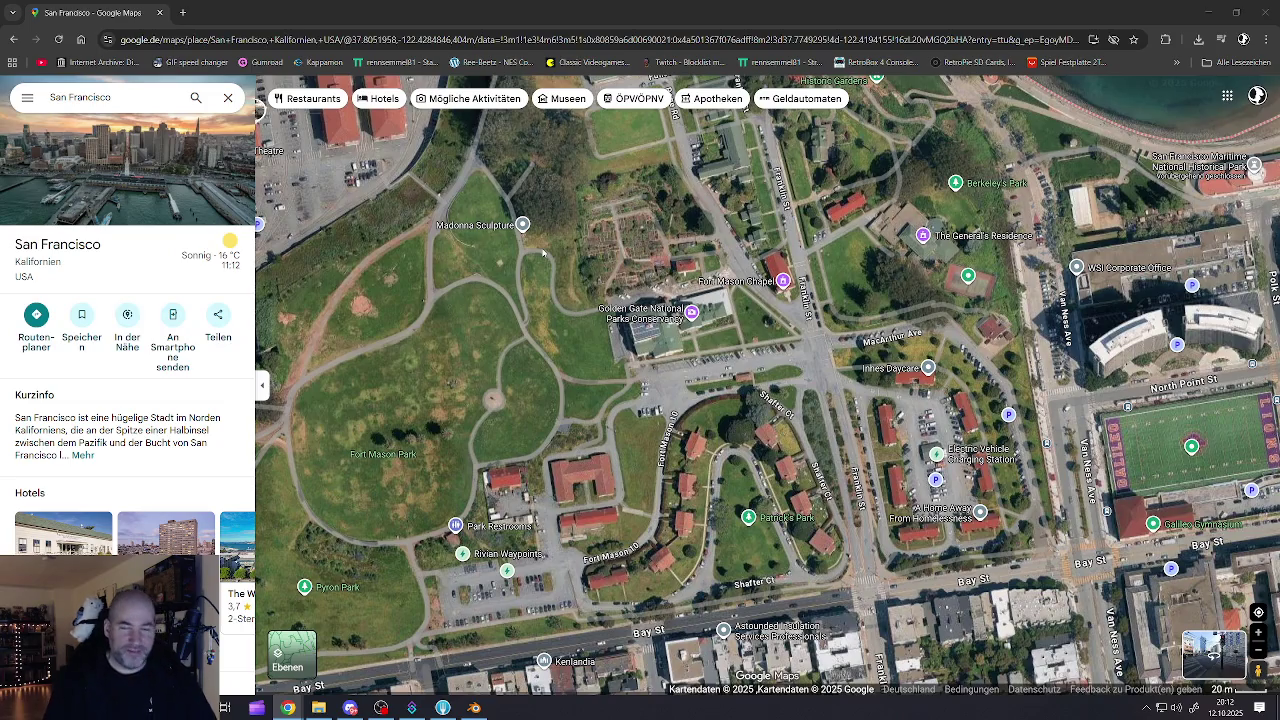
- Close the Google Maps window showing San Francisco to return to the desktop
{"action": "left_click", "coordinate": [161, 14]}
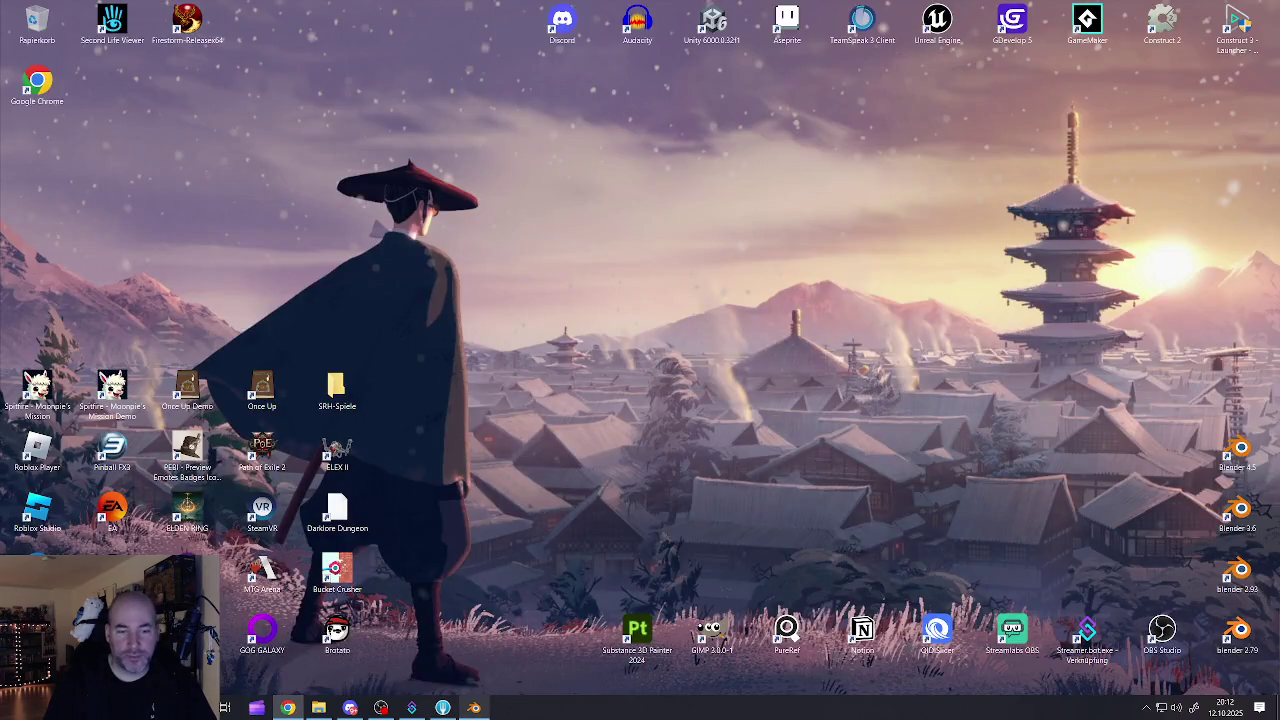
- Bring Blender forward and zoom in and out to inspect the two-storey storefront house
{"action": "left_click", "coordinate": [471, 709]}
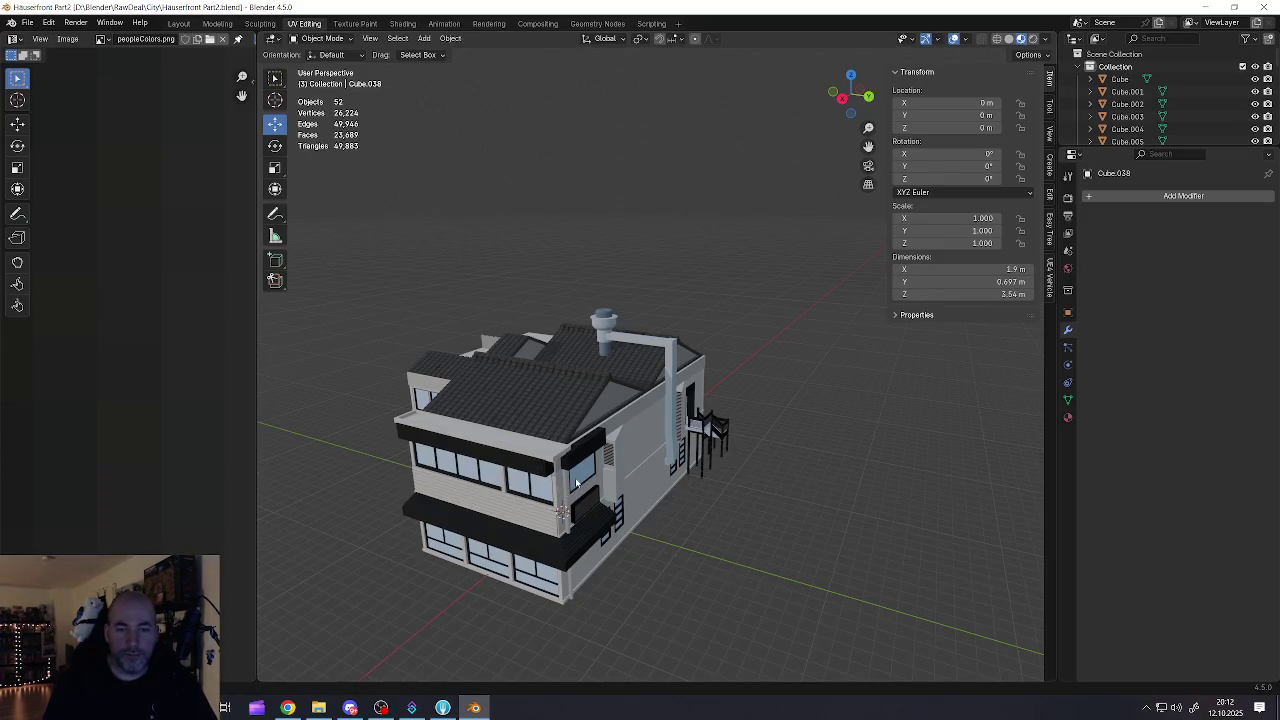
{"action": "scroll", "coordinate": [575, 487], "scroll_direction": "down", "scroll_amount": 2}
{"action": "scroll", "coordinate": [590, 445], "scroll_direction": "up", "scroll_amount": 4}
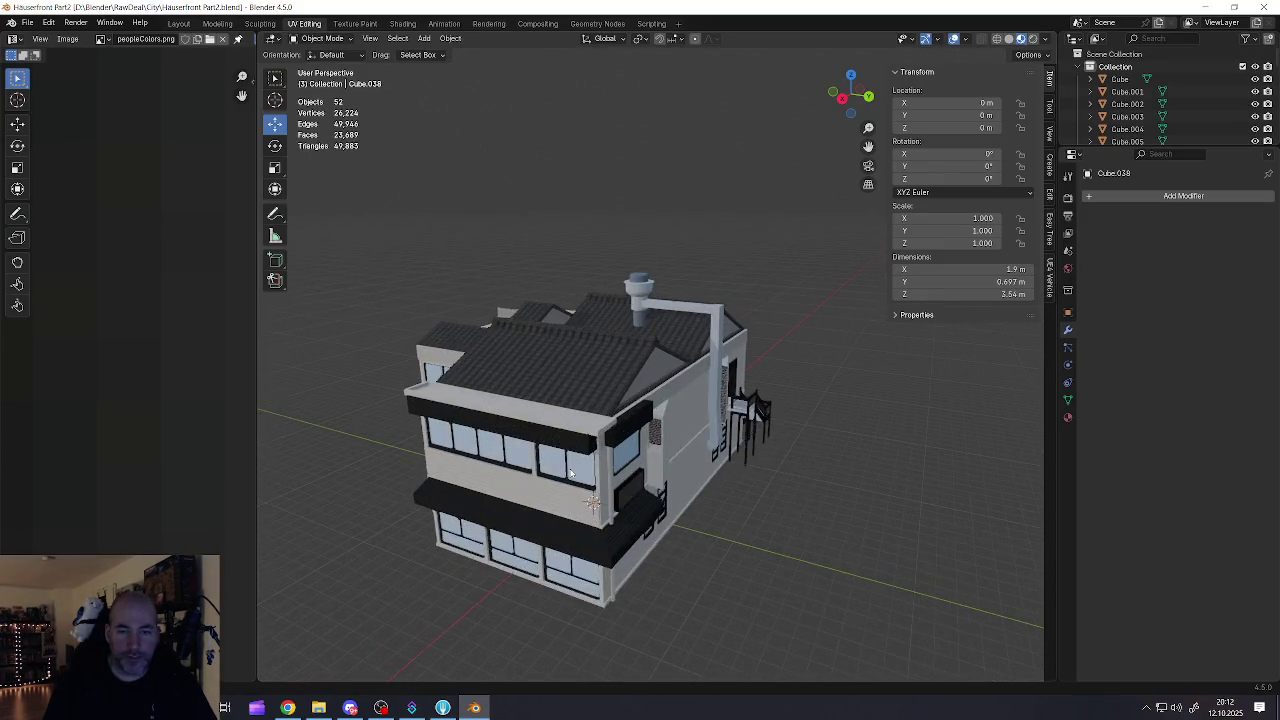
{"action": "scroll", "coordinate": [593, 437], "scroll_direction": "down", "scroll_amount": 1}
{"action": "scroll", "coordinate": [590, 432], "scroll_direction": "up", "scroll_amount": 3}
{"action": "scroll", "coordinate": [587, 424], "scroll_direction": "down", "scroll_amount": 3}
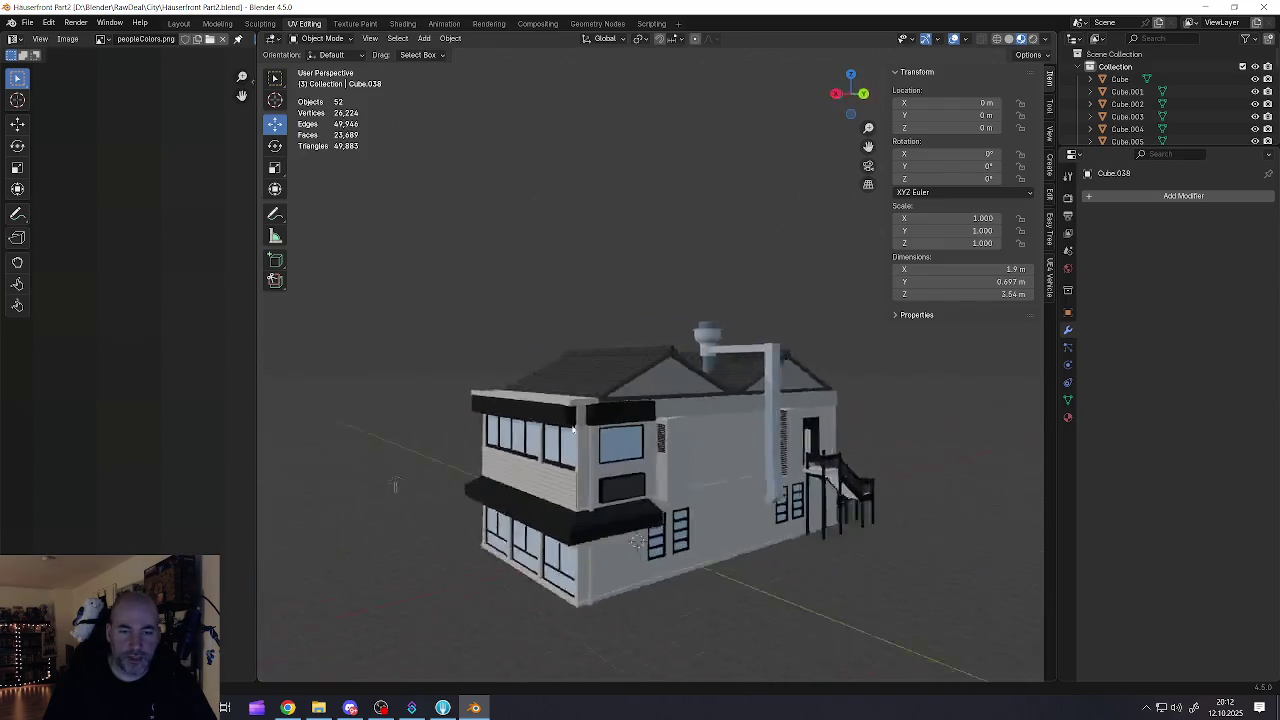
{"action": "scroll", "coordinate": [600, 425], "scroll_direction": "down", "scroll_amount": 3}
{"action": "scroll", "coordinate": [640, 420], "scroll_direction": "up", "scroll_amount": 3}
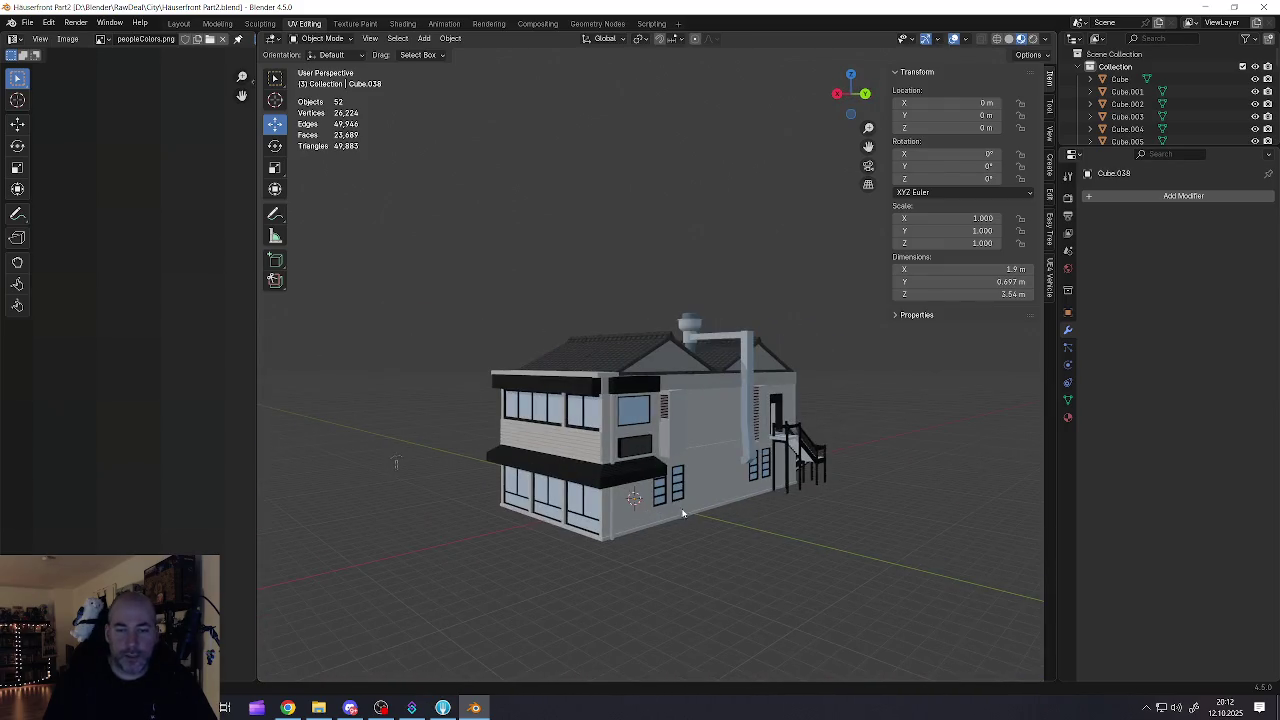
{"action": "scroll", "coordinate": [648, 413], "scroll_direction": "up", "scroll_amount": 3}
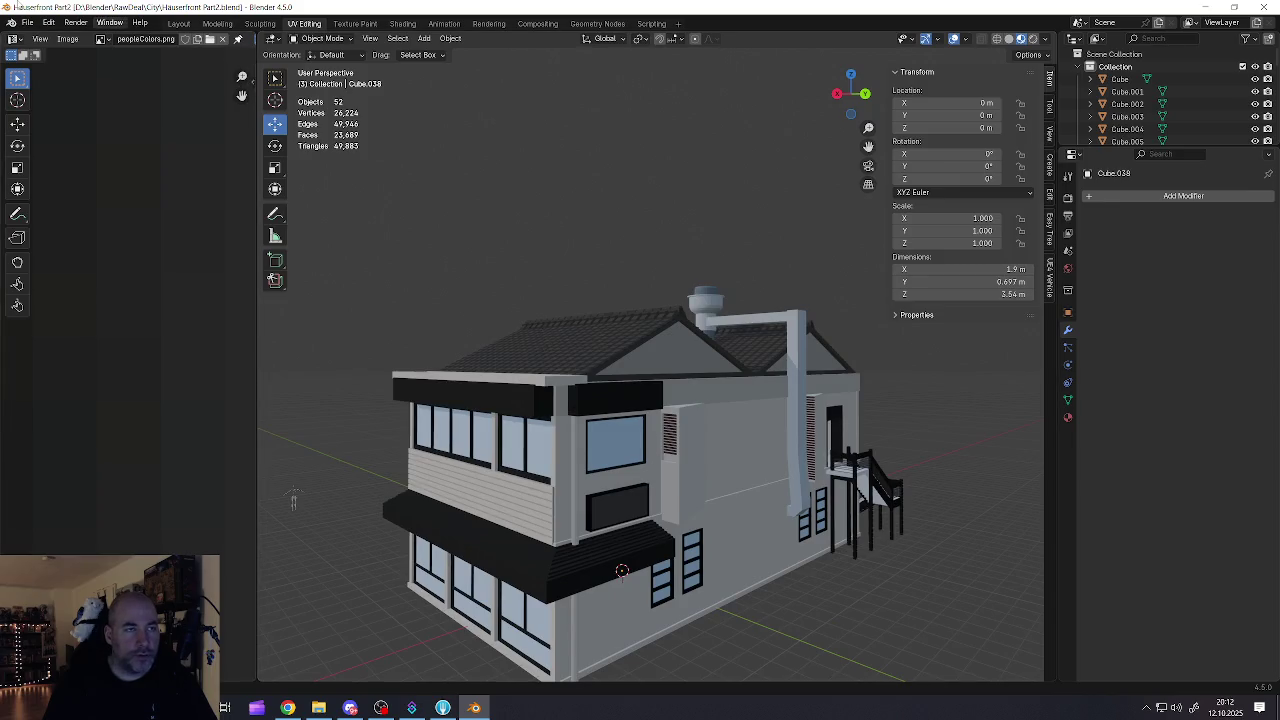
- Save Häuserfront Part2.blend and close Blender
{"action": "left_click", "coordinate": [37, 27]}
{"action": "left_click", "coordinate": [45, 114]}
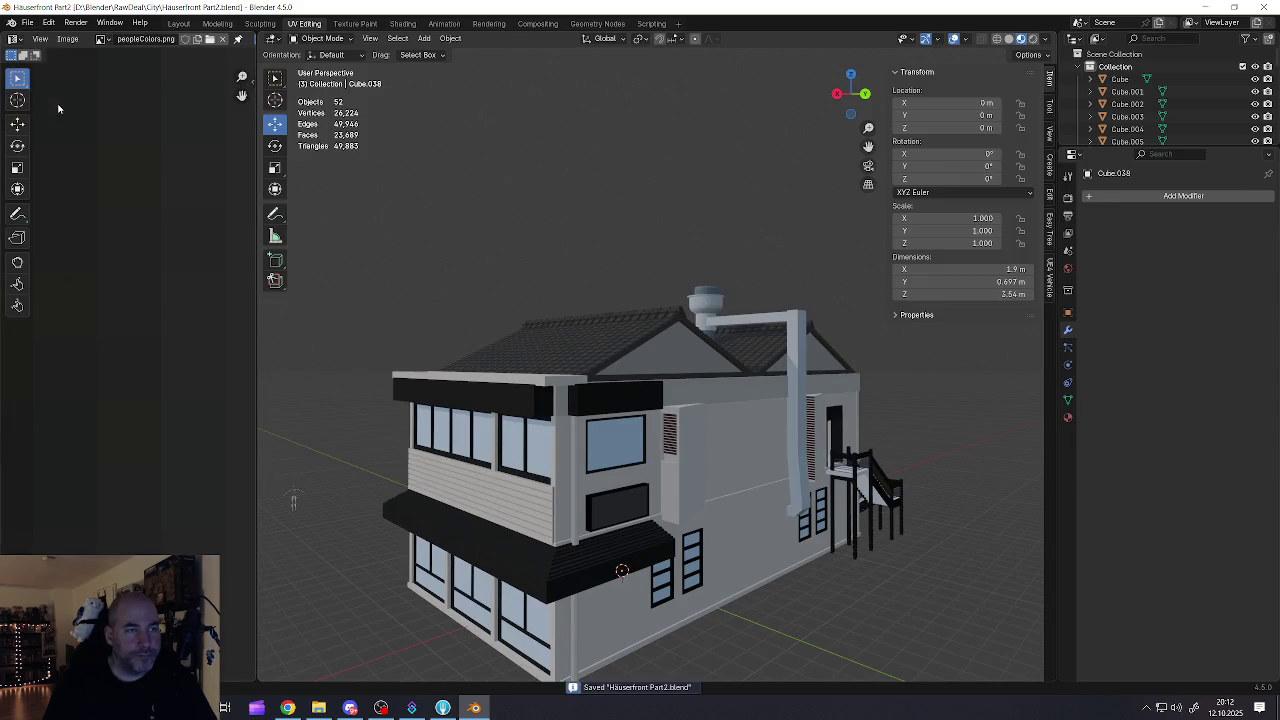
{"action": "left_click", "coordinate": [1265, 7]}
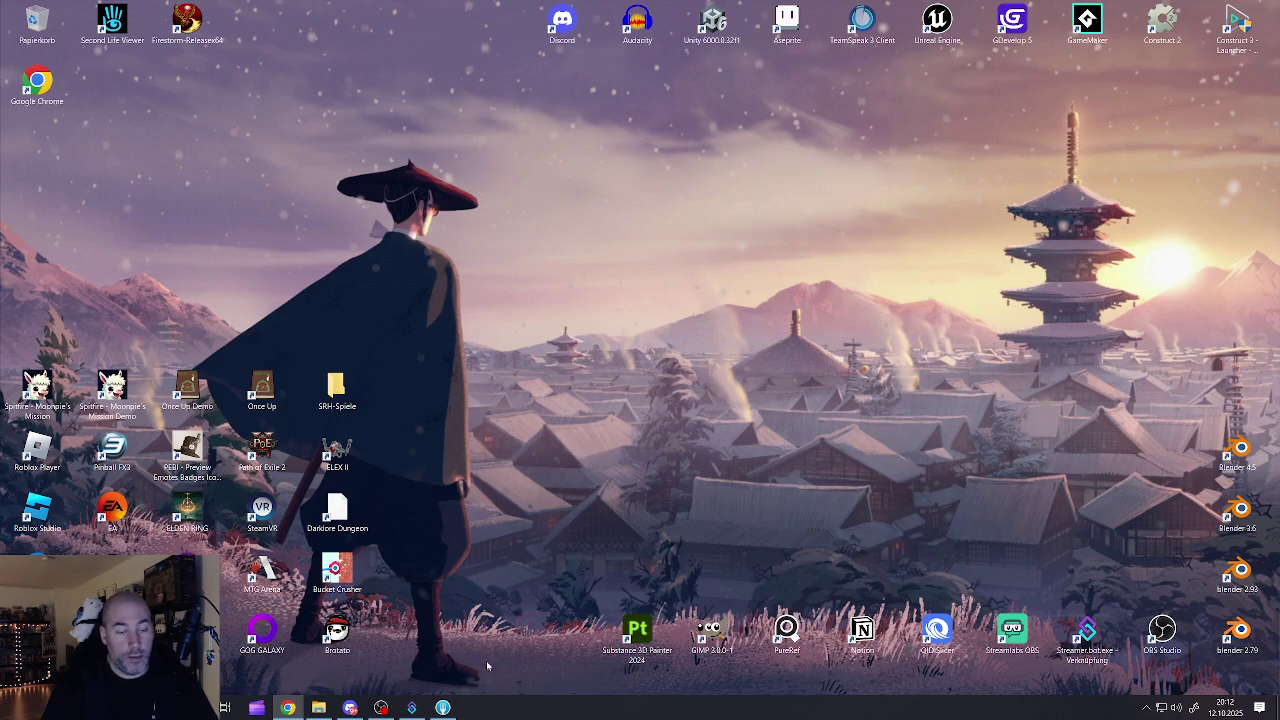
- Bring up Fork to review the RawDeal repository's commit history
{"action": "mouse_move", "coordinate": [321, 710]}
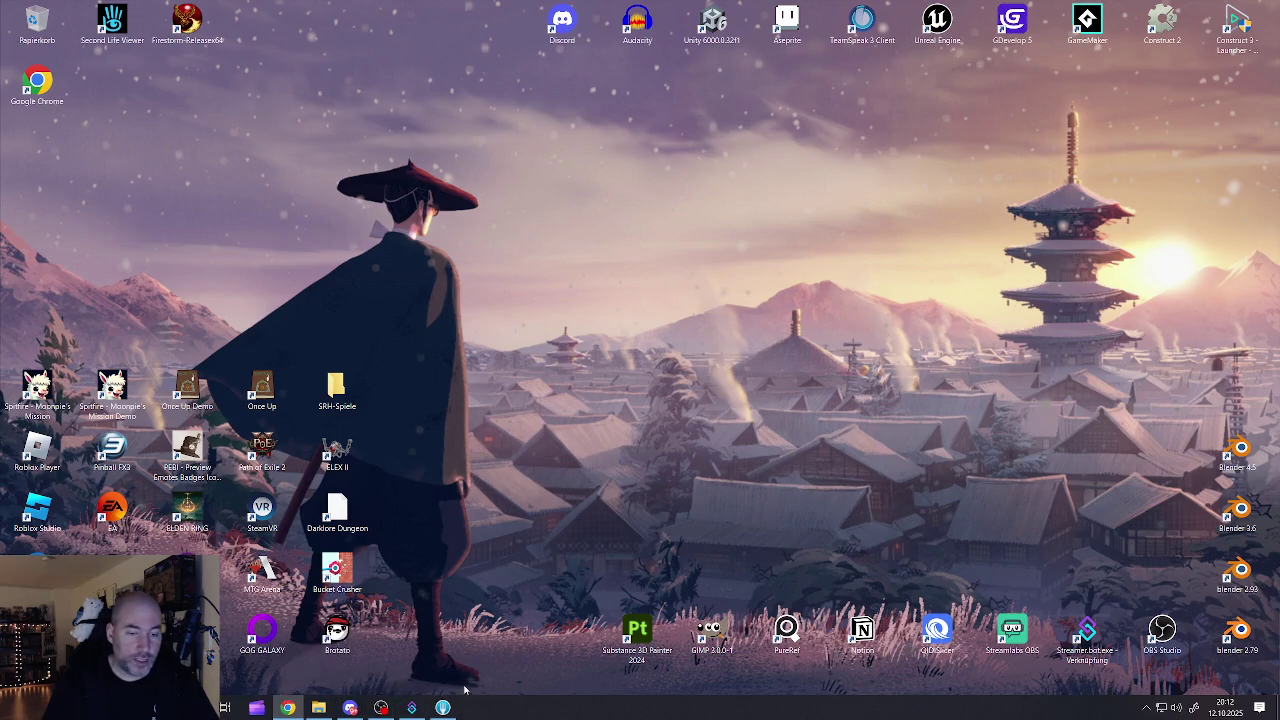
{"action": "mouse_move", "coordinate": [443, 707]}
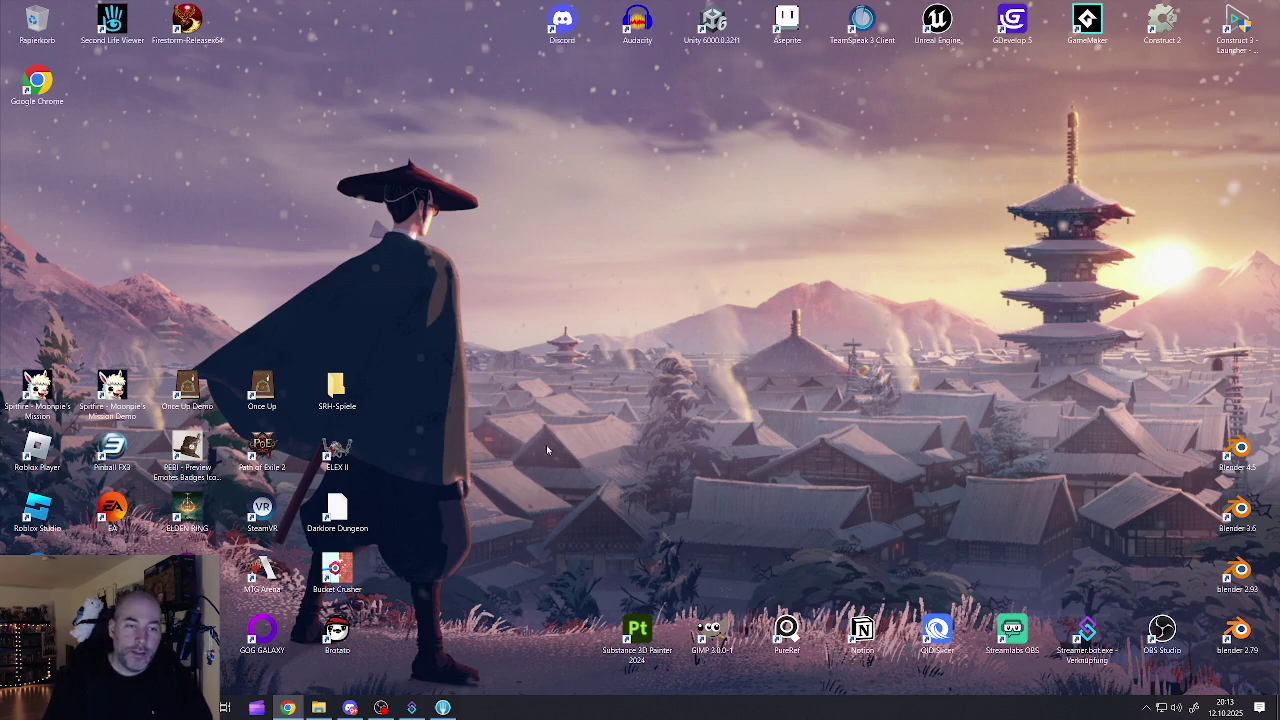
{"action": "left_click", "coordinate": [443, 708]}
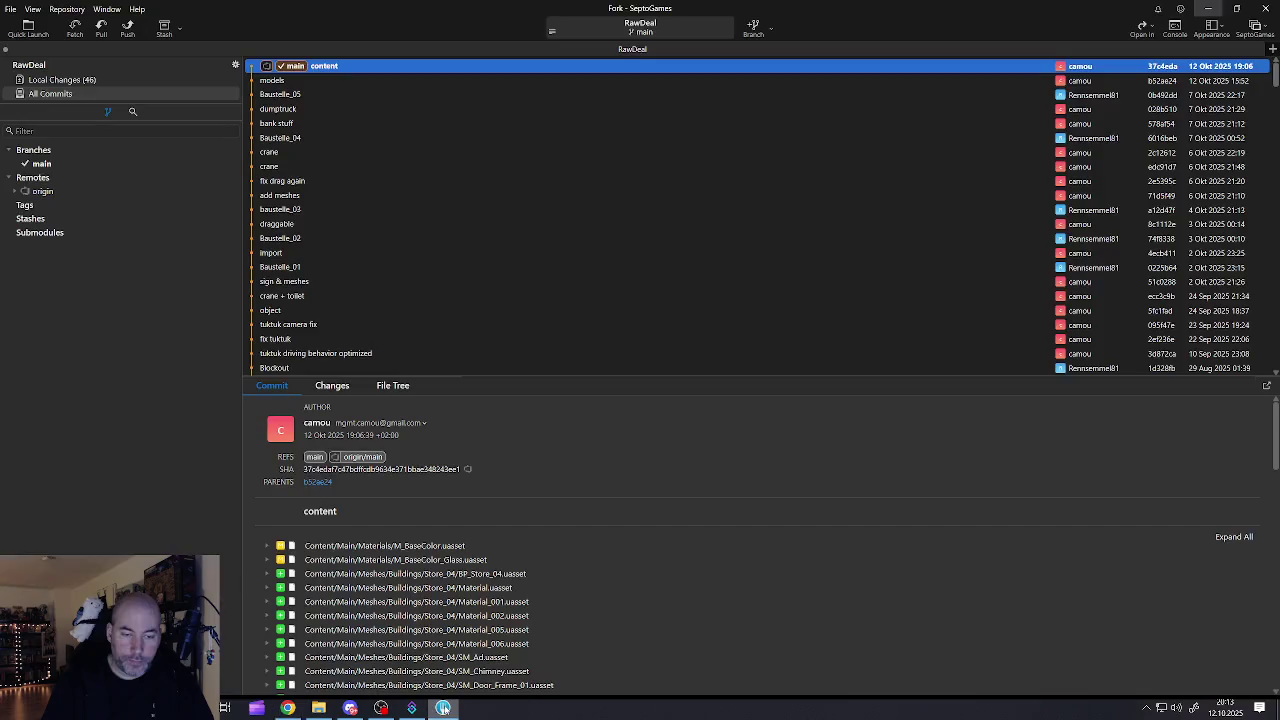
- Minimize Fork and open the RawDeal project folder
{"action": "left_click", "coordinate": [443, 708]}
{"action": "left_click", "coordinate": [443, 708]}
{"action": "left_click", "coordinate": [443, 708]}
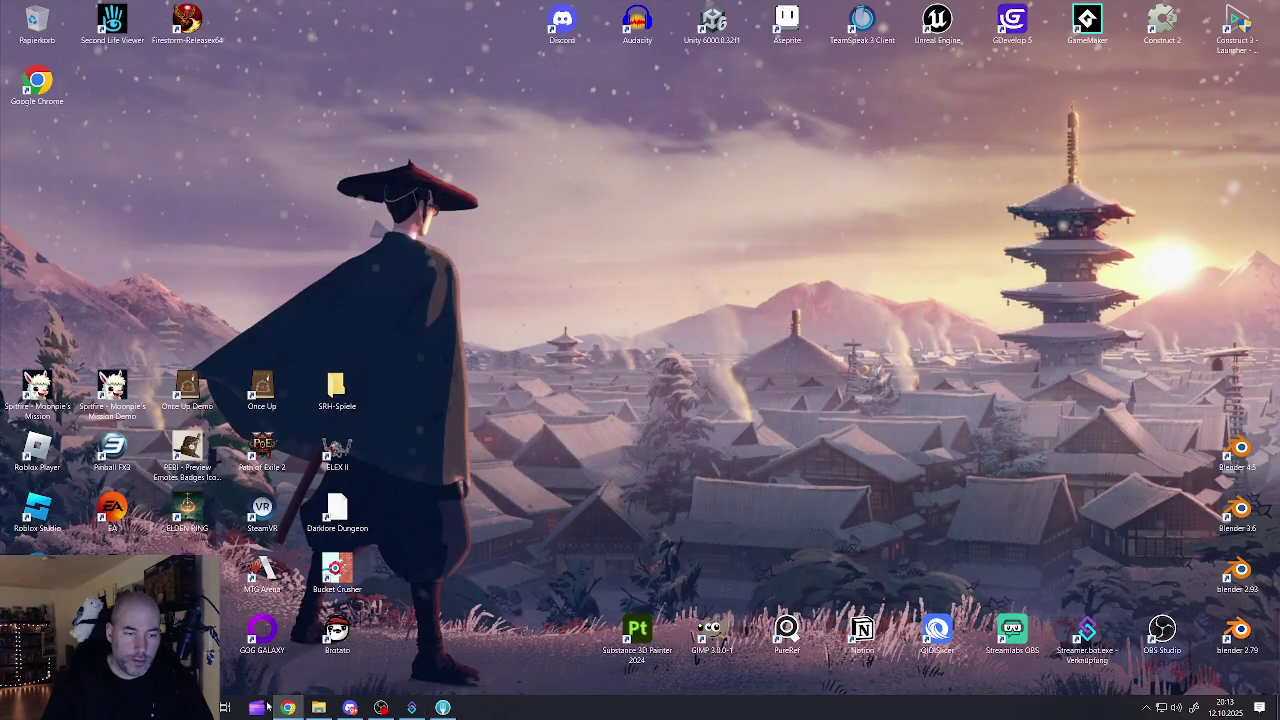
{"action": "left_click", "coordinate": [318, 708]}
- Launch RawDeal.uproject to load the LV_Game level in Unreal Editor
{"action": "double_click", "coordinate": [540, 292]}
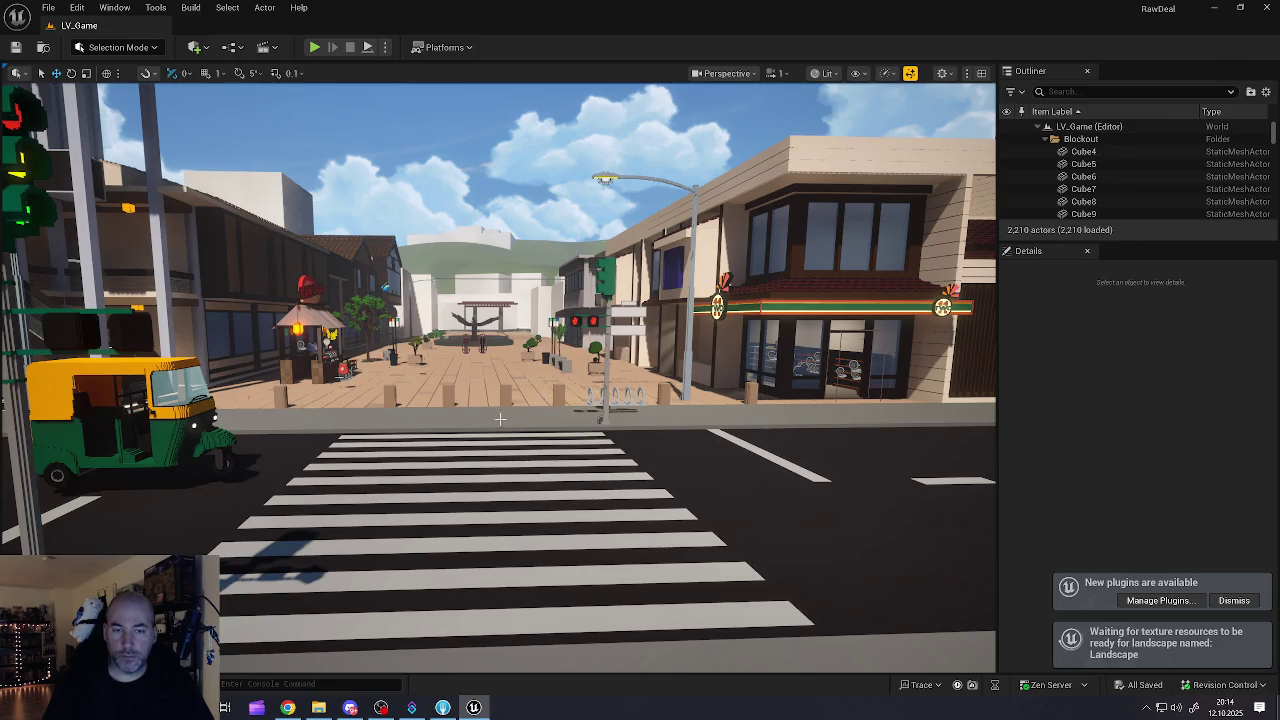
- Dismiss the Groundplate_02 actor menu and fly into the warehouse storeroom with orange-box pallets
{"action": "right_click", "coordinate": [483, 374]}
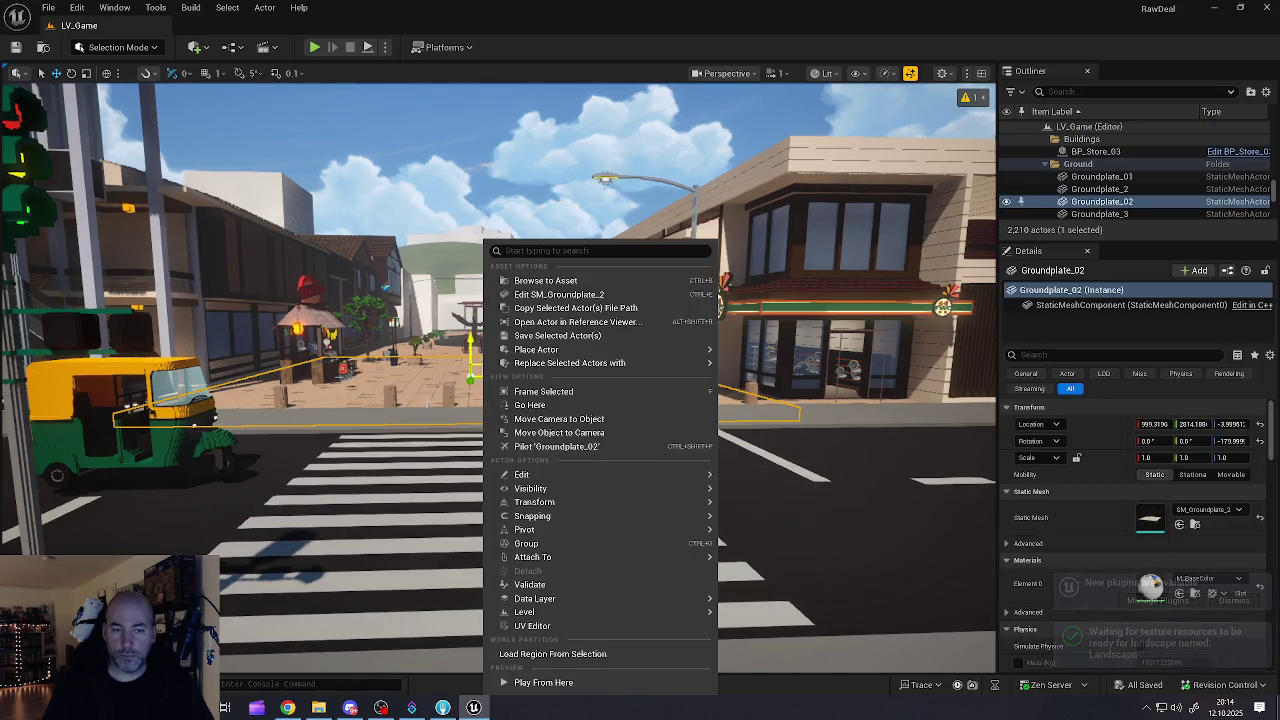
{"action": "left_click", "coordinate": [418, 401]}
{"action": "mouse_move", "coordinate": [418, 401]}
{"action": "left_mouse_down"}
{"action": "mouse_move", "coordinate": [866, 645]}
{"action": "mouse_move", "coordinate": [706, 625]}
{"action": "mouse_move", "coordinate": [606, 580]}
{"action": "mouse_move", "coordinate": [596, 560]}
{"action": "mouse_move", "coordinate": [536, 550]}
{"action": "mouse_move", "coordinate": [536, 520]}
{"action": "mouse_move", "coordinate": [616, 520]}
{"action": "mouse_move", "coordinate": [616, 480]}
{"action": "mouse_move", "coordinate": [636, 480]}
{"action": "mouse_move", "coordinate": [666, 510]}
{"action": "mouse_move", "coordinate": [556, 510]}
{"action": "mouse_move", "coordinate": [556, 470]}
{"action": "left_mouse_up"}
{"action": "key", "text": "Escape"}
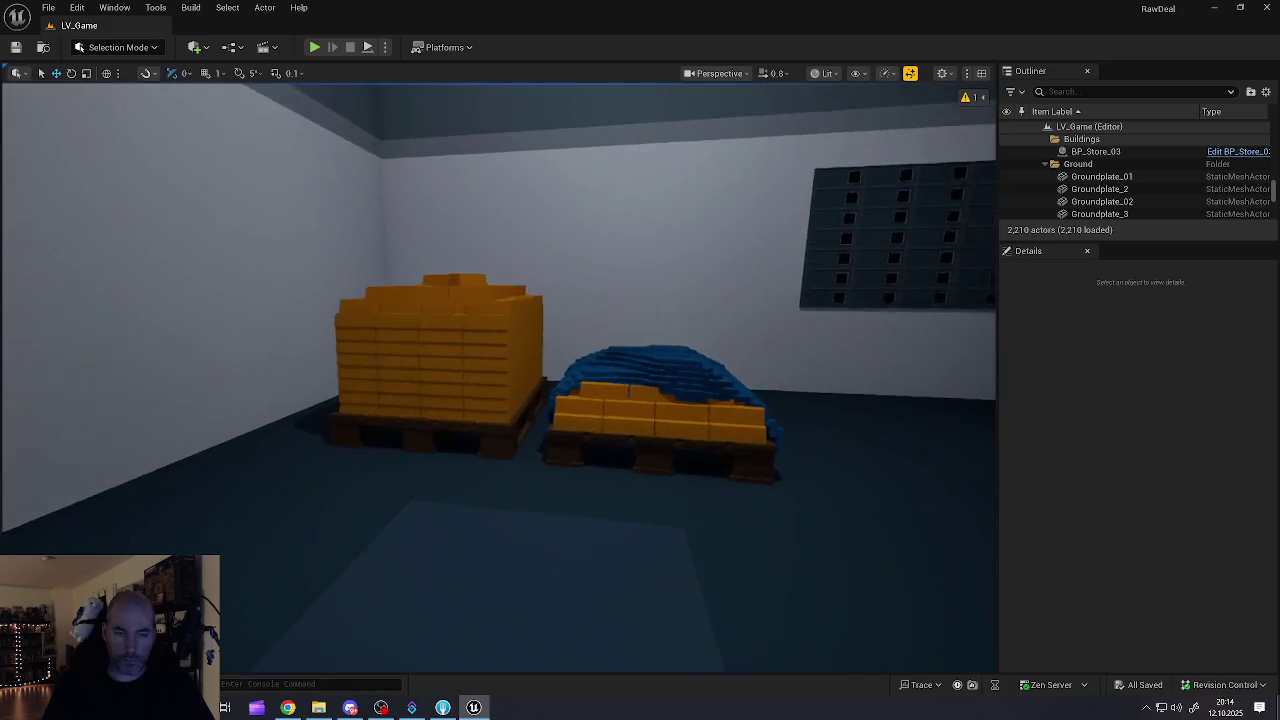
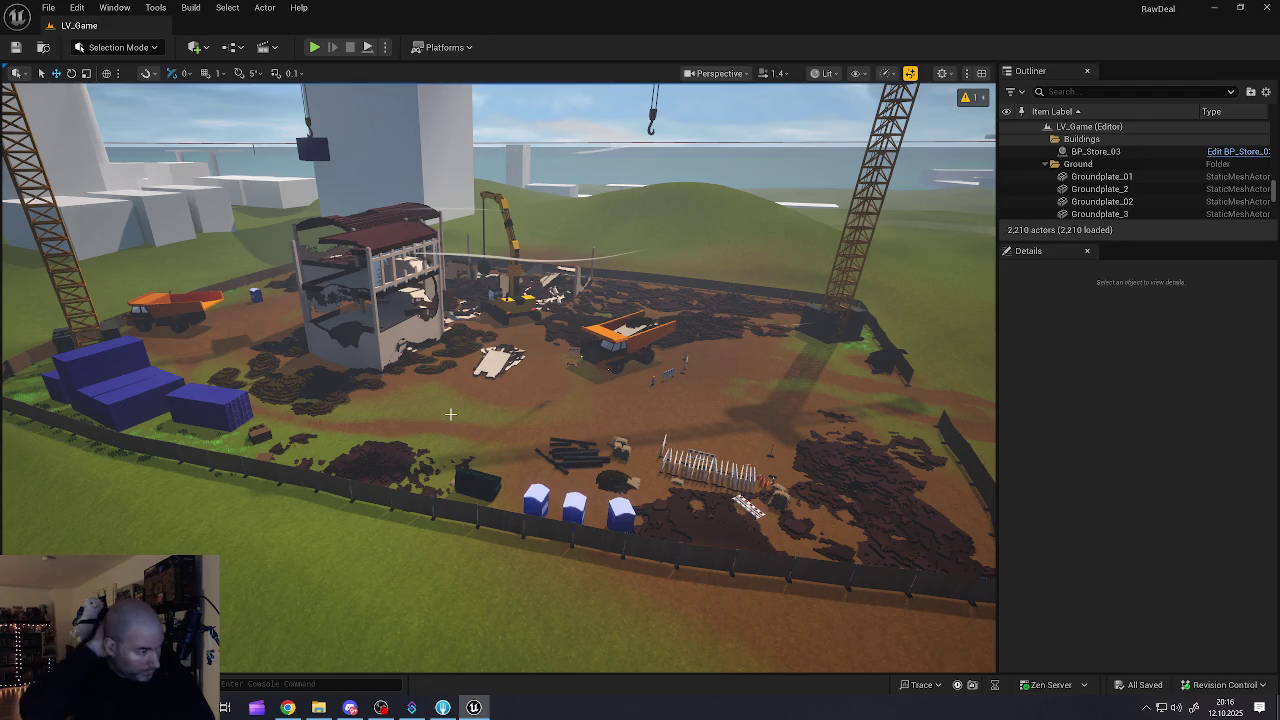
- Fly from the construction site past the sandbox, rising to an aerial view of the park
{"action": "scroll", "coordinate": [450, 413], "scroll_direction": "up", "scroll_amount": 1}
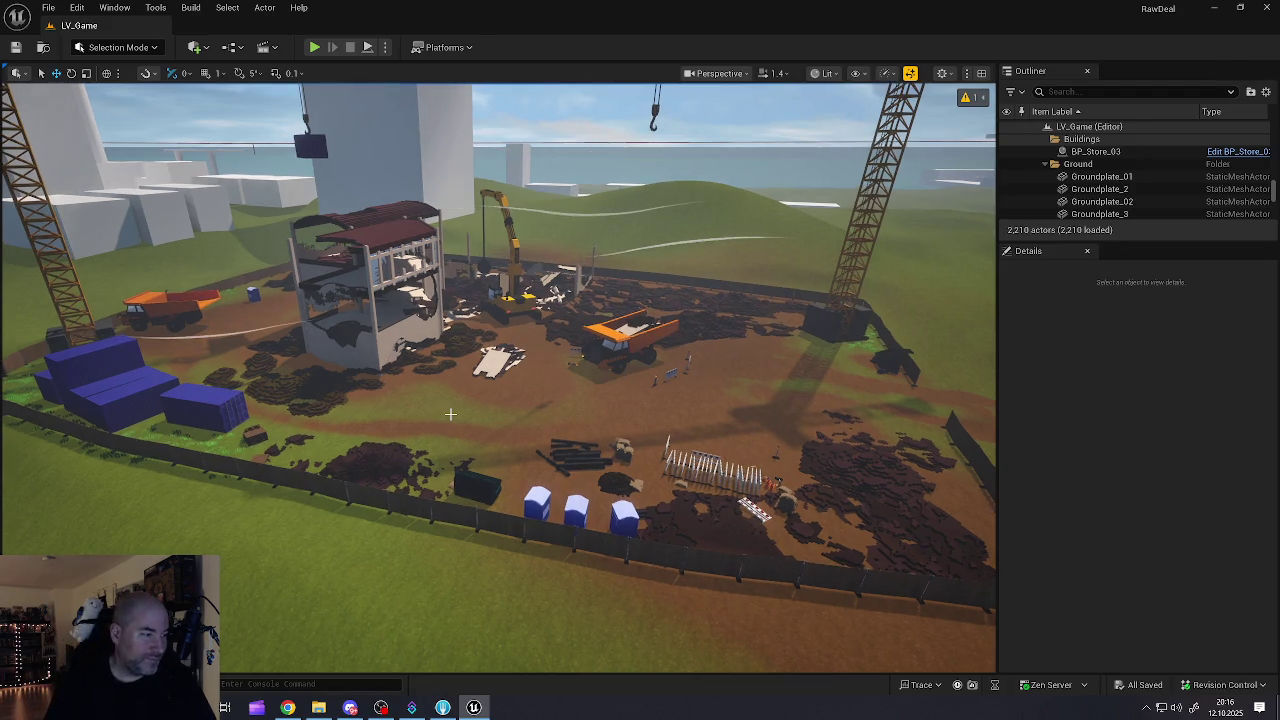
{"action": "scroll", "coordinate": [457, 418], "scroll_direction": "up", "scroll_amount": 2}
{"action": "key", "text": "w"}
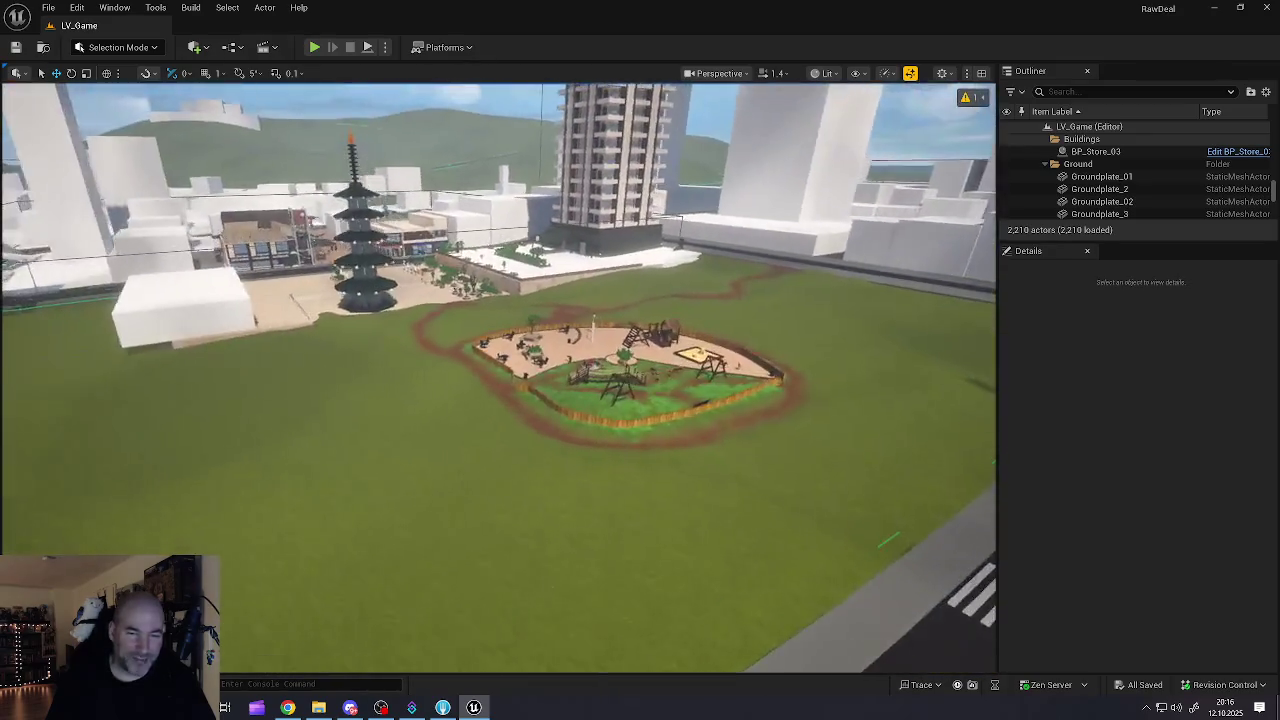
{"action": "scroll", "coordinate": [457, 418], "scroll_direction": "down", "scroll_amount": 2}
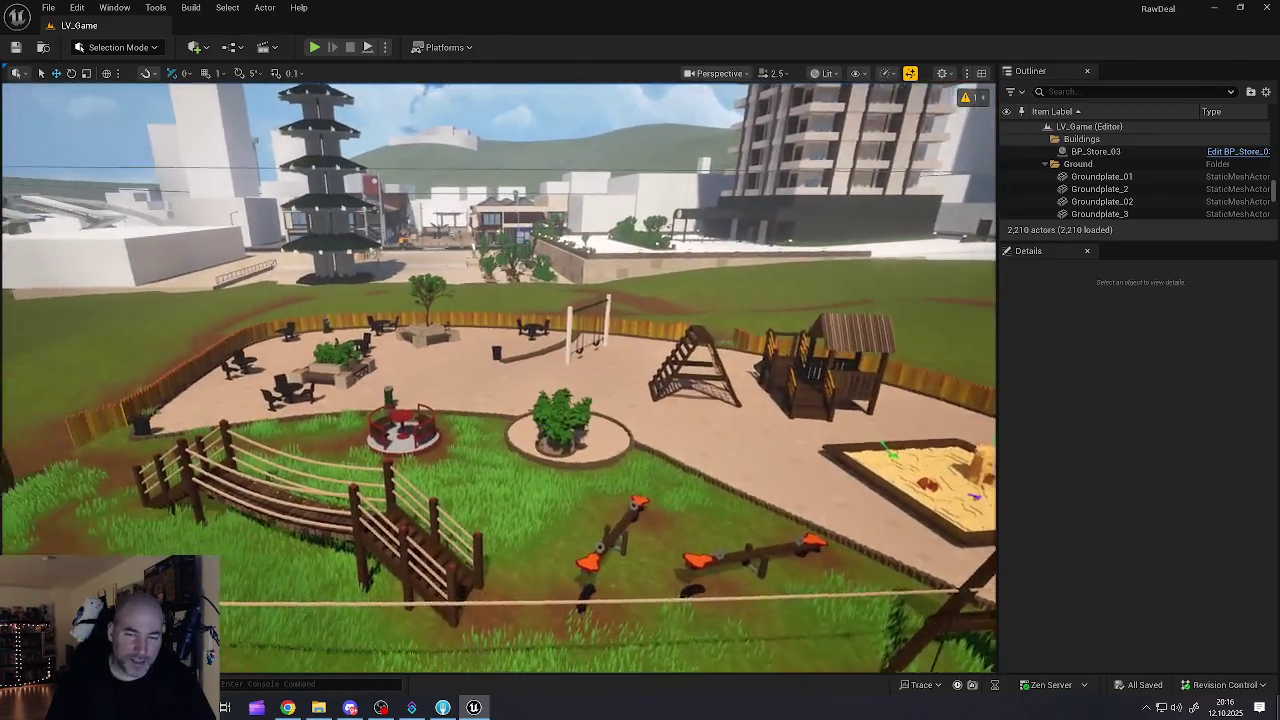
{"action": "key", "text": "w"}
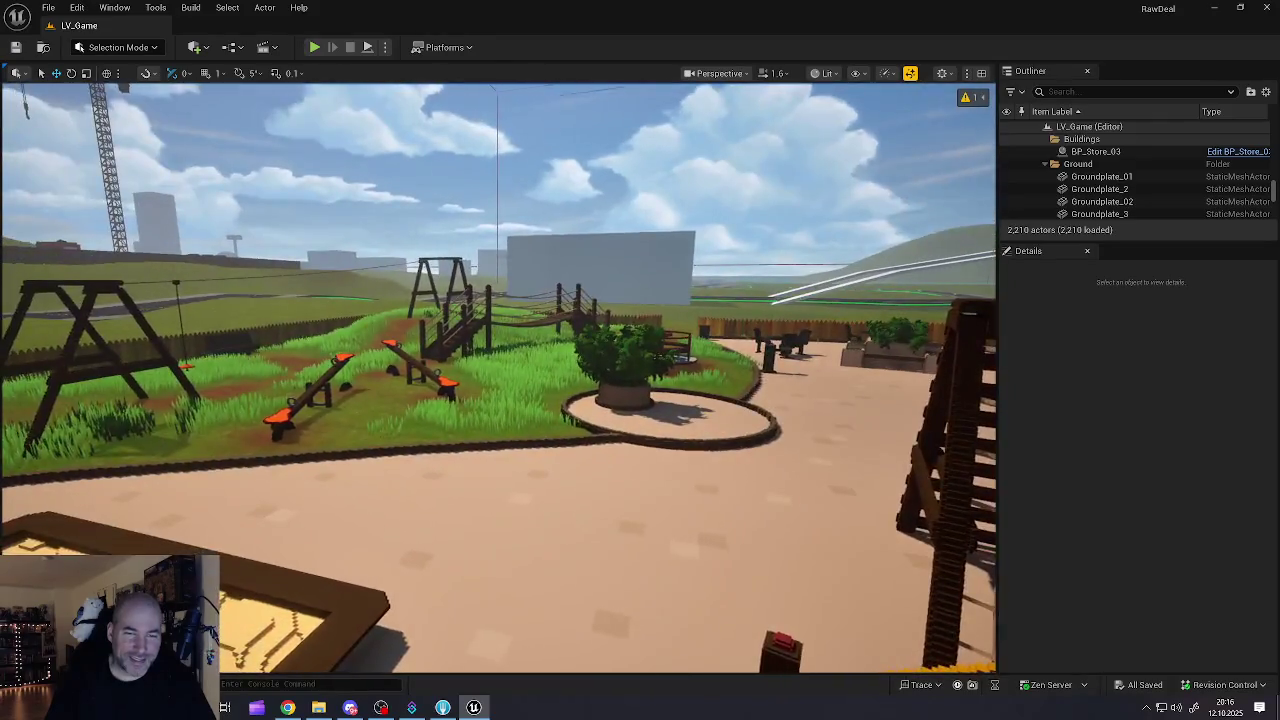
{"action": "key", "text": "e"}
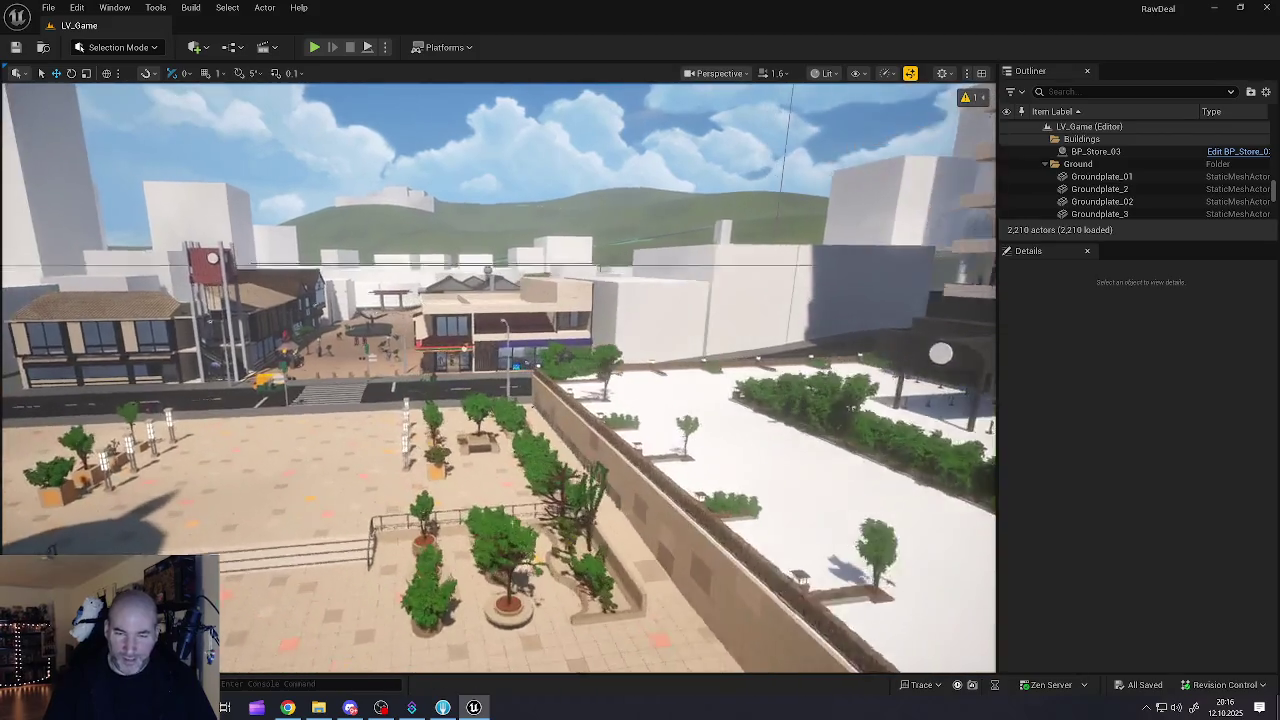
- Descend over the wall into the plaza, pull back above the storefronts, and cross the street
{"action": "key", "text": "w"}
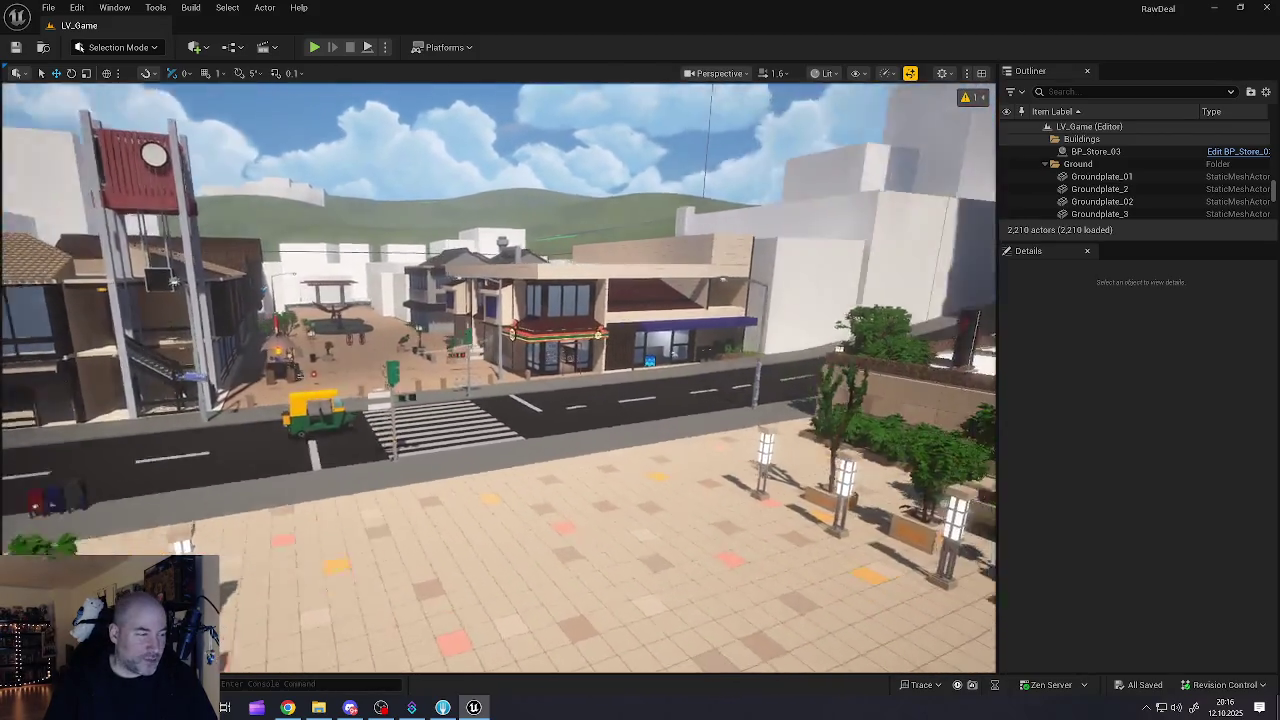
{"action": "key", "text": "w"}
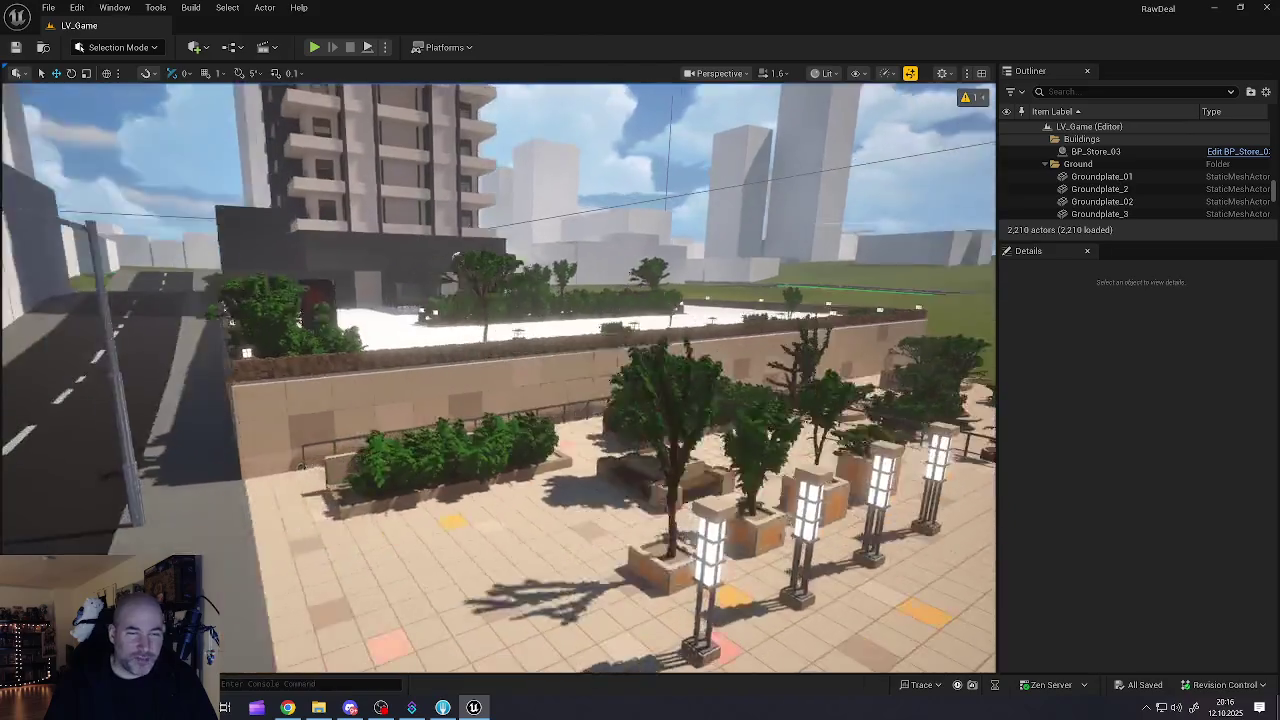
{"action": "key", "text": "w"}
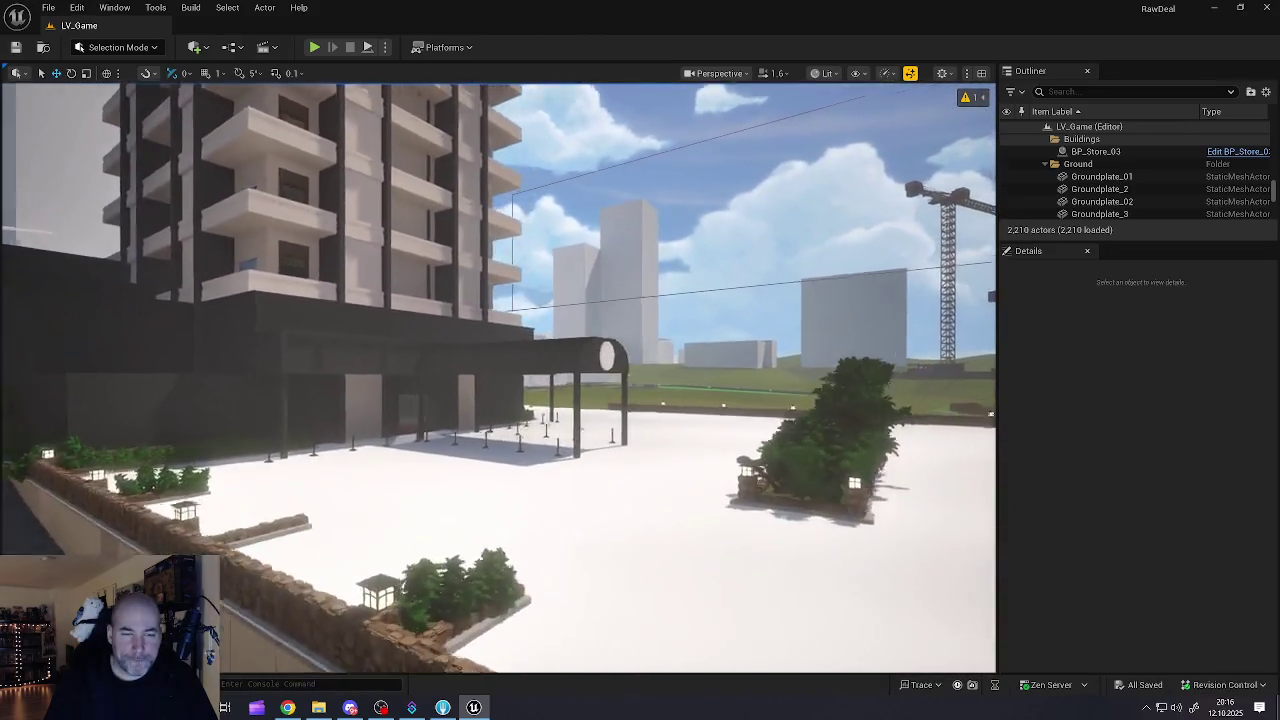
{"action": "key", "text": "w"}
{"action": "key", "text": "s"}
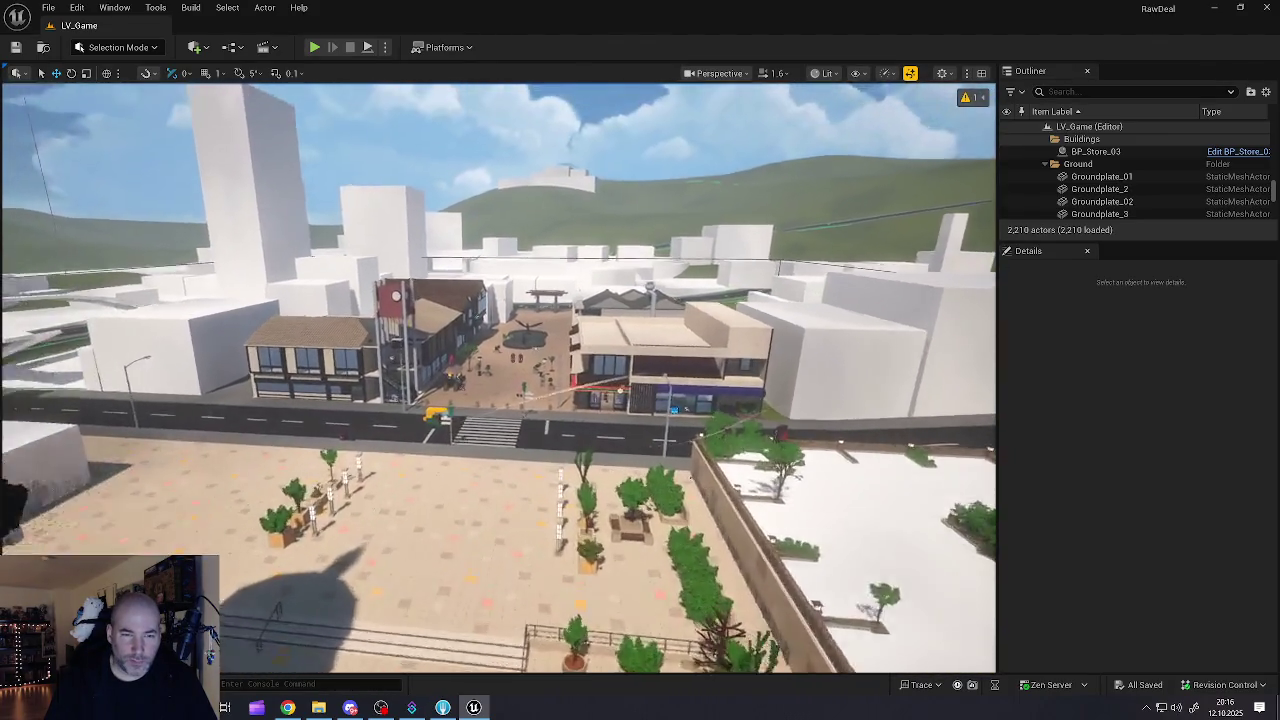
{"action": "scroll", "coordinate": [498, 378], "scroll_direction": "up", "scroll_amount": 1}
{"action": "key", "text": "w"}
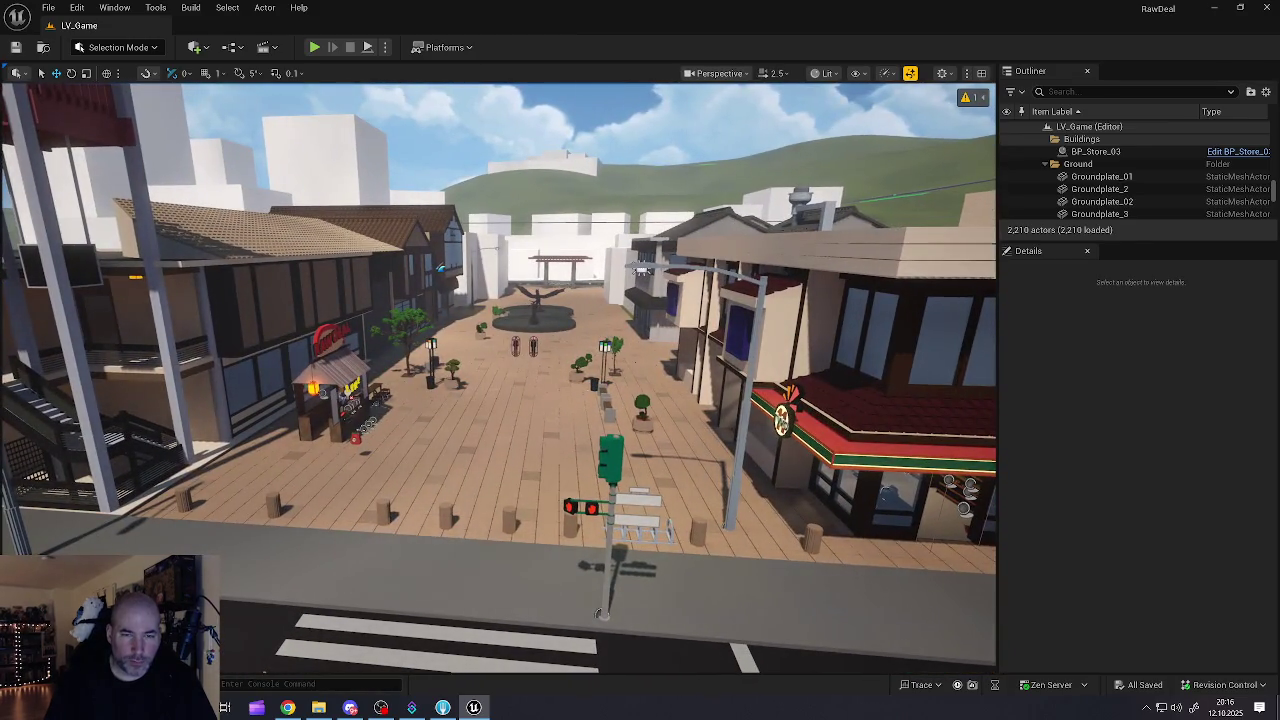
- Fly along the street toward the pagoda tower, then sweep across the crosswalk and town
{"action": "key", "text": "w"}
{"action": "key", "text": "w"}
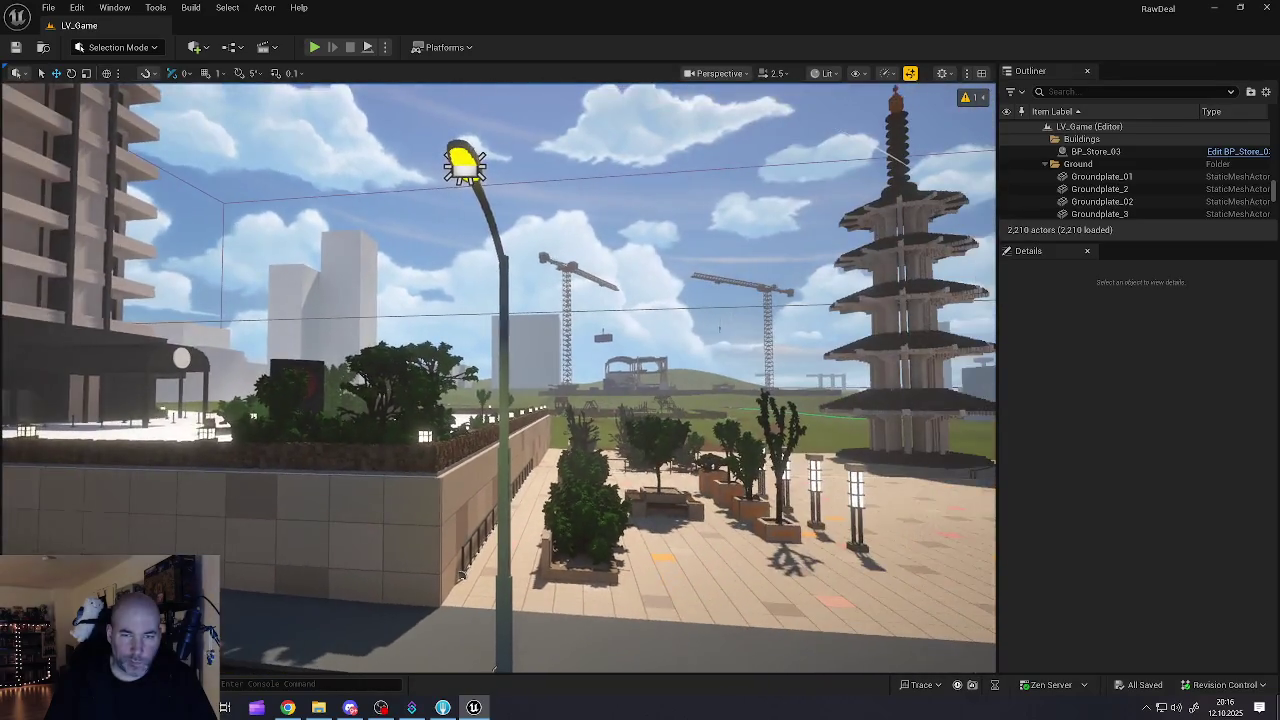
{"action": "key", "text": "w"}
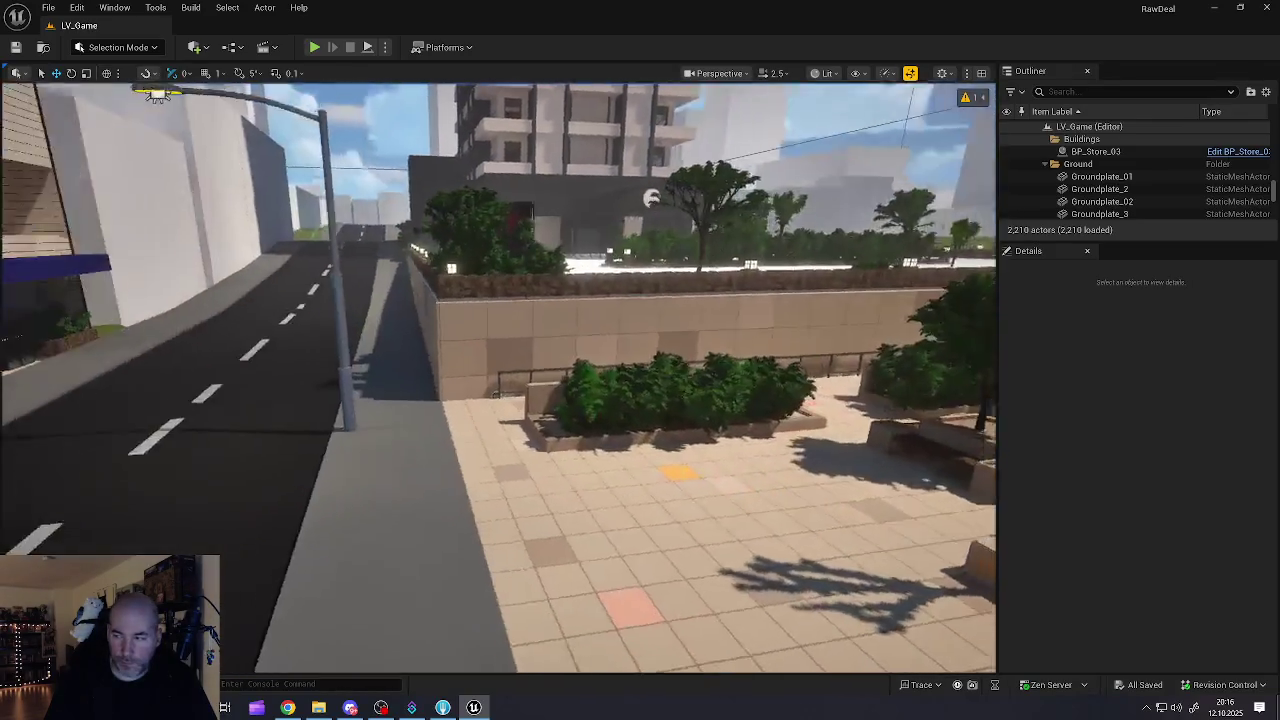
{"action": "key", "text": "s"}
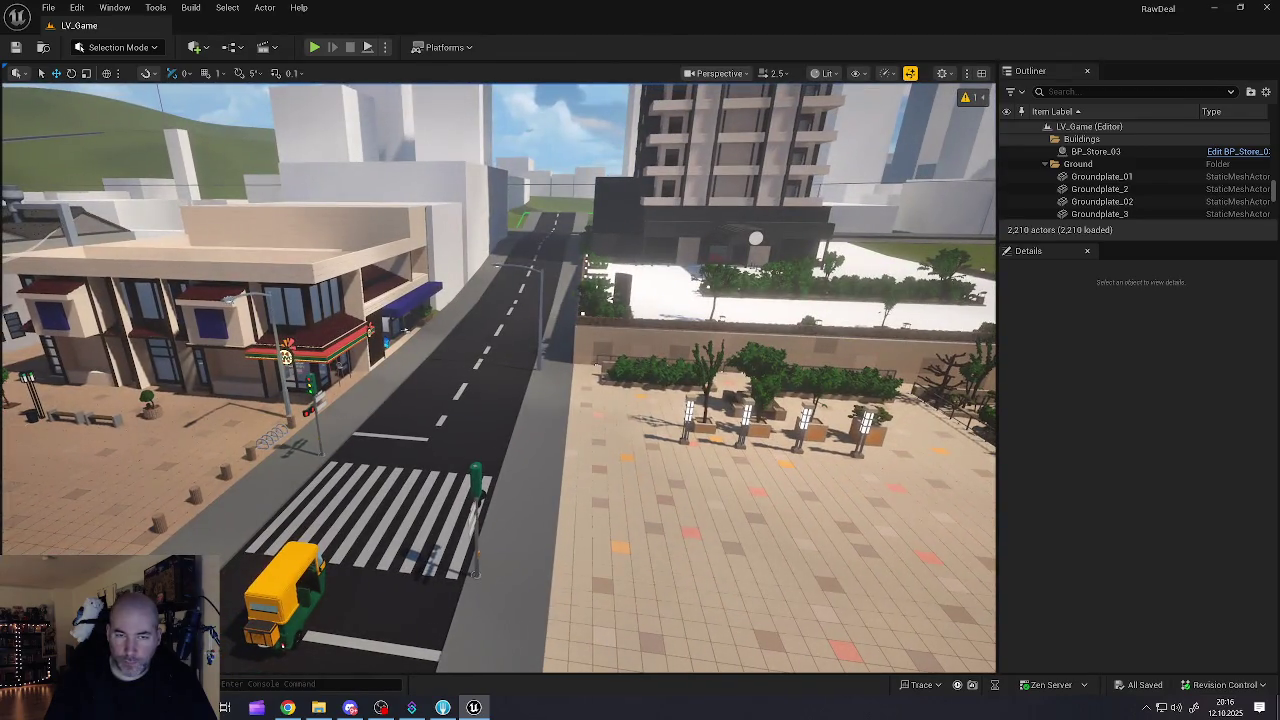
{"action": "key", "text": "d"}
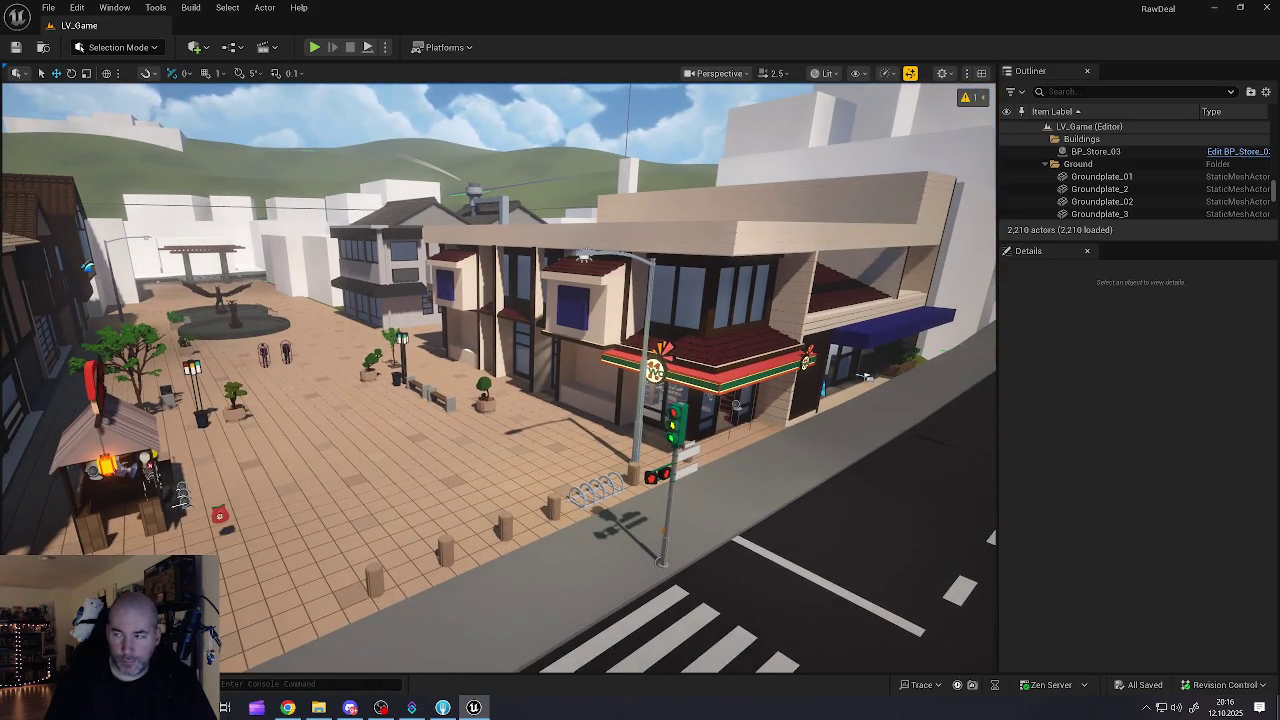
{"action": "key", "text": "a"}
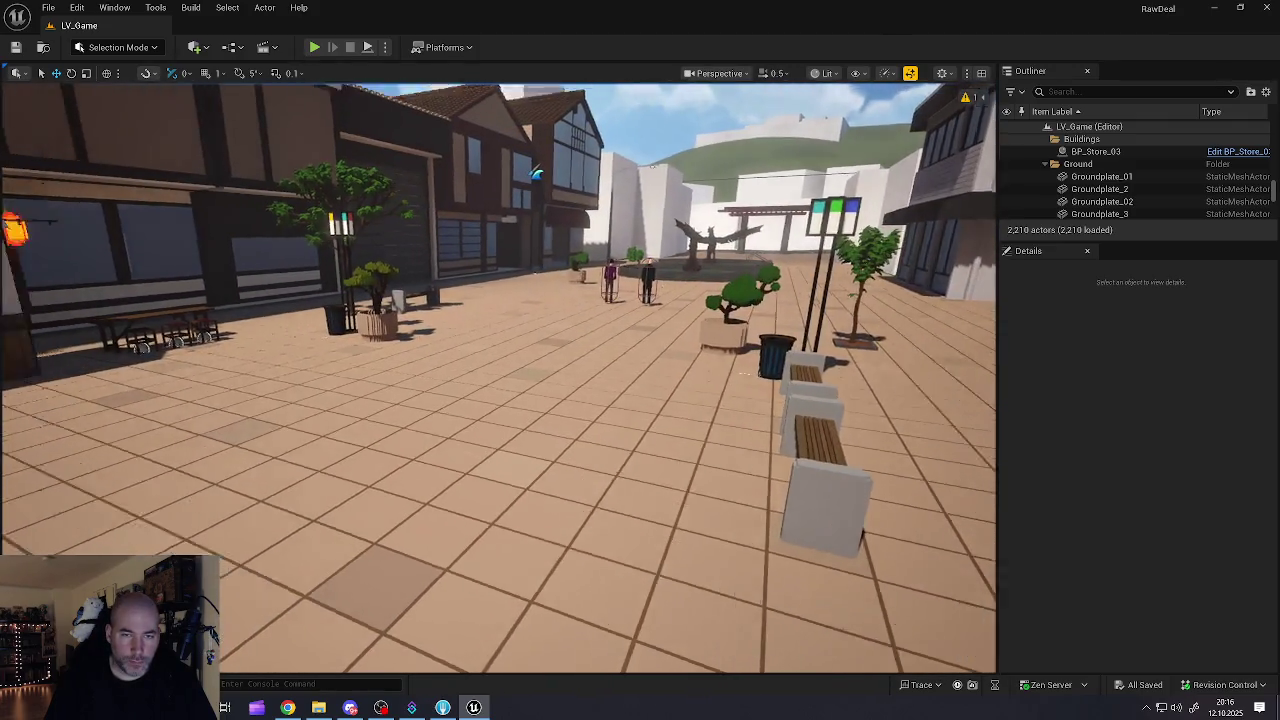
- Turn past the Raw Deal food stall and fly through the store doorway to the desk room
{"action": "left_click_drag", "start_coordinate": [500, 380], "coordinate": [300, 380]}
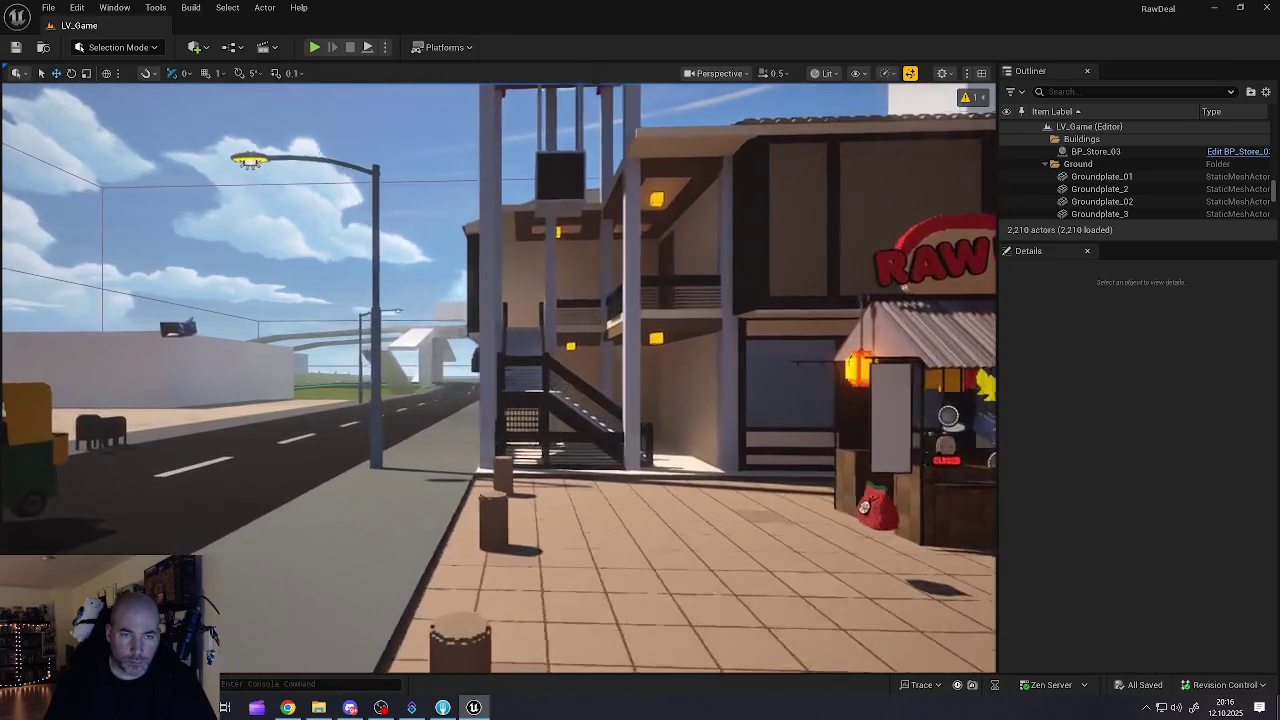
{"action": "mouse_move", "coordinate": [800, 453]}
{"action": "left_mouse_down"}
{"action": "mouse_move", "coordinate": [669, 453]}
{"action": "mouse_move", "coordinate": [740, 448]}
{"action": "mouse_move", "coordinate": [774, 423]}
{"action": "left_mouse_up"}
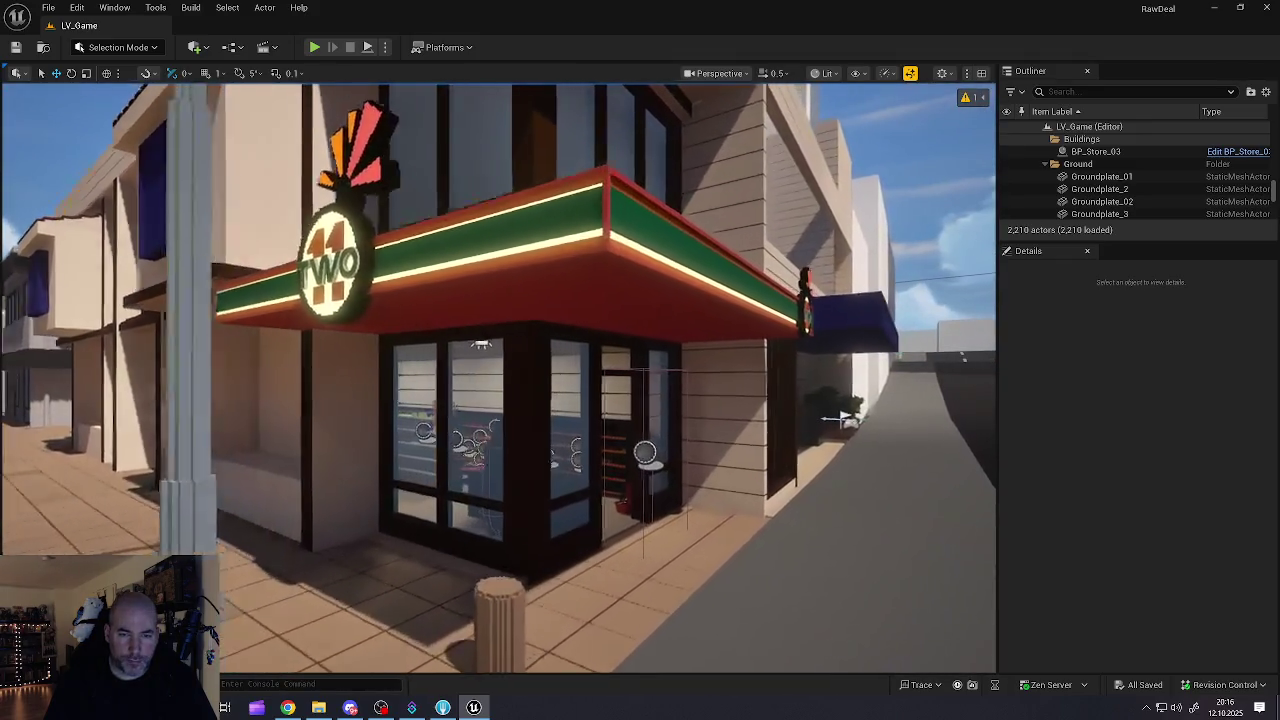
{"action": "mouse_move", "coordinate": [500, 380]}
{"action": "left_mouse_down"}
{"action": "mouse_move", "coordinate": [490, 68]}
{"action": "mouse_move", "coordinate": [520, 50]}
{"action": "mouse_move", "coordinate": [470, 35]}
{"action": "mouse_move", "coordinate": [520, 400]}
{"action": "mouse_move", "coordinate": [460, 375]}
{"action": "left_mouse_up"}
{"action": "left_click_drag", "start_coordinate": [393, 450], "coordinate": [393, 467]}
{"action": "key", "text": "ctrl+space"}
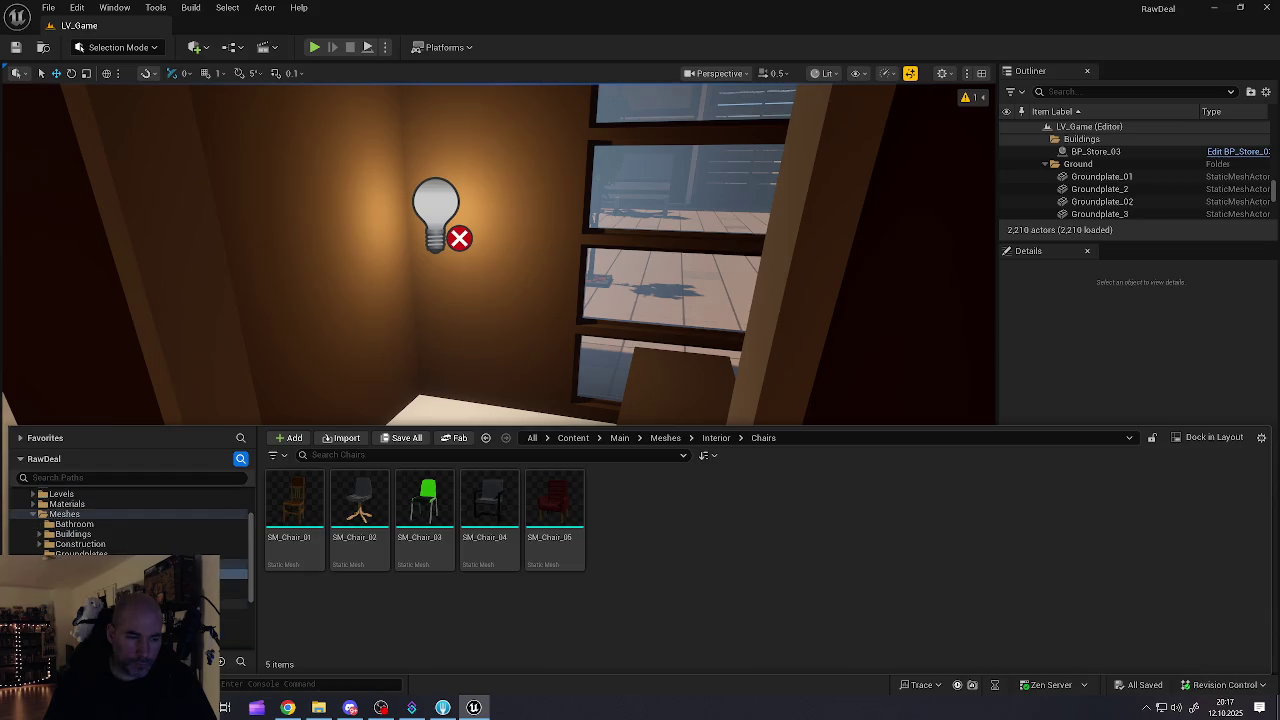
- Expand Interior > Lamps in the Content Drawer and show the Floor lamp meshes
{"action": "left_click", "coordinate": [80, 544]}
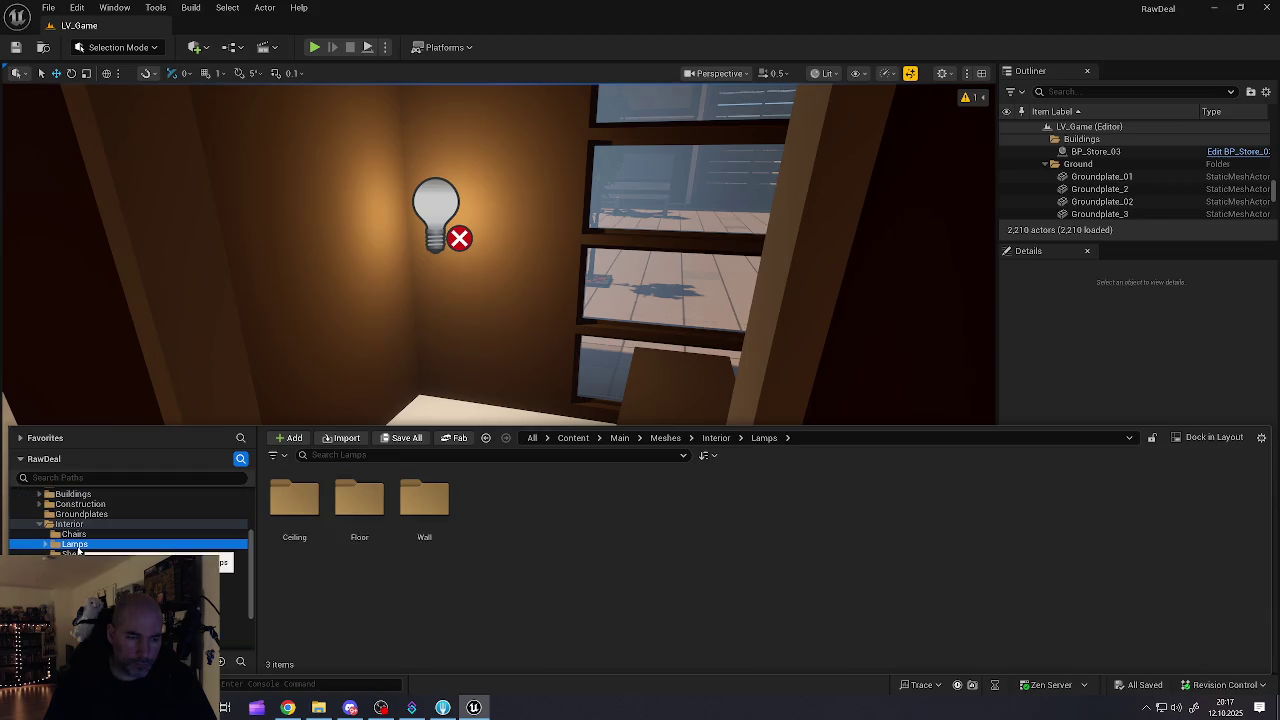
{"action": "left_click", "coordinate": [46, 545]}
{"action": "left_click", "coordinate": [80, 553]}
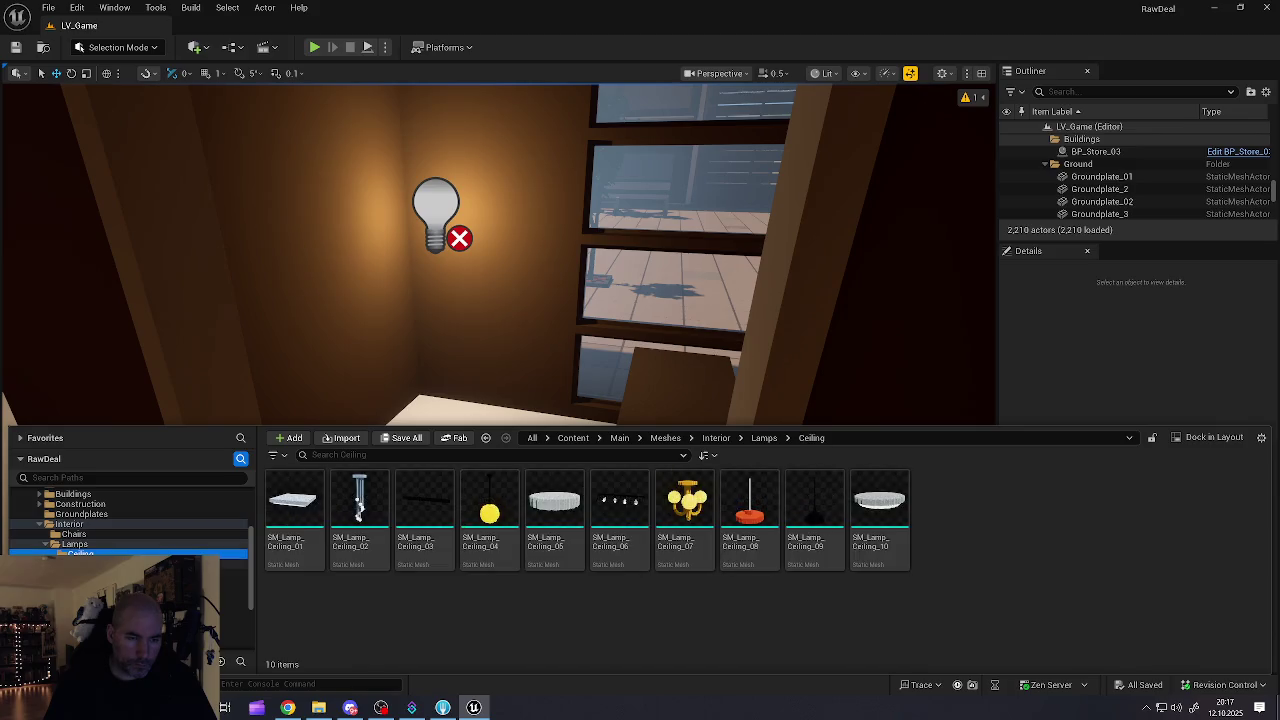
{"action": "left_click", "coordinate": [80, 563]}
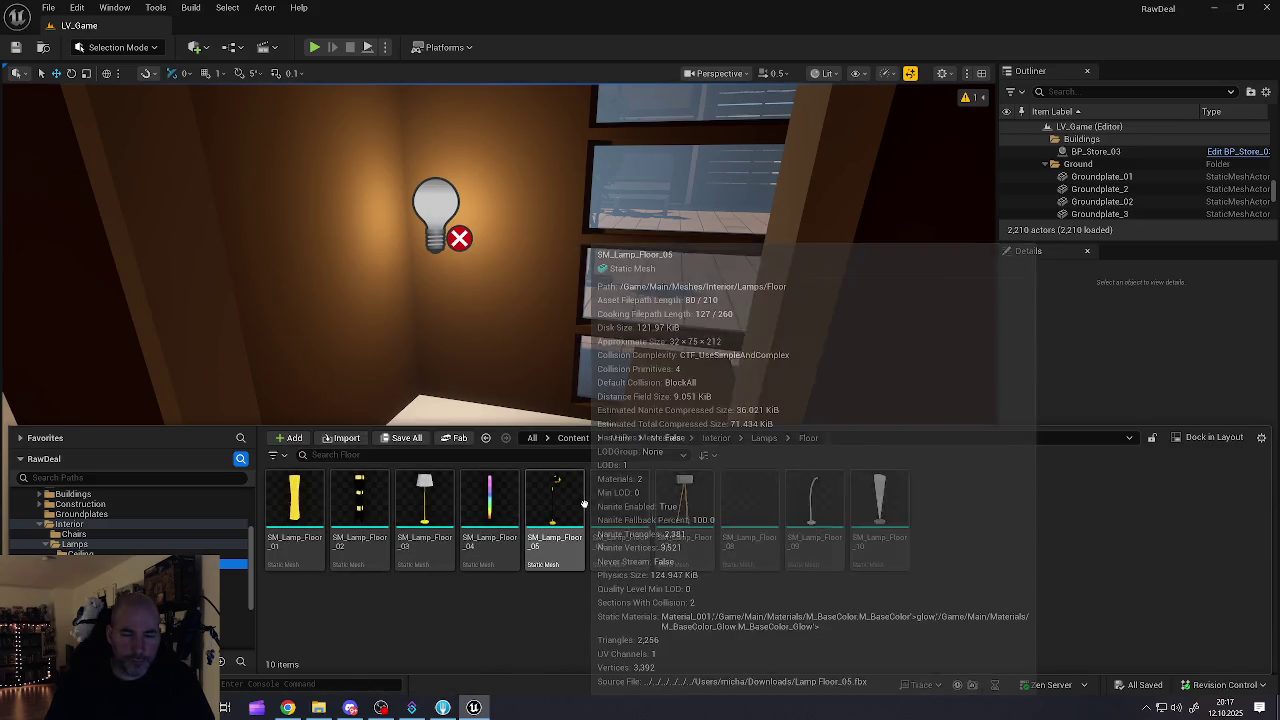
{"action": "mouse_move", "coordinate": [550, 490]}
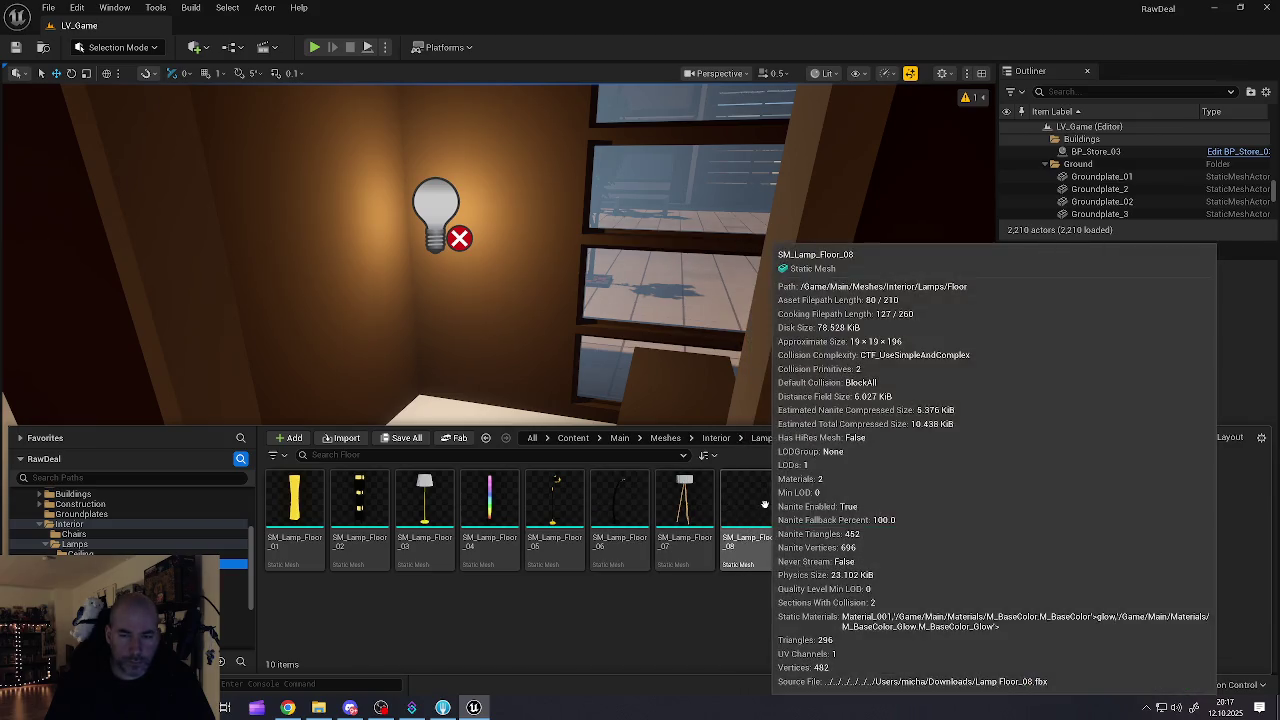
- Drop SM_Lamp_Floor_08 into the room, slide it along X to the corner, and lower PointLight14 onto its bulb
{"action": "mouse_move", "coordinate": [765, 494]}
{"action": "mouse_move", "coordinate": [765, 494]}
{"action": "left_mouse_down"}
{"action": "mouse_move", "coordinate": [663, 409]}
{"action": "mouse_move", "coordinate": [523, 505]}
{"action": "mouse_move", "coordinate": [463, 425]}
{"action": "mouse_move", "coordinate": [434, 428]}
{"action": "mouse_move", "coordinate": [420, 405]}
{"action": "mouse_move", "coordinate": [434, 410]}
{"action": "left_mouse_up"}
{"action": "key", "text": "f"}
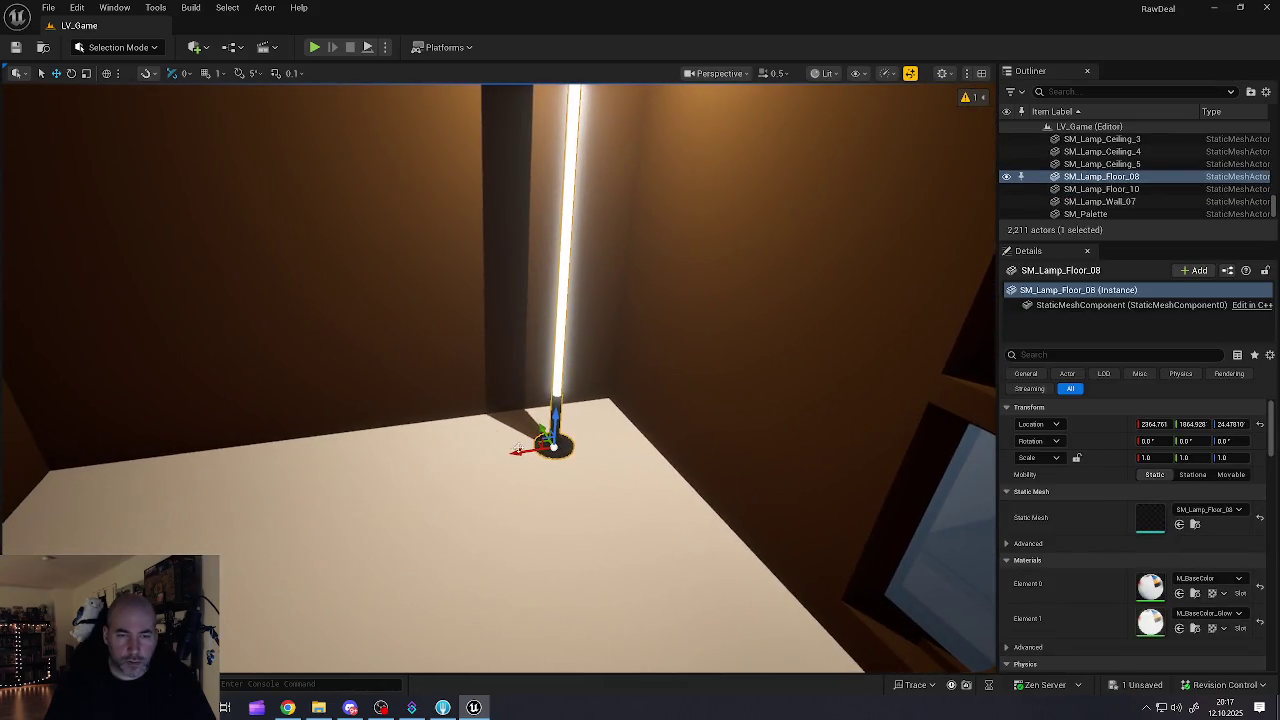
{"action": "mouse_move", "coordinate": [518, 451]}
{"action": "left_mouse_down"}
{"action": "mouse_move", "coordinate": [549, 437]}
{"action": "mouse_move", "coordinate": [557, 451]}
{"action": "mouse_move", "coordinate": [538, 461]}
{"action": "mouse_move", "coordinate": [760, 450]}
{"action": "mouse_move", "coordinate": [680, 400]}
{"action": "left_mouse_up"}
{"action": "left_click", "coordinate": [382, 283]}
{"action": "mouse_move", "coordinate": [364, 250]}
{"action": "left_mouse_down"}
{"action": "mouse_move", "coordinate": [370, 313]}
{"action": "mouse_move", "coordinate": [350, 341]}
{"action": "mouse_move", "coordinate": [383, 357]}
{"action": "left_mouse_up"}
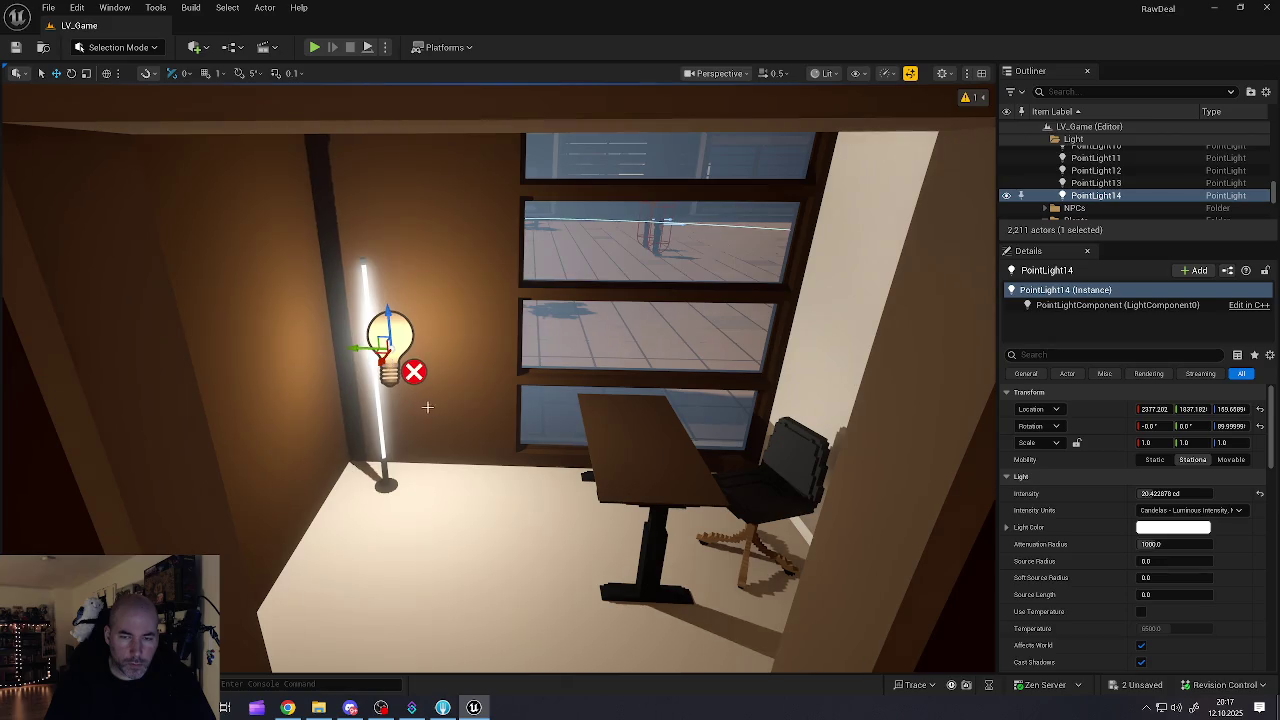